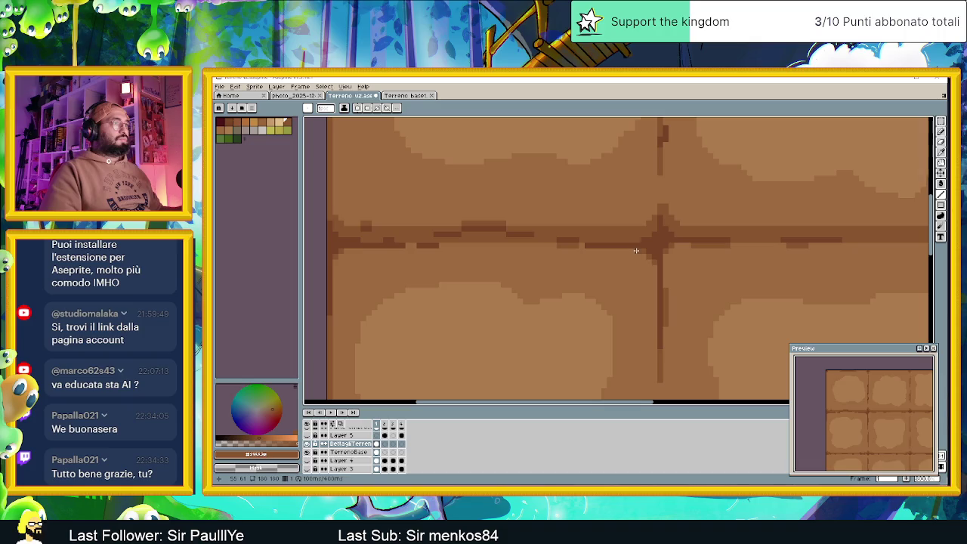
Centre the tile sheet and sample the #764326 brown from a tile corner.
{"action": "scroll", "coordinate": [641, 318], "scroll_direction": "down", "scroll_amount": 2}
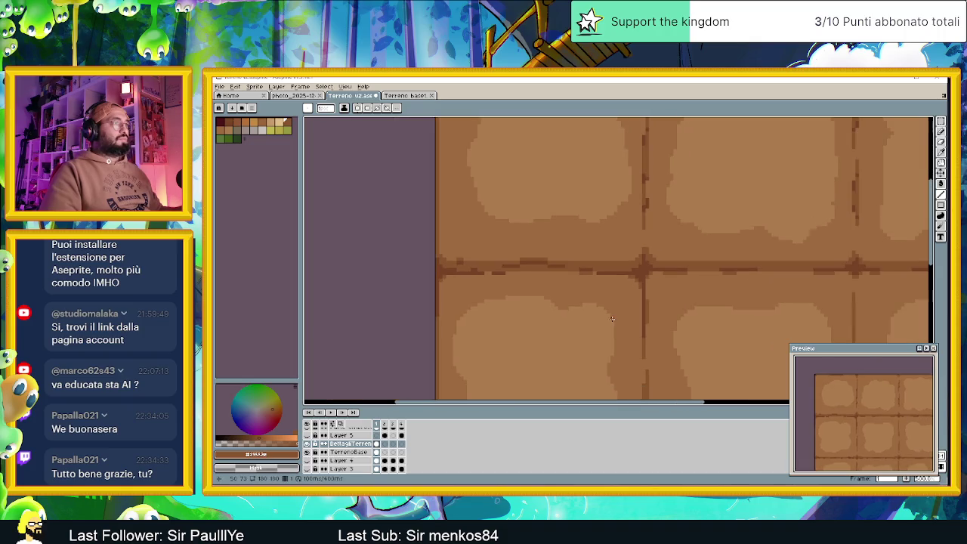
{"action": "scroll", "coordinate": [625, 281], "scroll_direction": "down", "scroll_amount": 1}
{"action": "scroll", "coordinate": [614, 283], "scroll_direction": "down", "scroll_amount": 1}
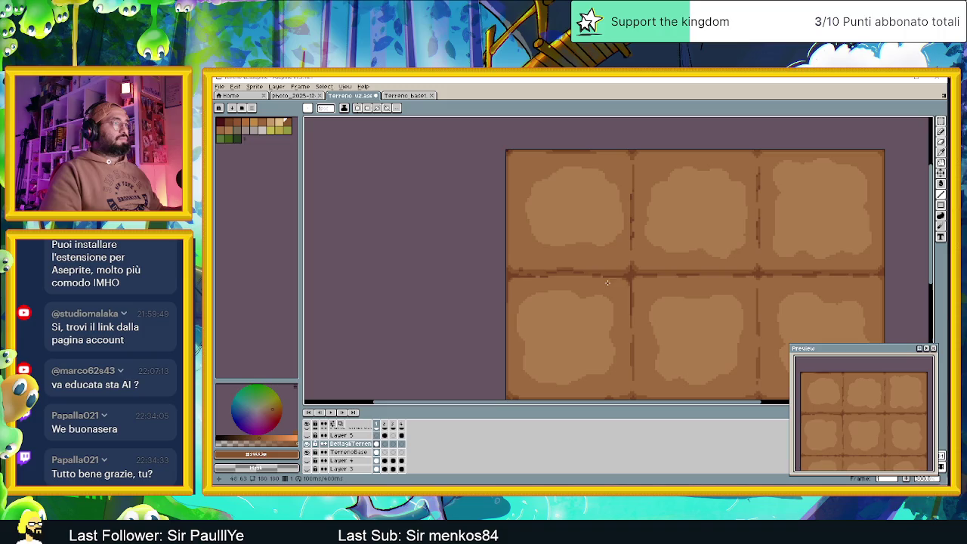
{"action": "scroll", "coordinate": [623, 282], "scroll_direction": "down", "scroll_amount": 1}
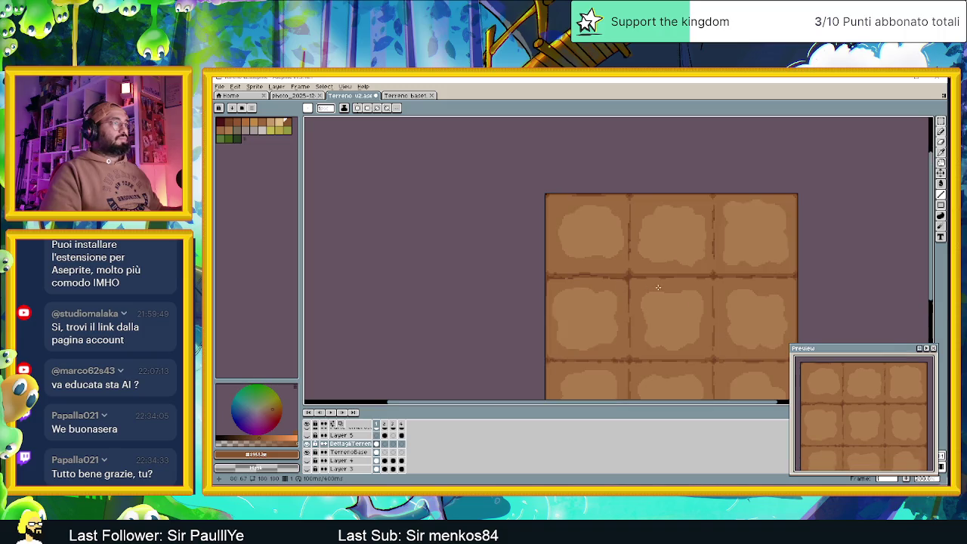
{"action": "left_click_drag", "start_coordinate": [656, 287], "coordinate": [564, 237]}
{"action": "scroll", "coordinate": [564, 238], "scroll_direction": "down", "scroll_amount": 1}
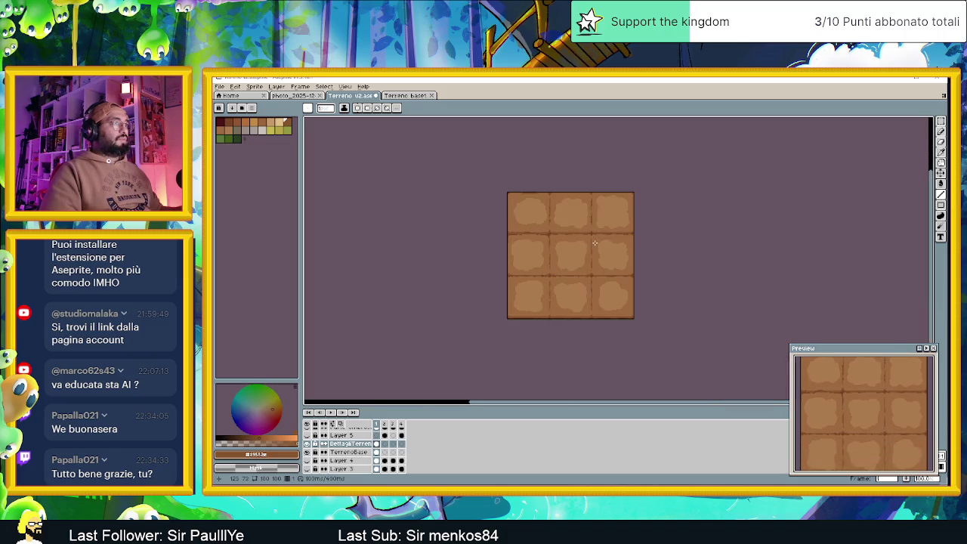
{"action": "scroll", "coordinate": [555, 226], "scroll_direction": "up", "scroll_amount": 4}
{"action": "scroll", "coordinate": [561, 252], "scroll_direction": "up", "scroll_amount": 1}
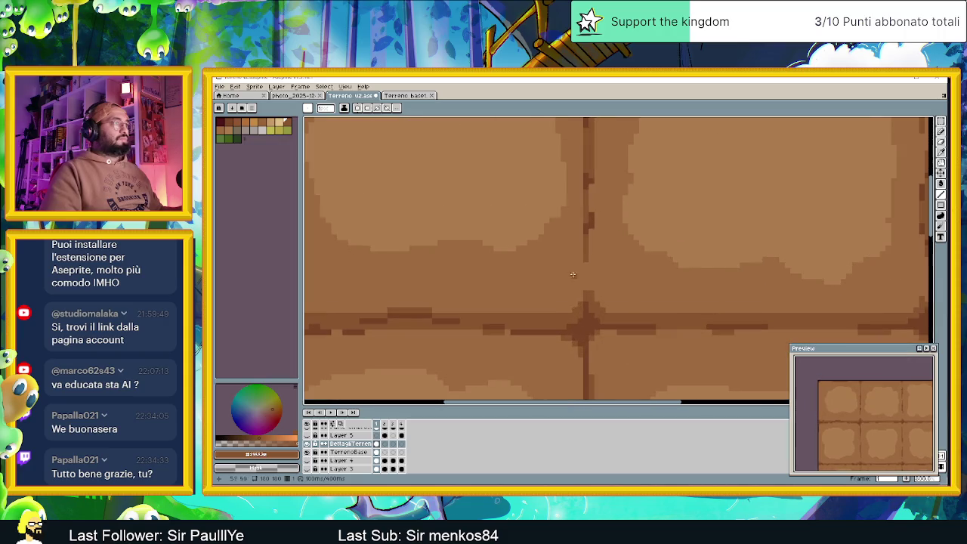
{"action": "left_click", "coordinate": [585, 320], "text": "alt"}
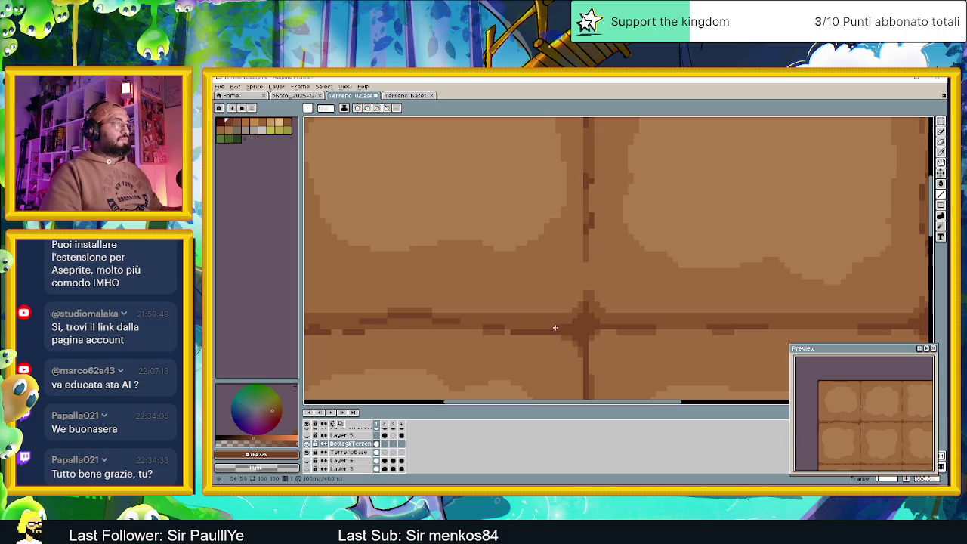
Draw a straight dark brown line along the horizontal tile seam.
{"action": "mouse_move", "coordinate": [555, 326]}
{"action": "left_mouse_down"}
{"action": "mouse_move", "coordinate": [308, 322]}
{"action": "mouse_move", "coordinate": [442, 321]}
{"action": "left_mouse_up"}
{"action": "scroll", "coordinate": [442, 319], "scroll_direction": "down", "scroll_amount": 3}
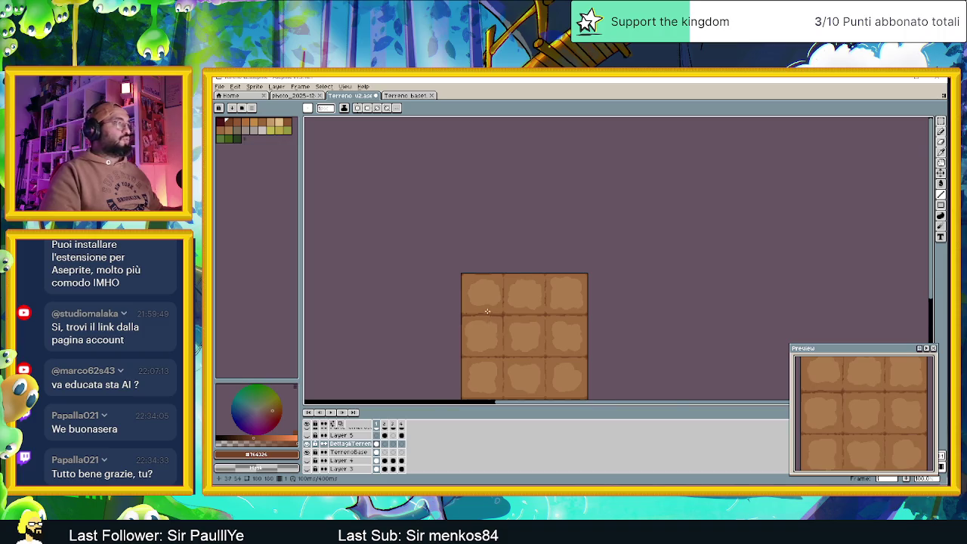
{"action": "scroll", "coordinate": [447, 293], "scroll_direction": "up", "scroll_amount": 4}
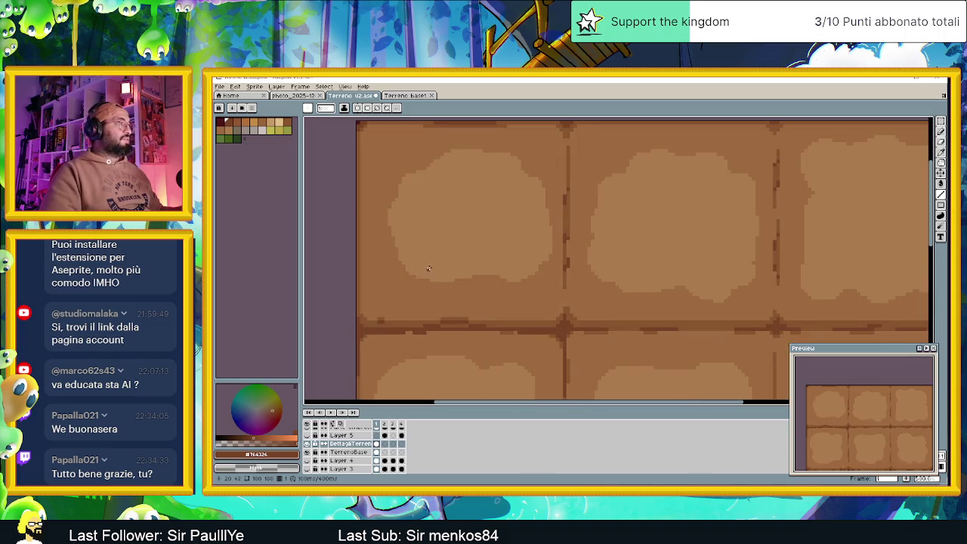
{"action": "left_click_drag", "start_coordinate": [428, 266], "coordinate": [434, 302]}
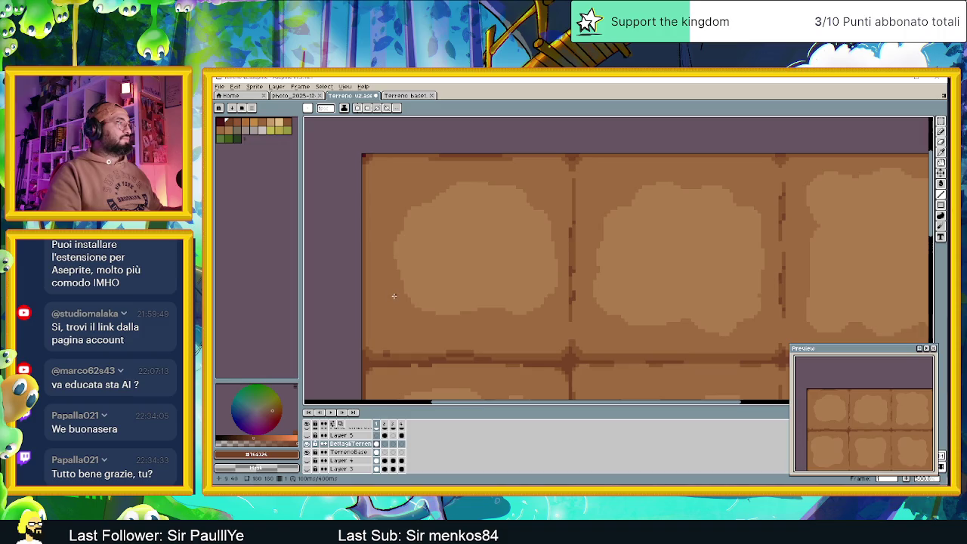
Darken the vertical seam with straight brown lines, up through the top row of tiles.
{"action": "left_click_drag", "start_coordinate": [572, 348], "coordinate": [567, 278]}
{"action": "scroll", "coordinate": [565, 152], "scroll_direction": "up", "scroll_amount": 1}
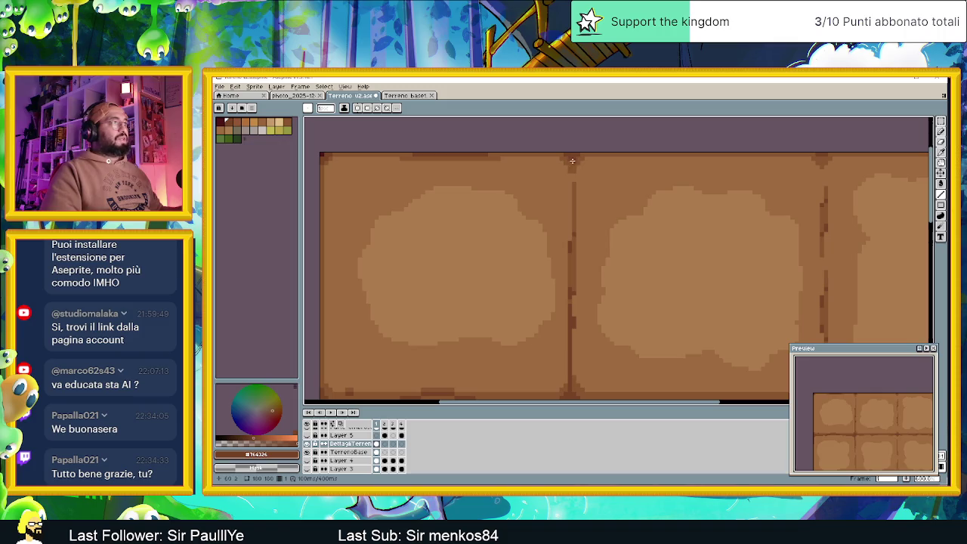
{"action": "mouse_move", "coordinate": [569, 161]}
{"action": "left_mouse_down"}
{"action": "mouse_move", "coordinate": [570, 278]}
{"action": "mouse_move", "coordinate": [569, 218]}
{"action": "left_mouse_up"}
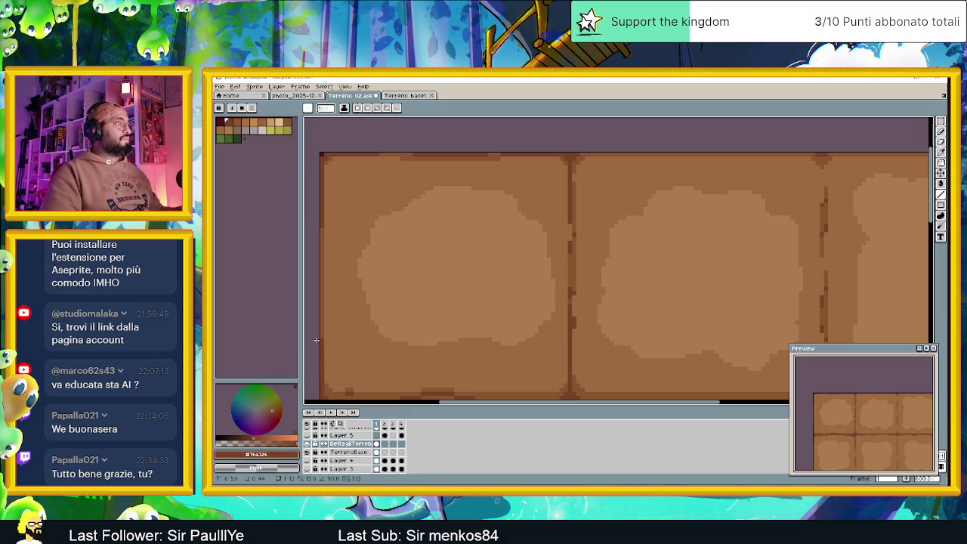
{"action": "scroll", "coordinate": [325, 323], "scroll_direction": "down", "scroll_amount": 2}
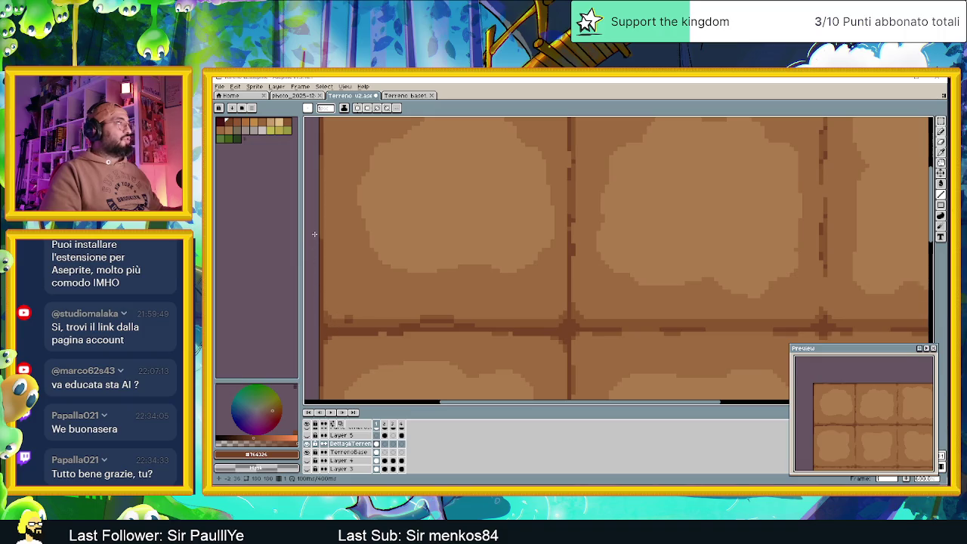
{"action": "scroll", "coordinate": [355, 152], "scroll_direction": "up", "scroll_amount": 2}
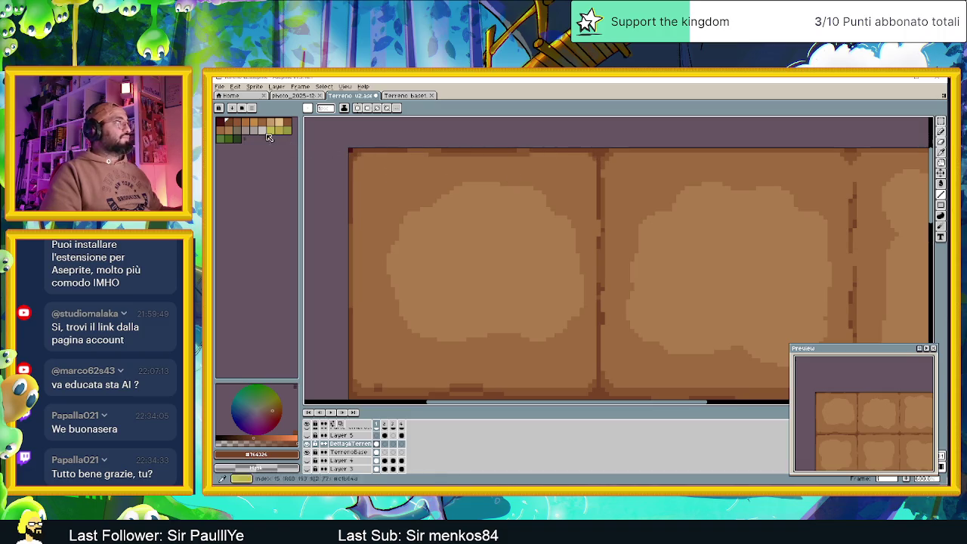
{"action": "left_click", "coordinate": [219, 123]}
Paint a short dark red stroke on the left-edge seam, redrawing the misplaced first stroke.
{"action": "scroll", "coordinate": [429, 274], "scroll_direction": "up", "scroll_amount": 3}
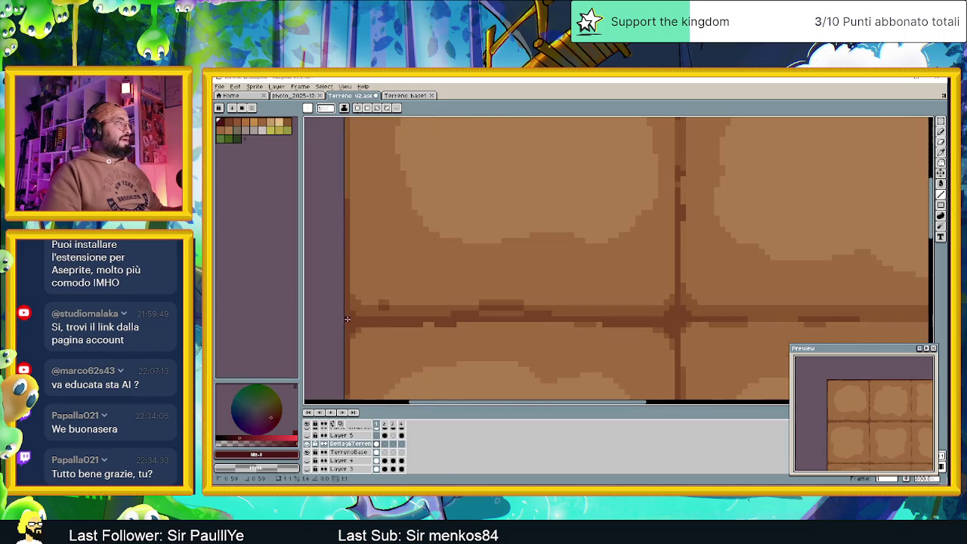
{"action": "left_click_drag", "start_coordinate": [347, 322], "coordinate": [383, 323]}
{"action": "key", "text": "ctrl+z"}
{"action": "key", "text": "ctrl+z"}
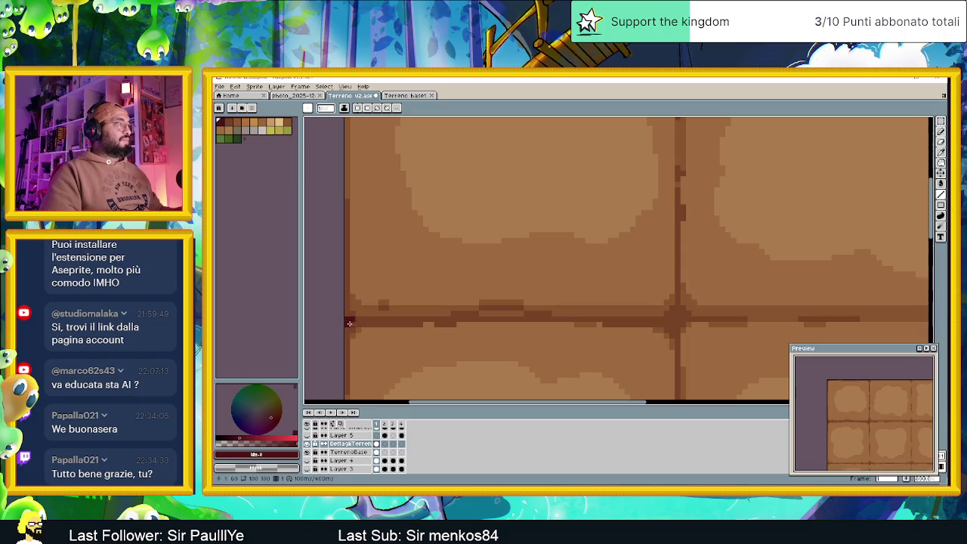
{"action": "left_click_drag", "start_coordinate": [355, 320], "coordinate": [377, 320]}
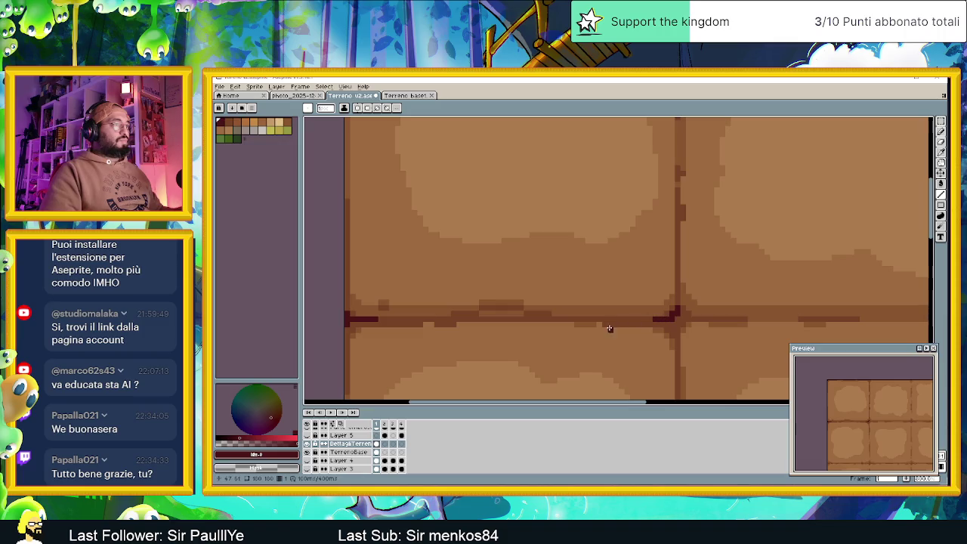
{"action": "scroll", "coordinate": [593, 341], "scroll_direction": "down", "scroll_amount": 1}
{"action": "scroll", "coordinate": [648, 355], "scroll_direction": "down", "scroll_amount": 5}
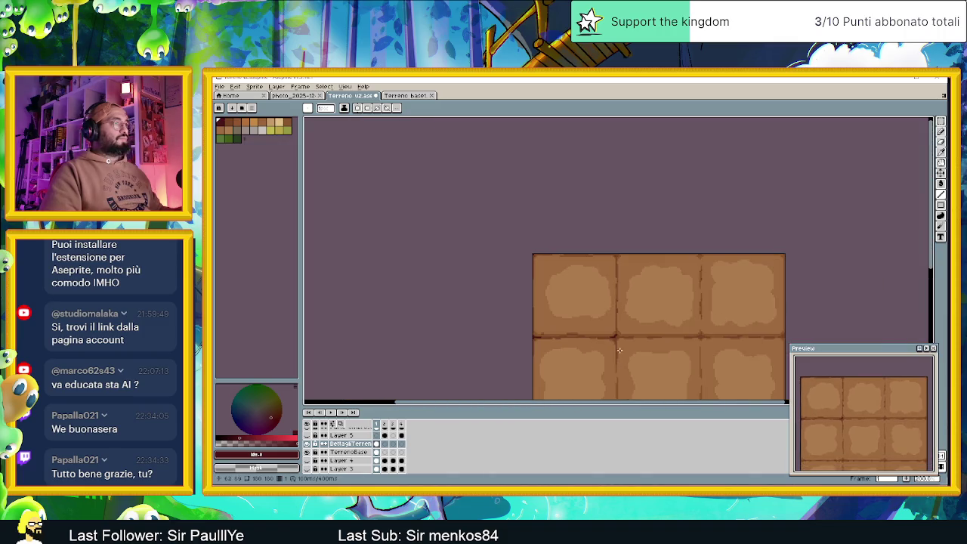
{"action": "left_click_drag", "start_coordinate": [649, 354], "coordinate": [536, 308]}
{"action": "scroll", "coordinate": [525, 308], "scroll_direction": "up", "scroll_amount": 1}
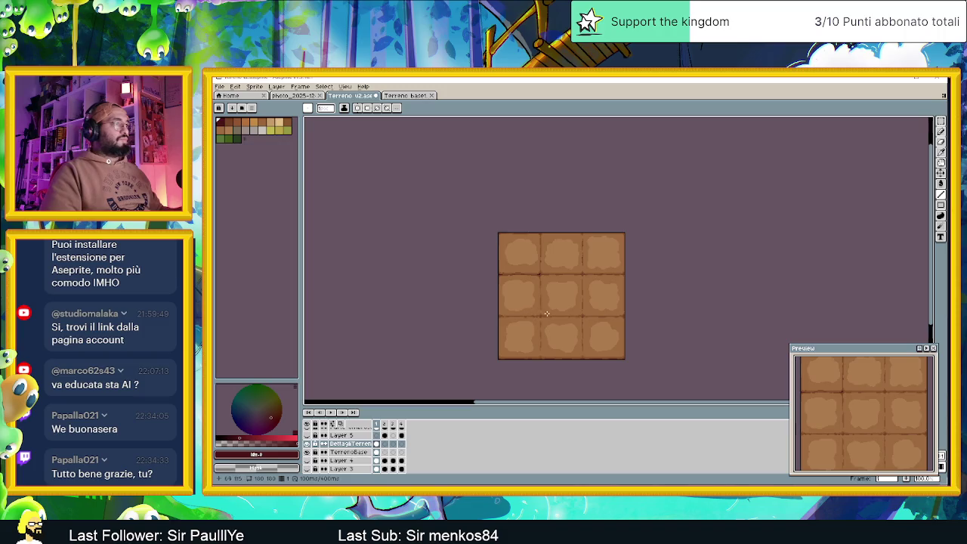
{"action": "scroll", "coordinate": [531, 275], "scroll_direction": "up", "scroll_amount": 5}
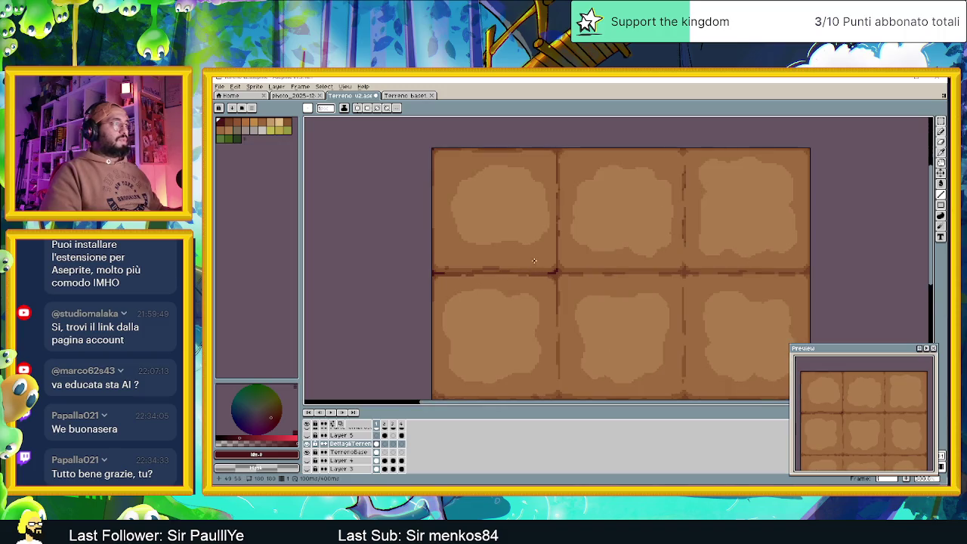
{"action": "scroll", "coordinate": [564, 281], "scroll_direction": "up", "scroll_amount": 1}
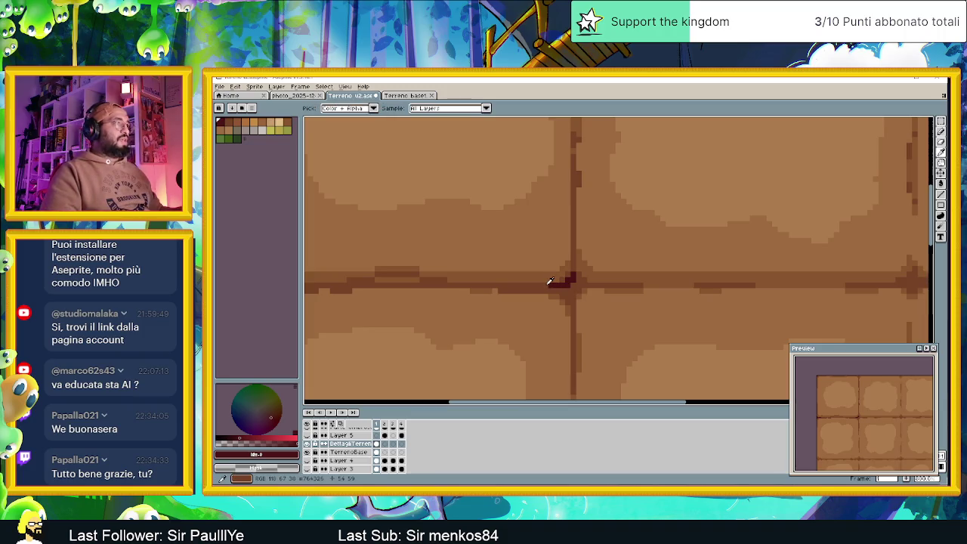
Sample the seam brown, warm it on the colour wheel, and paint over the red left of the crossing.
{"action": "left_click", "coordinate": [556, 280], "text": "alt"}
{"action": "left_click", "coordinate": [276, 412]}
{"action": "left_click_drag", "start_coordinate": [276, 412], "coordinate": [273, 412]}
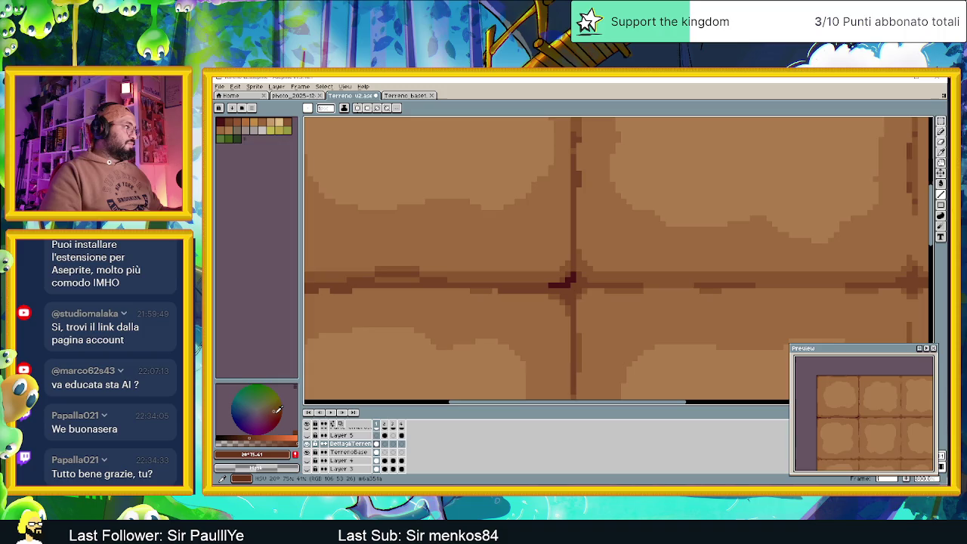
{"action": "left_click_drag", "start_coordinate": [569, 285], "coordinate": [550, 284]}
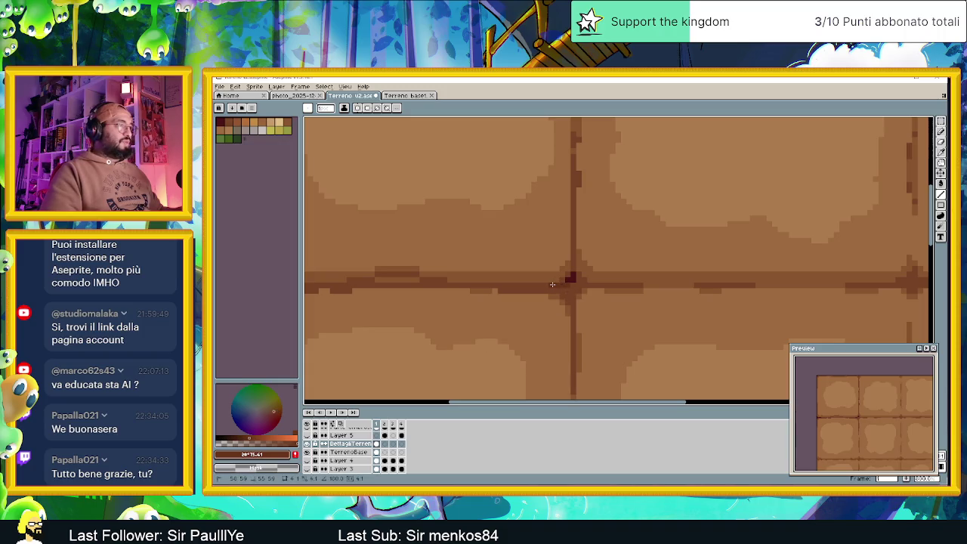
Cover the last red pixel at the crossing with a matching brown, then zoom out to check.
{"action": "mouse_move", "coordinate": [264, 415]}
{"action": "left_mouse_down"}
{"action": "mouse_move", "coordinate": [287, 418]}
{"action": "mouse_move", "coordinate": [278, 408]}
{"action": "left_mouse_up"}
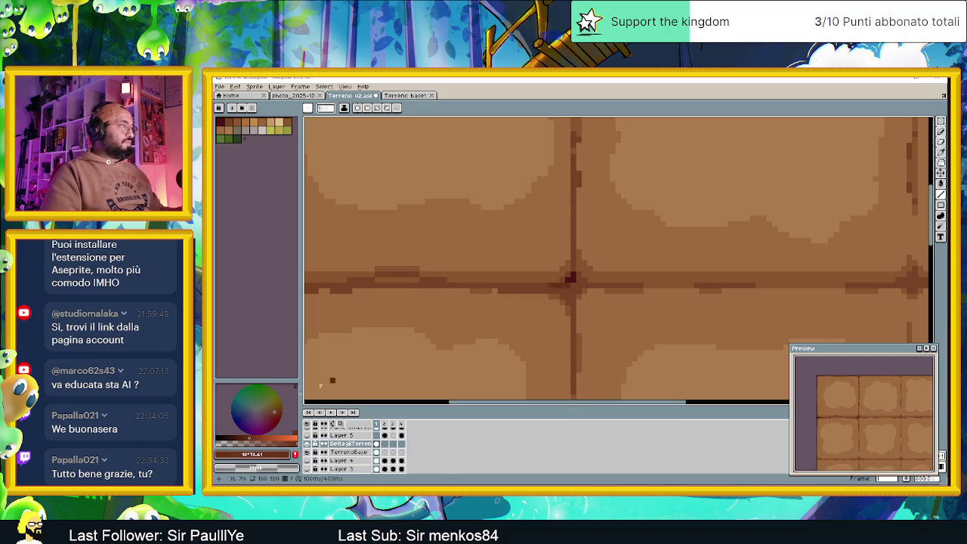
{"action": "left_click", "coordinate": [249, 435]}
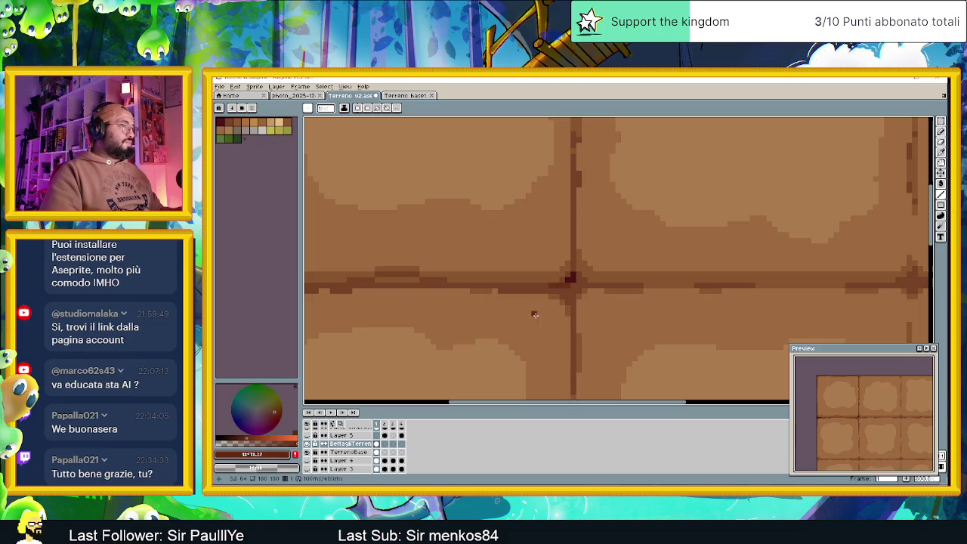
{"action": "left_click", "coordinate": [571, 277]}
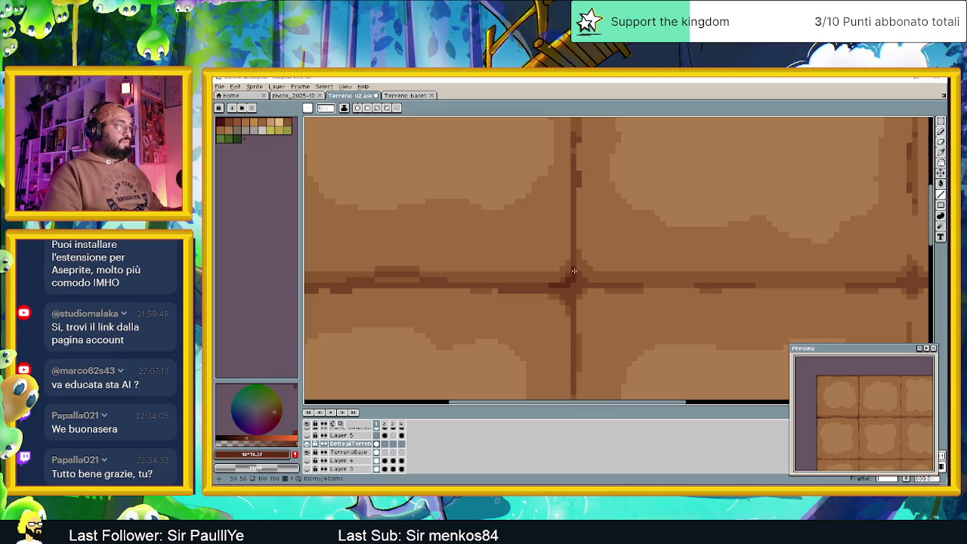
{"action": "scroll", "coordinate": [529, 310], "scroll_direction": "down", "scroll_amount": 2}
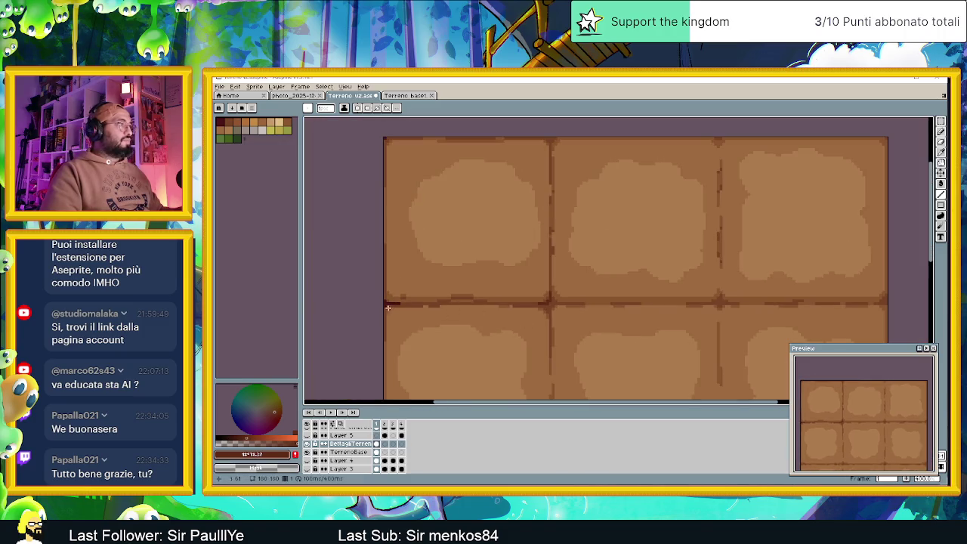
{"action": "scroll", "coordinate": [382, 303], "scroll_direction": "up", "scroll_amount": 2}
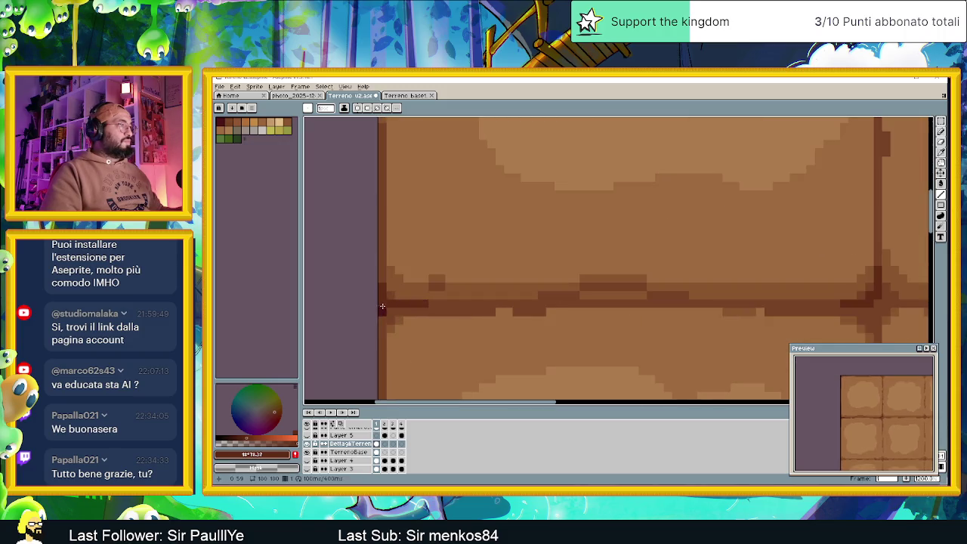
{"action": "scroll", "coordinate": [382, 320], "scroll_direction": "down", "scroll_amount": 2}
{"action": "scroll", "coordinate": [393, 331], "scroll_direction": "up", "scroll_amount": 3}
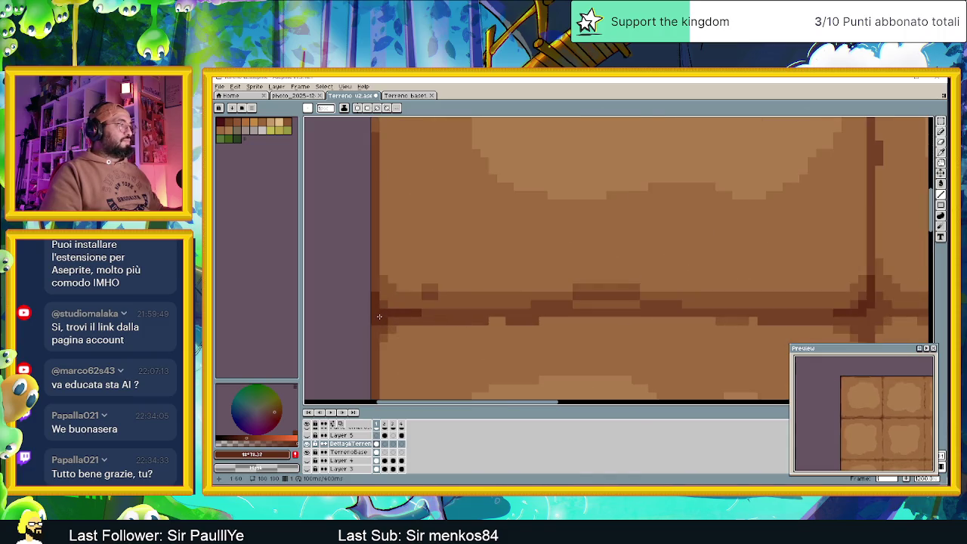
{"action": "scroll", "coordinate": [374, 355], "scroll_direction": "down", "scroll_amount": 3}
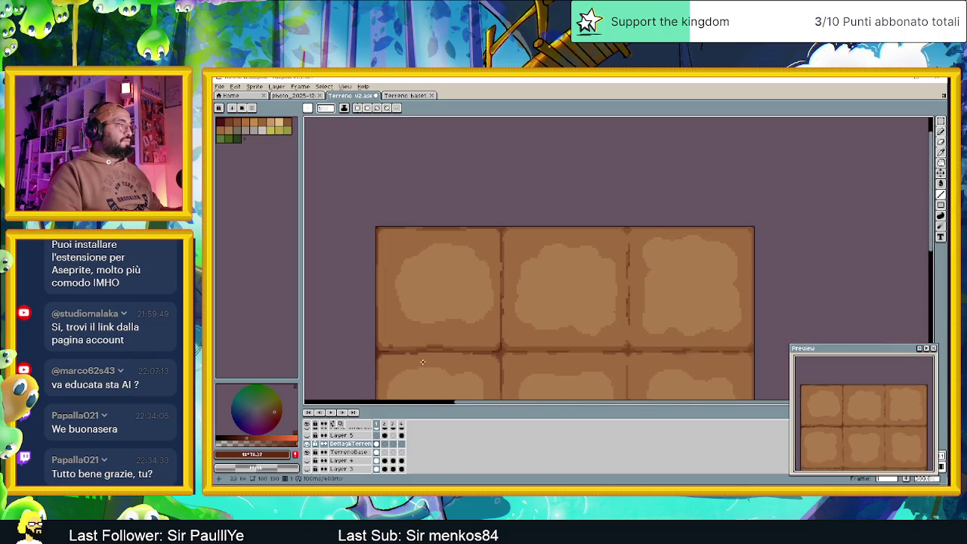
{"action": "scroll", "coordinate": [415, 362], "scroll_direction": "down", "scroll_amount": 3}
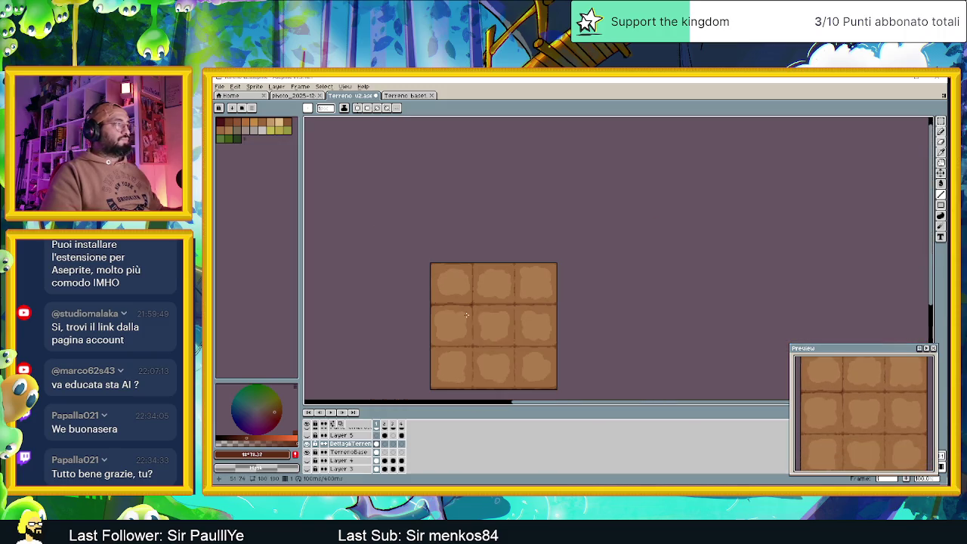
{"action": "scroll", "coordinate": [493, 296], "scroll_direction": "down", "scroll_amount": 1}
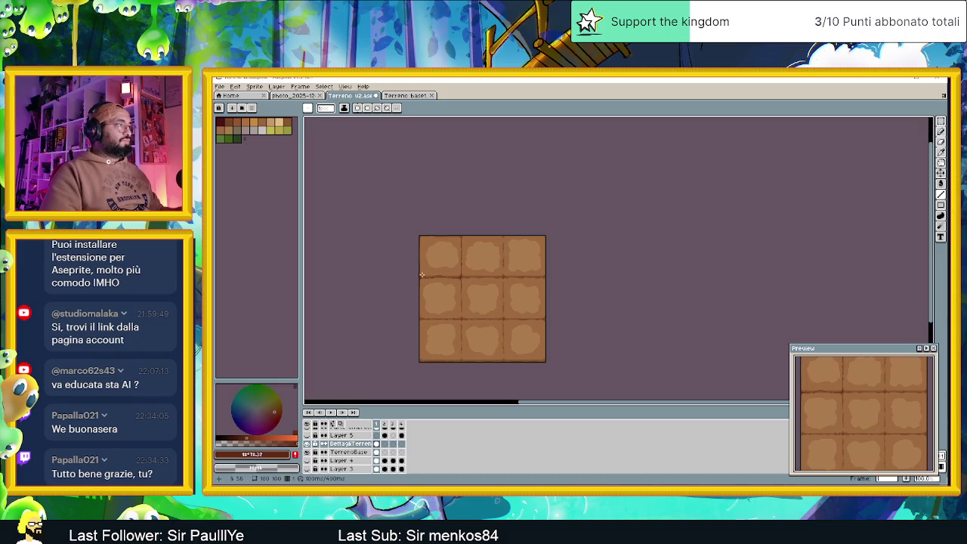
{"action": "scroll", "coordinate": [422, 275], "scroll_direction": "up", "scroll_amount": 5}
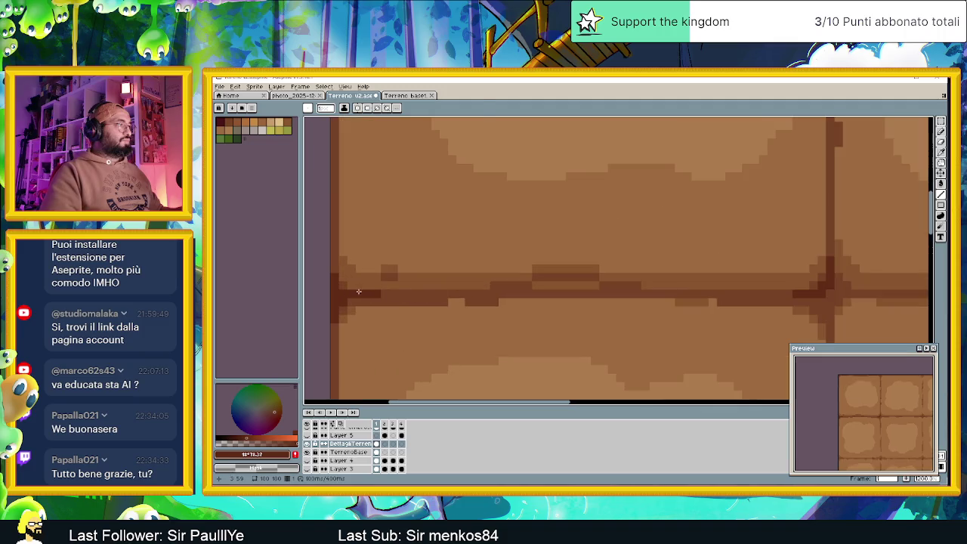
Extend the dark brown seam line to the right and diagonally at its left end.
{"action": "left_click", "coordinate": [370, 292], "text": "alt"}
{"action": "left_click_drag", "start_coordinate": [389, 293], "coordinate": [464, 294]}
{"action": "left_click", "coordinate": [334, 271]}
{"action": "left_click", "coordinate": [342, 278]}
{"action": "left_click", "coordinate": [350, 285]}
{"action": "left_click", "coordinate": [358, 287]}
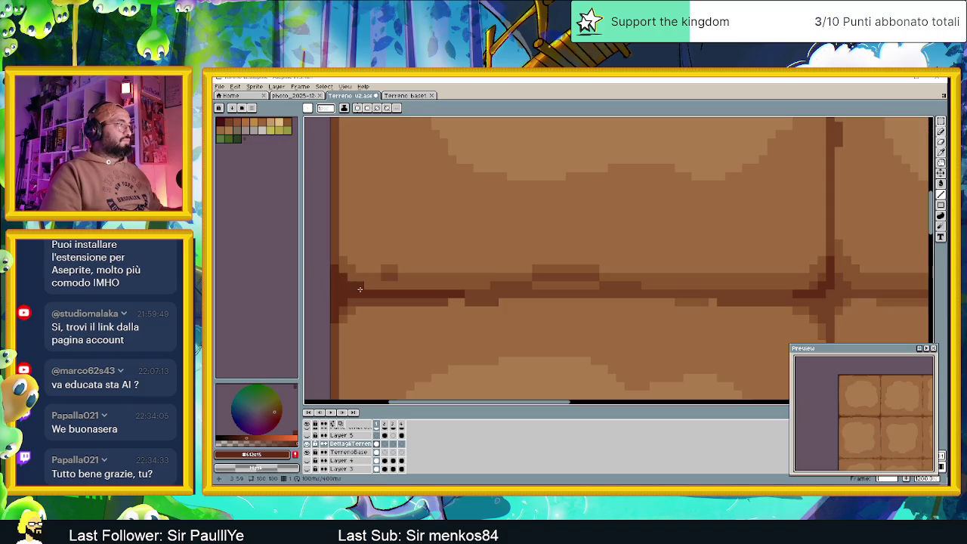
Soften the seam's left end with lighter brown and thicken the left part of the line.
{"action": "left_click", "coordinate": [501, 287], "text": "alt"}
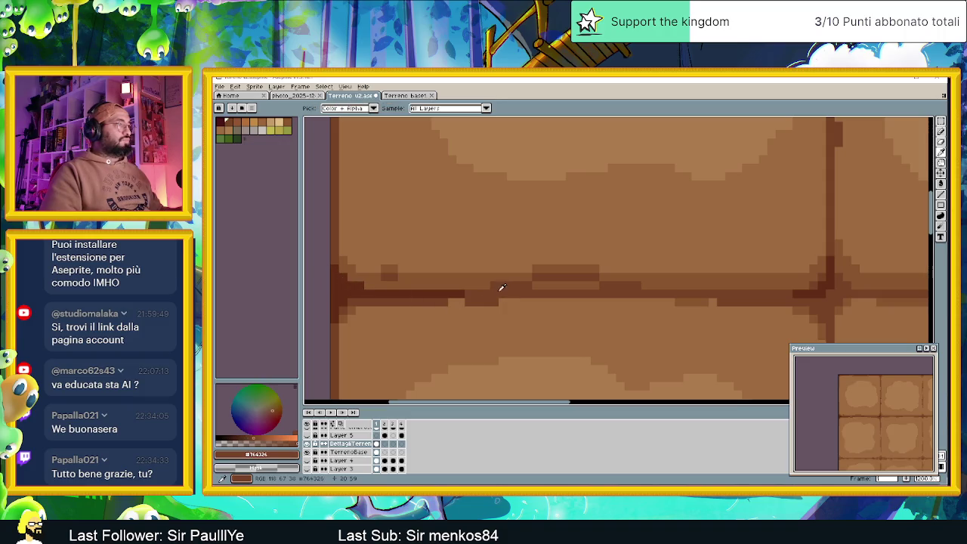
{"action": "left_click", "coordinate": [339, 271]}
{"action": "left_click", "coordinate": [352, 278]}
{"action": "left_click", "coordinate": [364, 282]}
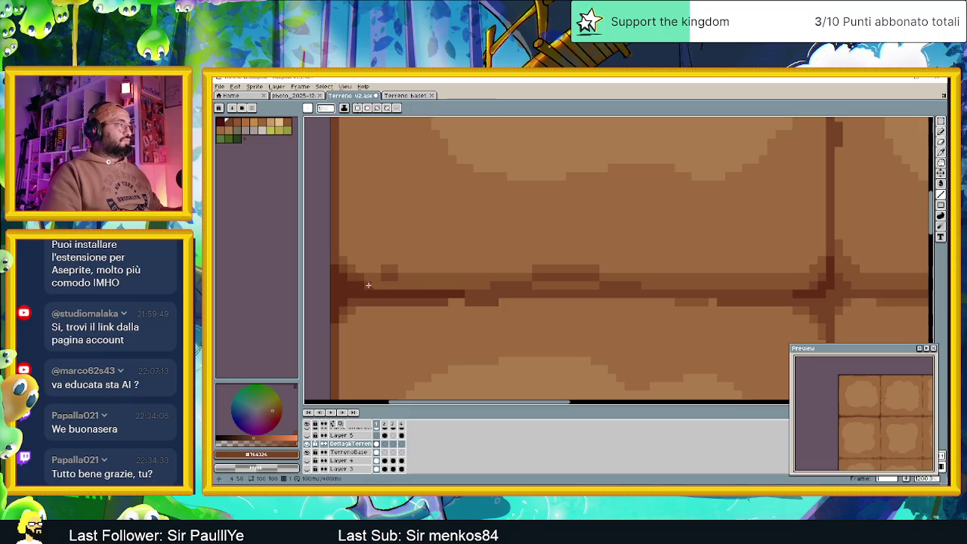
{"action": "left_click_drag", "start_coordinate": [368, 282], "coordinate": [476, 284]}
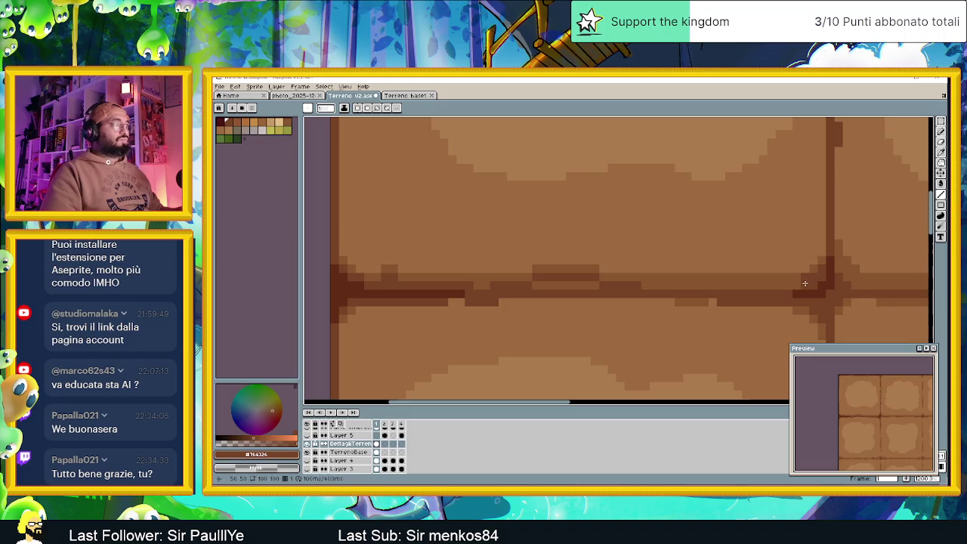
Darken the seam strip on the right side and sample a darker red-brown.
{"action": "left_click_drag", "start_coordinate": [805, 287], "coordinate": [759, 288]}
{"action": "left_click", "coordinate": [817, 287], "text": "alt"}
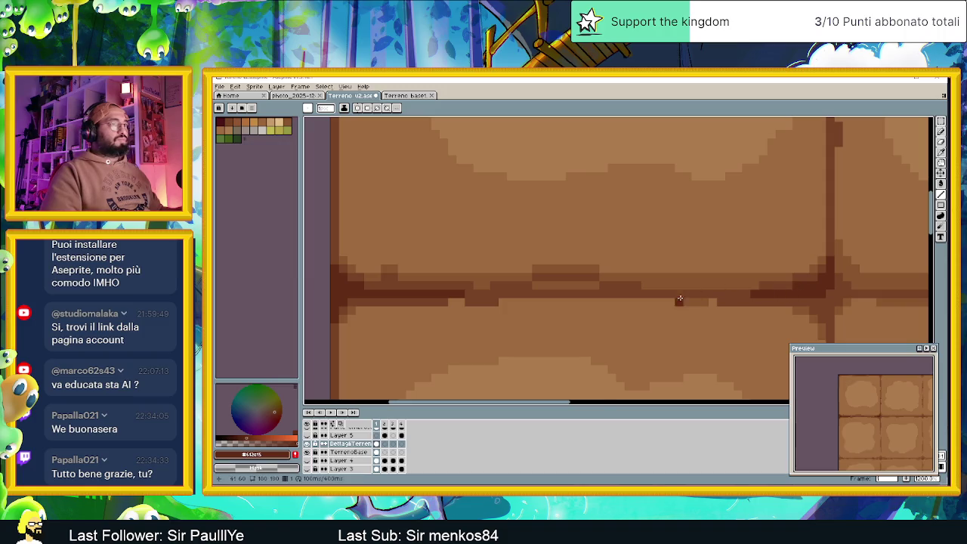
{"action": "scroll", "coordinate": [703, 313], "scroll_direction": "down", "scroll_amount": 3}
{"action": "scroll", "coordinate": [703, 314], "scroll_direction": "down", "scroll_amount": 2}
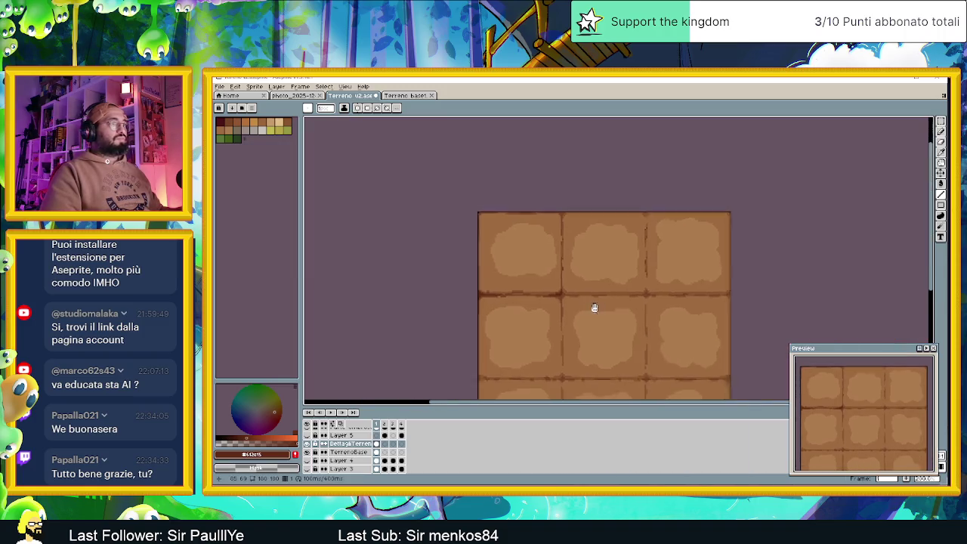
{"action": "scroll", "coordinate": [571, 303], "scroll_direction": "down", "scroll_amount": 1}
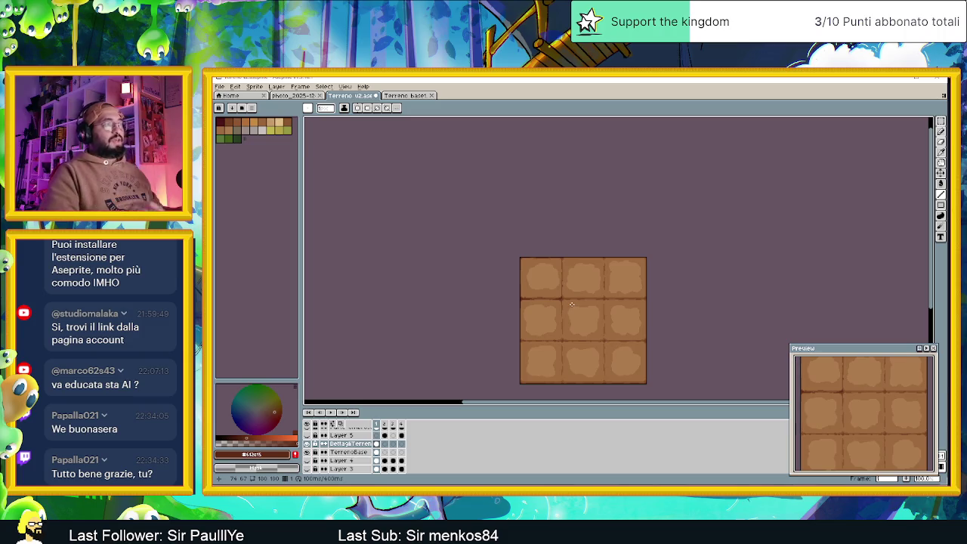
{"action": "scroll", "coordinate": [583, 281], "scroll_direction": "up", "scroll_amount": 3}
{"action": "scroll", "coordinate": [597, 339], "scroll_direction": "left", "scroll_amount": 3}
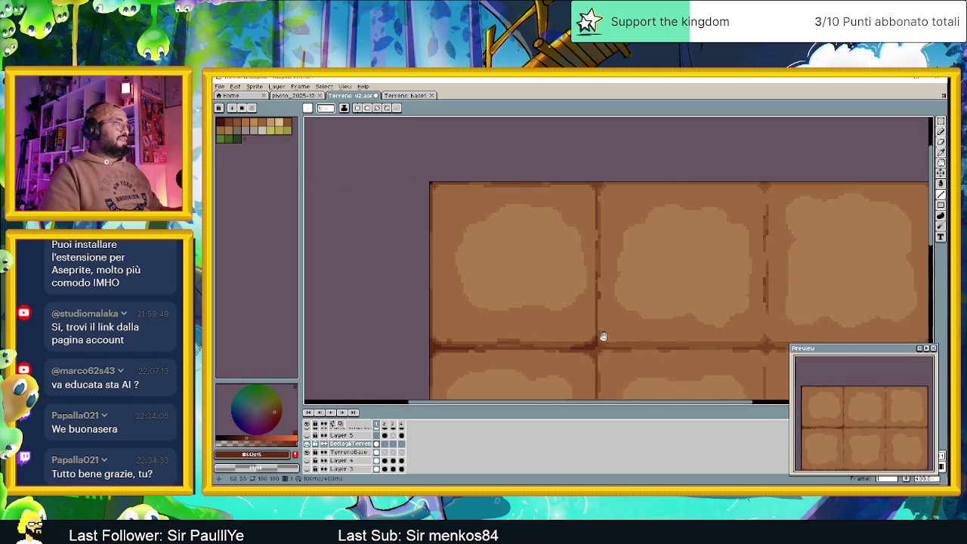
{"action": "scroll", "coordinate": [610, 341], "scroll_direction": "up", "scroll_amount": 1}
{"action": "scroll", "coordinate": [618, 161], "scroll_direction": "up", "scroll_amount": 2}
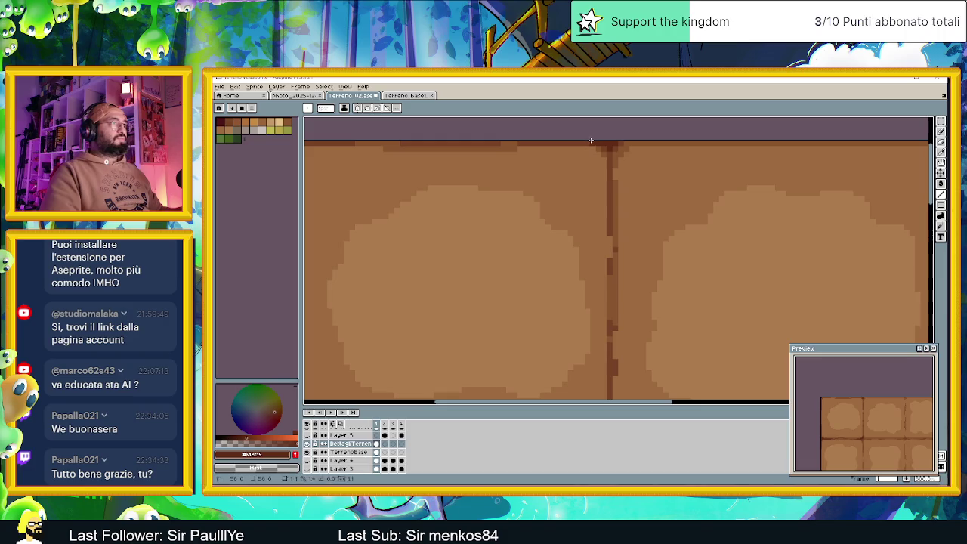
Sample #764326 and lighter browns to shade the junction where the vertical seam meets the top edge.
{"action": "key", "text": "alt"}
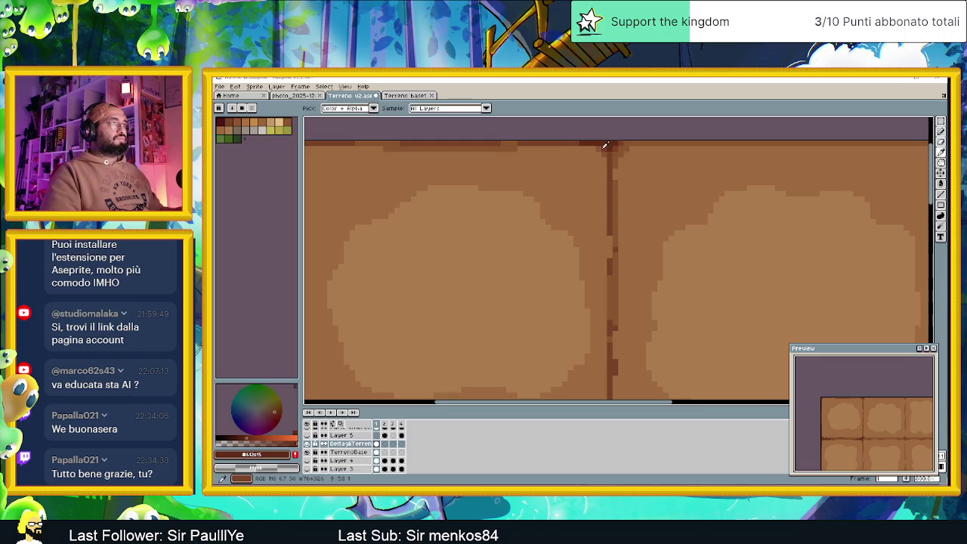
{"action": "left_click", "coordinate": [604, 145], "text": "alt"}
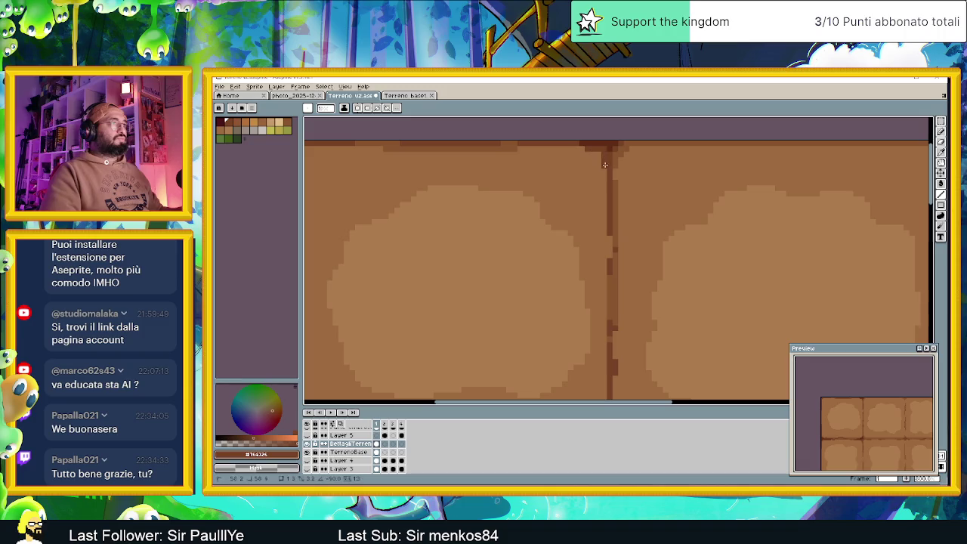
{"action": "left_click", "coordinate": [589, 154], "text": "alt"}
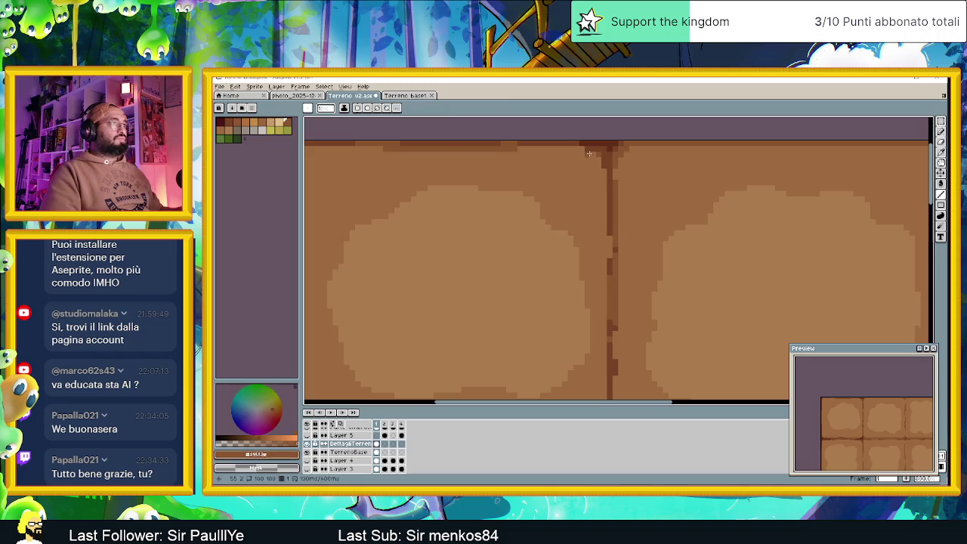
{"action": "scroll", "coordinate": [589, 154], "scroll_direction": "down", "scroll_amount": 3}
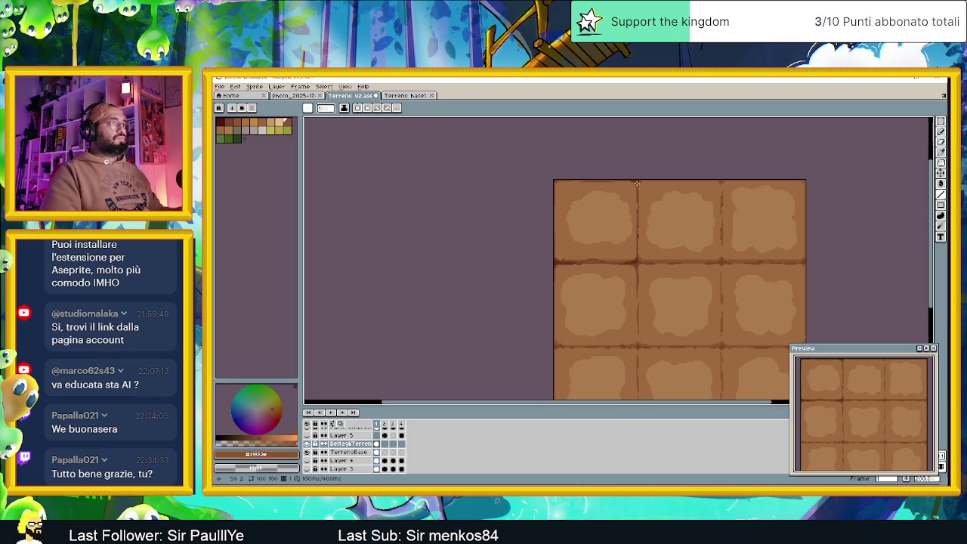
{"action": "scroll", "coordinate": [636, 183], "scroll_direction": "down", "scroll_amount": 2}
{"action": "scroll", "coordinate": [675, 220], "scroll_direction": "up", "scroll_amount": 1}
{"action": "scroll", "coordinate": [693, 228], "scroll_direction": "right", "scroll_amount": 2}
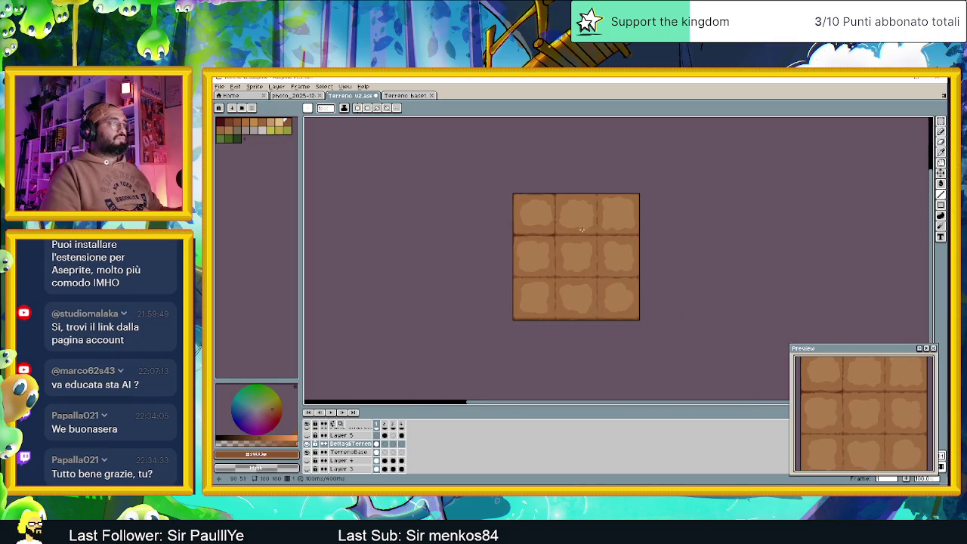
{"action": "scroll", "coordinate": [551, 191], "scroll_direction": "up", "scroll_amount": 2}
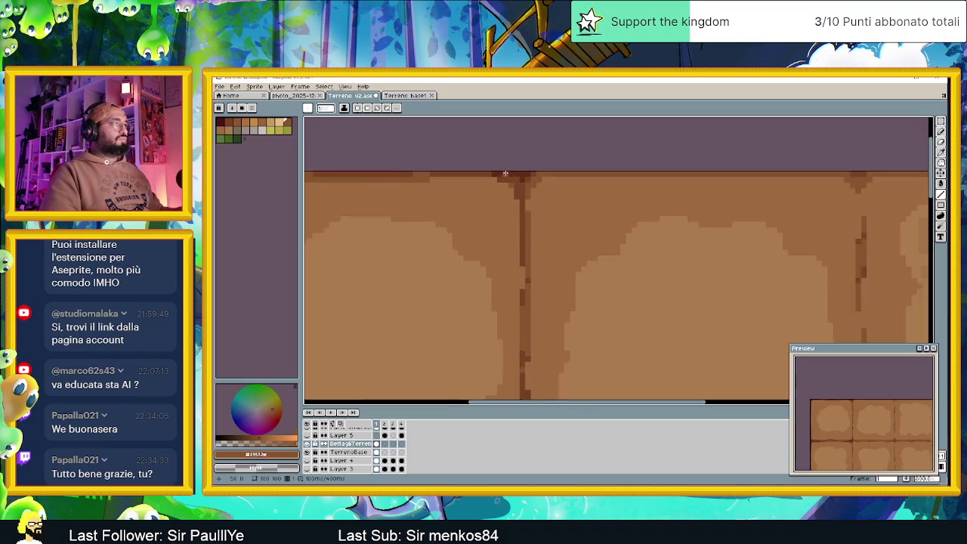
{"action": "left_click", "coordinate": [499, 185], "text": "alt"}
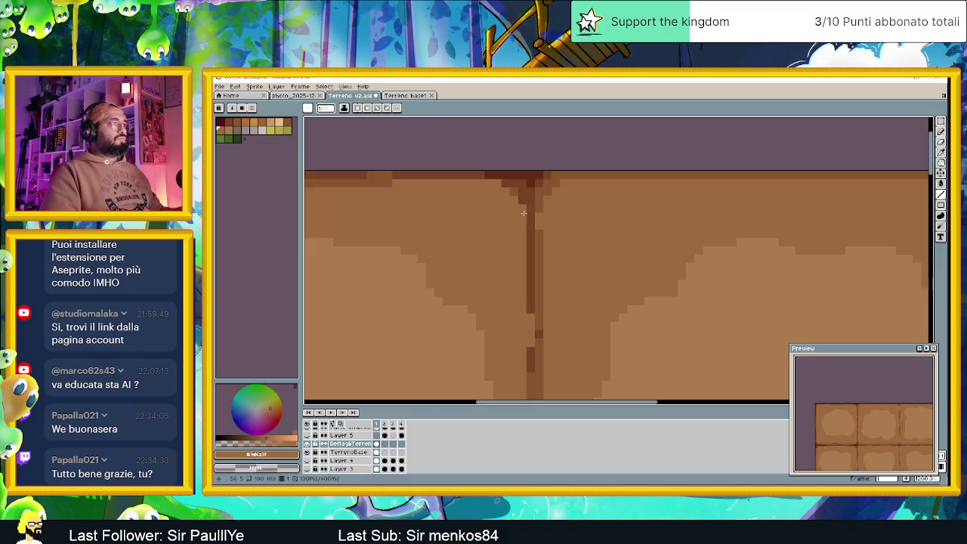
{"action": "left_click", "coordinate": [493, 175], "text": "alt"}
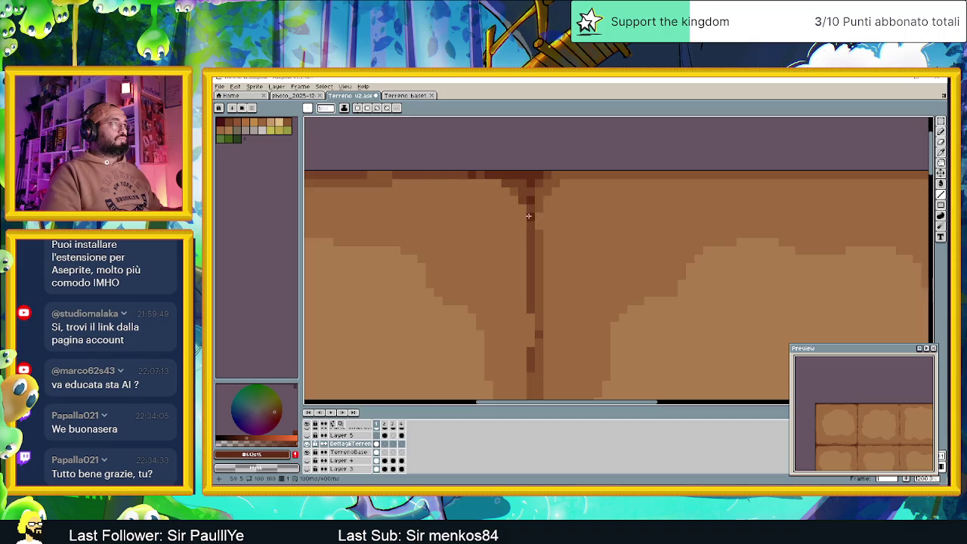
{"action": "scroll", "coordinate": [550, 274], "scroll_direction": "down", "scroll_amount": 3}
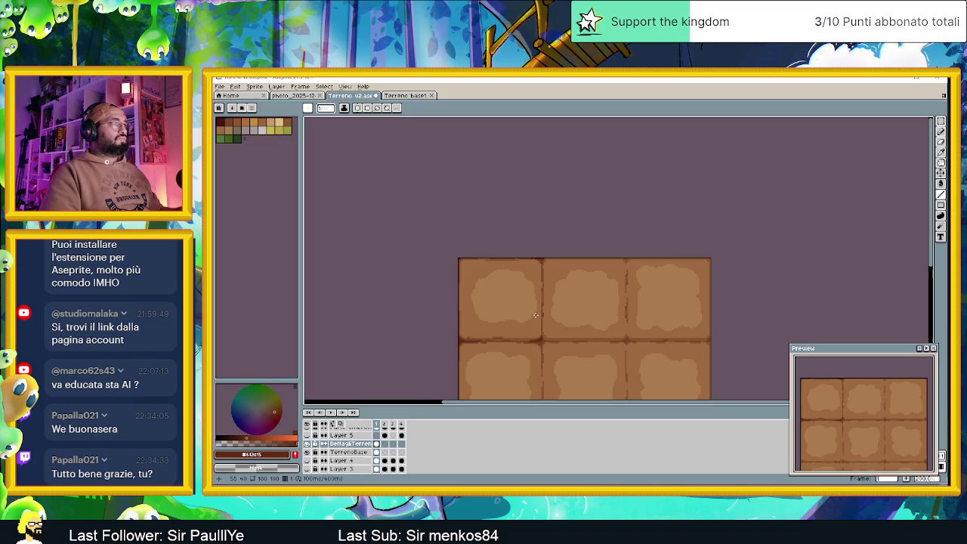
{"action": "scroll", "coordinate": [534, 314], "scroll_direction": "down", "scroll_amount": 2}
{"action": "left_click_drag", "start_coordinate": [535, 314], "coordinate": [477, 276]}
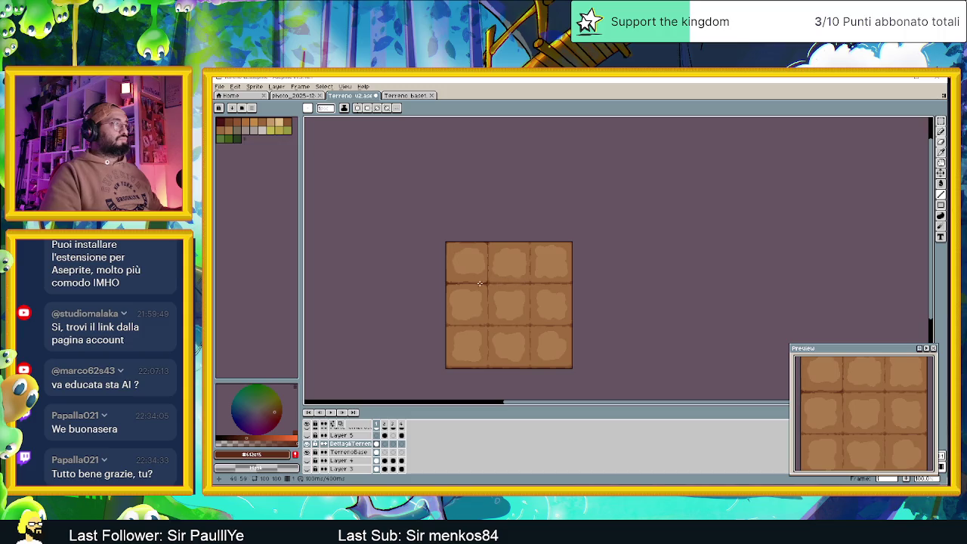
{"action": "scroll", "coordinate": [474, 283], "scroll_direction": "up", "scroll_amount": 3}
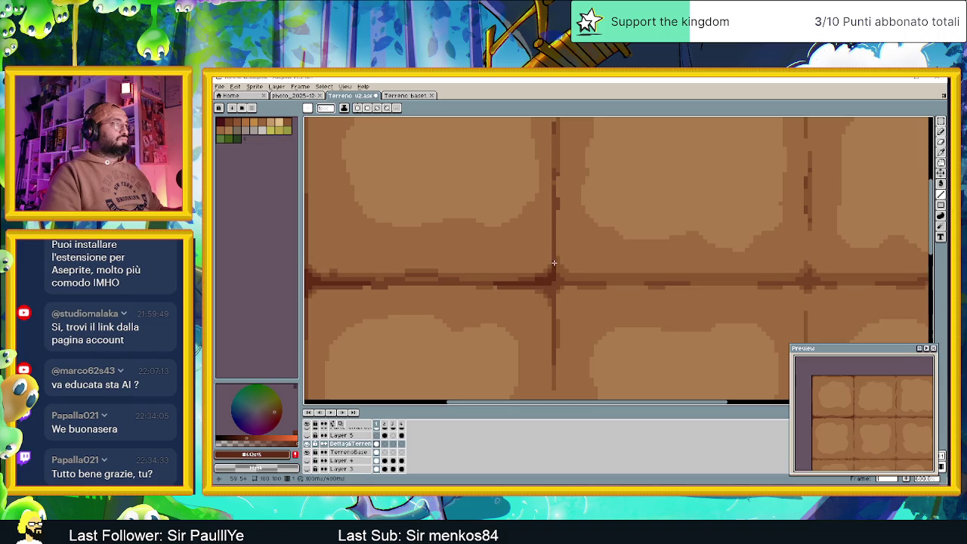
{"action": "scroll", "coordinate": [553, 263], "scroll_direction": "down", "scroll_amount": 2}
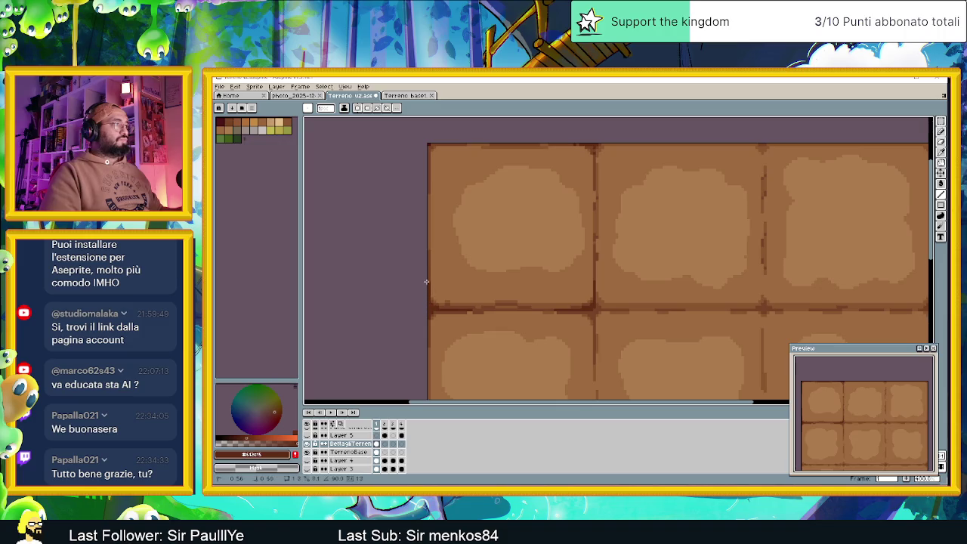
{"action": "scroll", "coordinate": [467, 328], "scroll_direction": "down", "scroll_amount": 2}
{"action": "scroll", "coordinate": [467, 328], "scroll_direction": "down", "scroll_amount": 1}
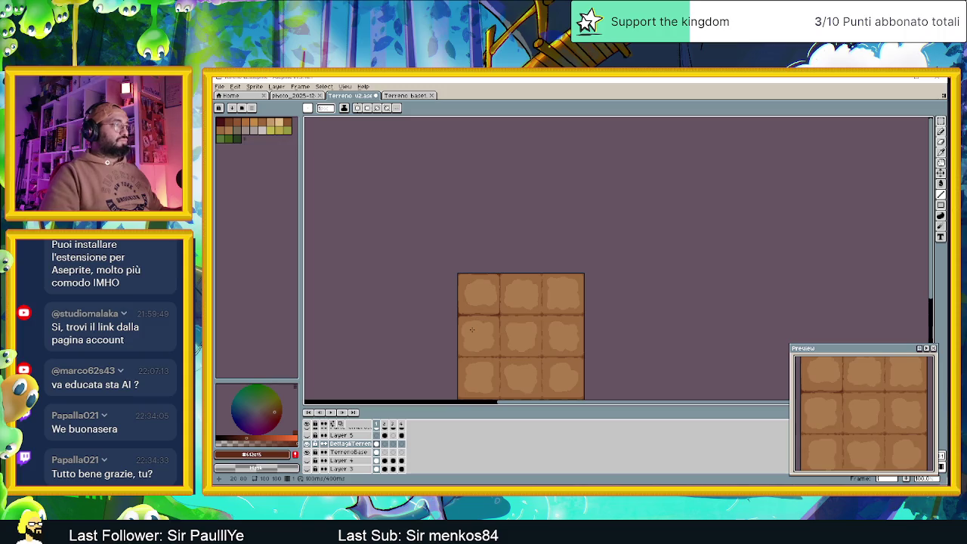
{"action": "scroll", "coordinate": [471, 329], "scroll_direction": "up", "scroll_amount": 1}
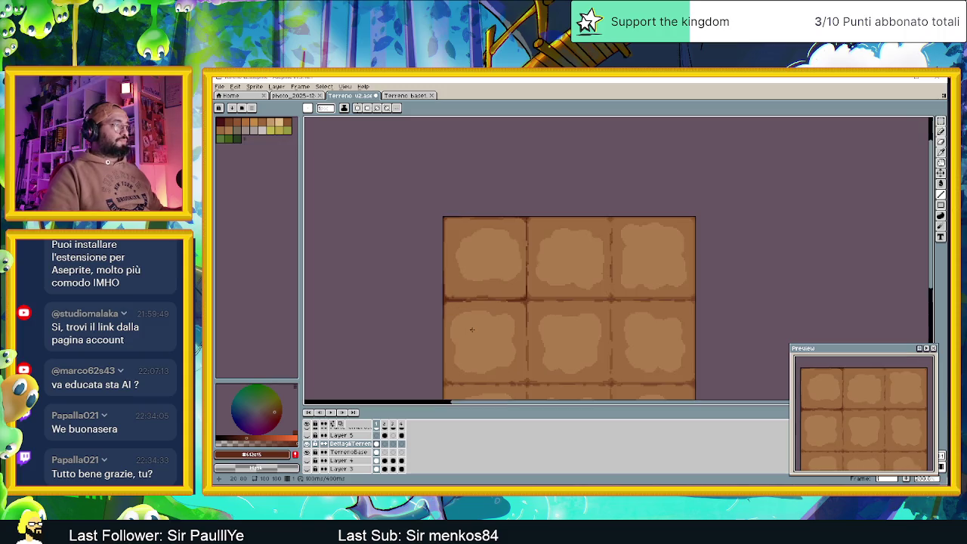
{"action": "scroll", "coordinate": [472, 329], "scroll_direction": "up", "scroll_amount": 1}
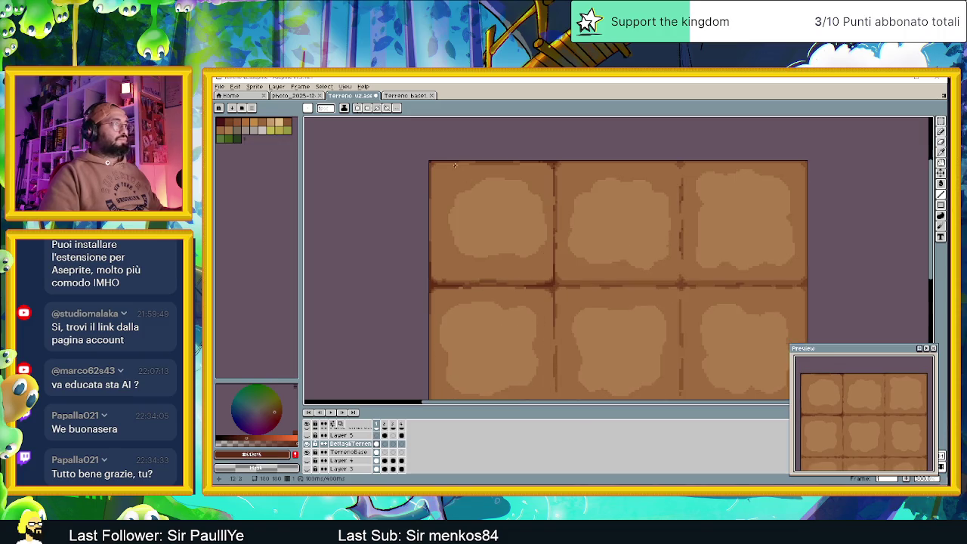
{"action": "scroll", "coordinate": [456, 167], "scroll_direction": "up", "scroll_amount": 3}
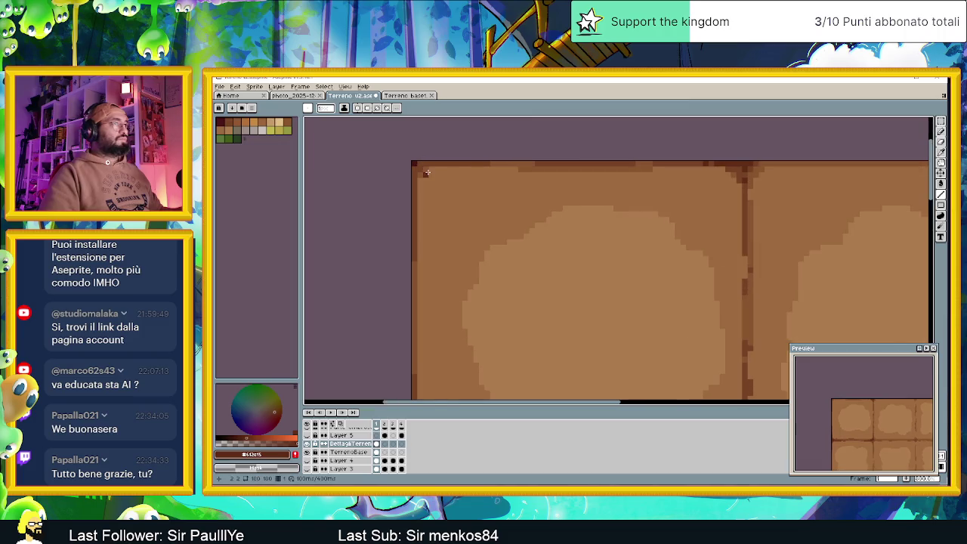
{"action": "scroll", "coordinate": [426, 172], "scroll_direction": "down", "scroll_amount": 2}
{"action": "scroll", "coordinate": [428, 173], "scroll_direction": "down", "scroll_amount": 1}
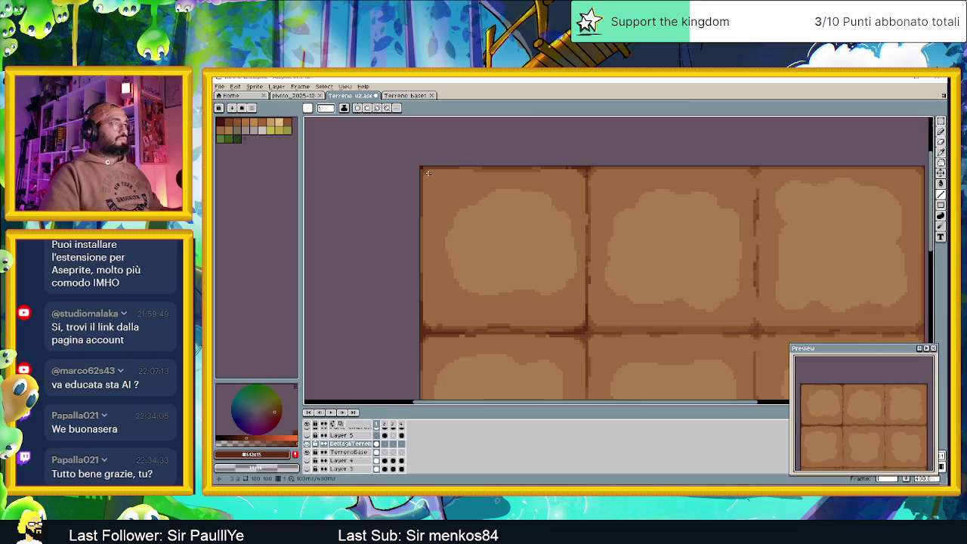
Select the top-left tile area and place a copy over the middle top tile.
{"action": "left_click", "coordinate": [940, 121]}
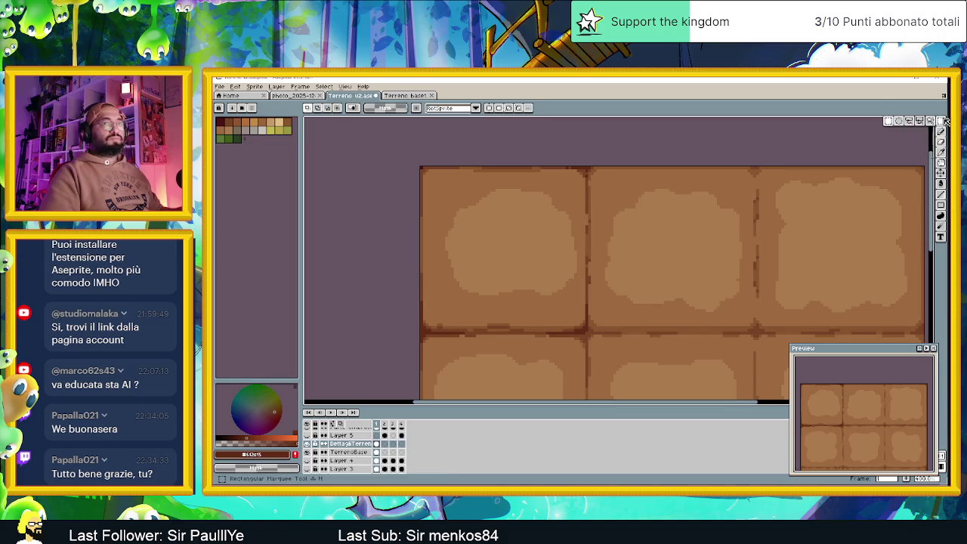
{"action": "mouse_move", "coordinate": [427, 174]}
{"action": "left_mouse_down"}
{"action": "mouse_move", "coordinate": [626, 345]}
{"action": "mouse_move", "coordinate": [624, 361]}
{"action": "left_mouse_up"}
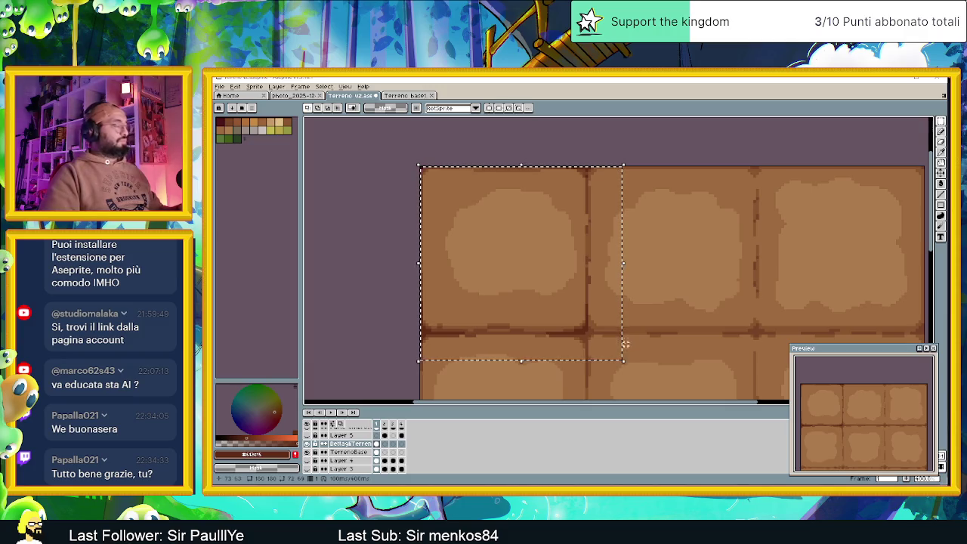
{"action": "left_click", "coordinate": [490, 272]}
{"action": "left_click_drag", "start_coordinate": [490, 272], "coordinate": [658, 272]}
{"action": "key", "text": "Return"}
{"action": "key", "text": "ctrl+d"}
Paste another copy of the tile area, align it onto the top-right tile, and commit.
{"action": "scroll", "coordinate": [550, 351], "scroll_direction": "down", "scroll_amount": 3}
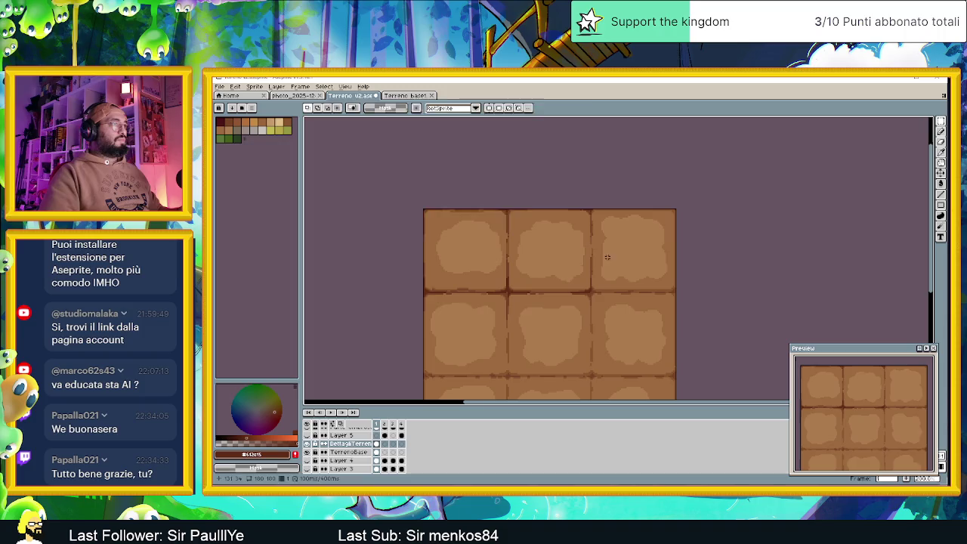
{"action": "key", "text": "ctrl+v"}
{"action": "left_click_drag", "start_coordinate": [492, 261], "coordinate": [632, 261]}
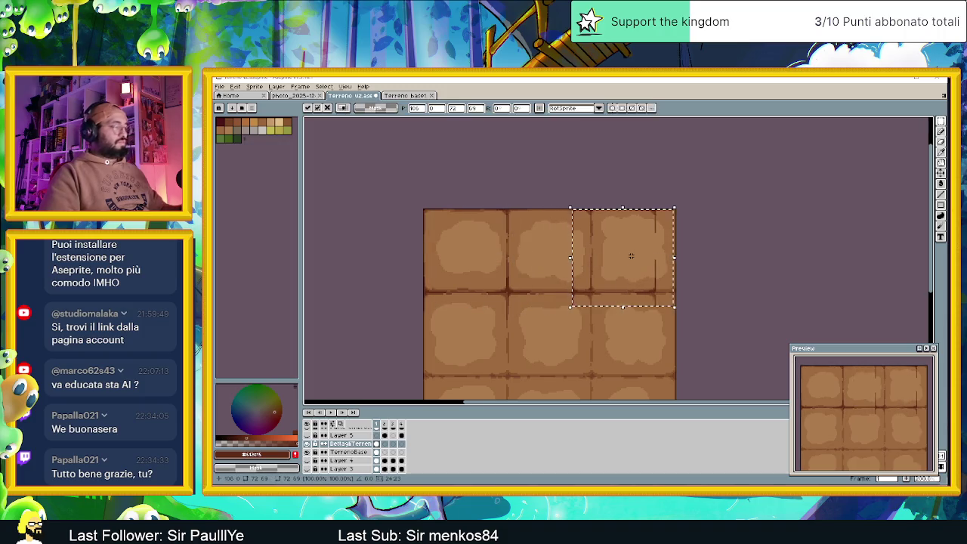
{"action": "left_click_drag", "start_coordinate": [639, 259], "coordinate": [655, 274]}
{"action": "scroll", "coordinate": [657, 270], "scroll_direction": "up", "scroll_amount": 2}
{"action": "key", "text": "Return"}
{"action": "key", "text": "ctrl+d"}
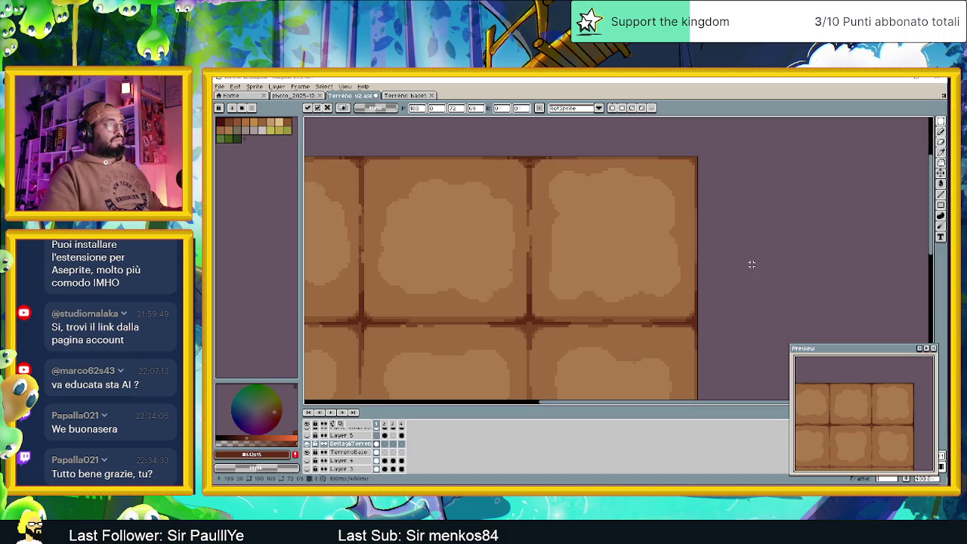
{"action": "scroll", "coordinate": [740, 268], "scroll_direction": "down", "scroll_amount": 3}
{"action": "left_click_drag", "start_coordinate": [704, 295], "coordinate": [639, 268]}
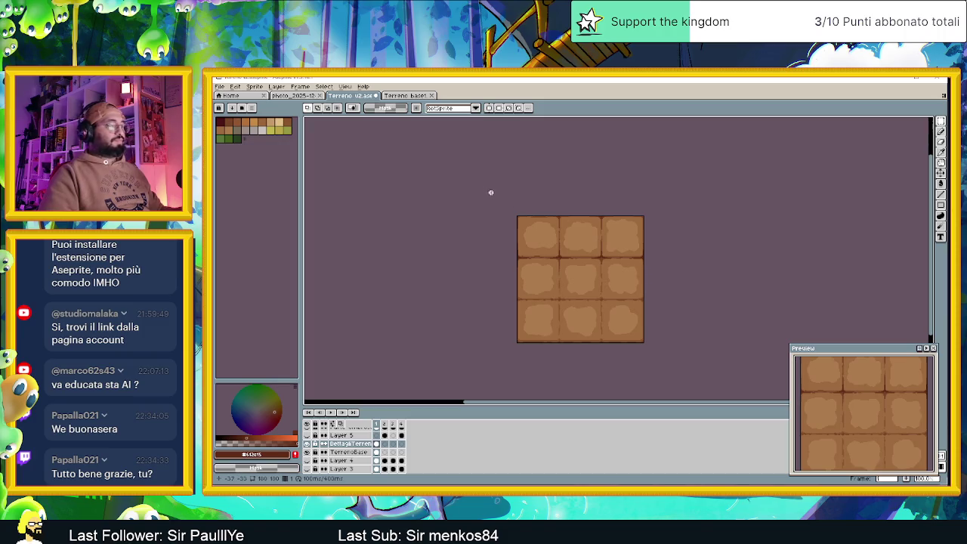
{"action": "key", "text": "ctrl+v"}
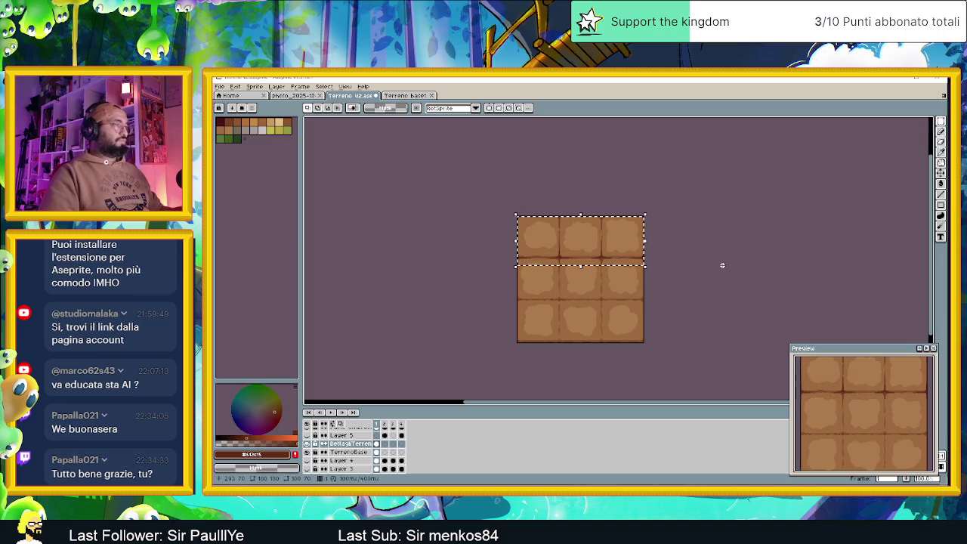
Drag the pasted tile row down over the second row and drop it in place.
{"action": "left_click_drag", "start_coordinate": [578, 253], "coordinate": [582, 282]}
{"action": "scroll", "coordinate": [562, 278], "scroll_direction": "up", "scroll_amount": 3}
{"action": "scroll", "coordinate": [561, 233], "scroll_direction": "up", "scroll_amount": 1}
{"action": "left_click_drag", "start_coordinate": [561, 233], "coordinate": [567, 233]}
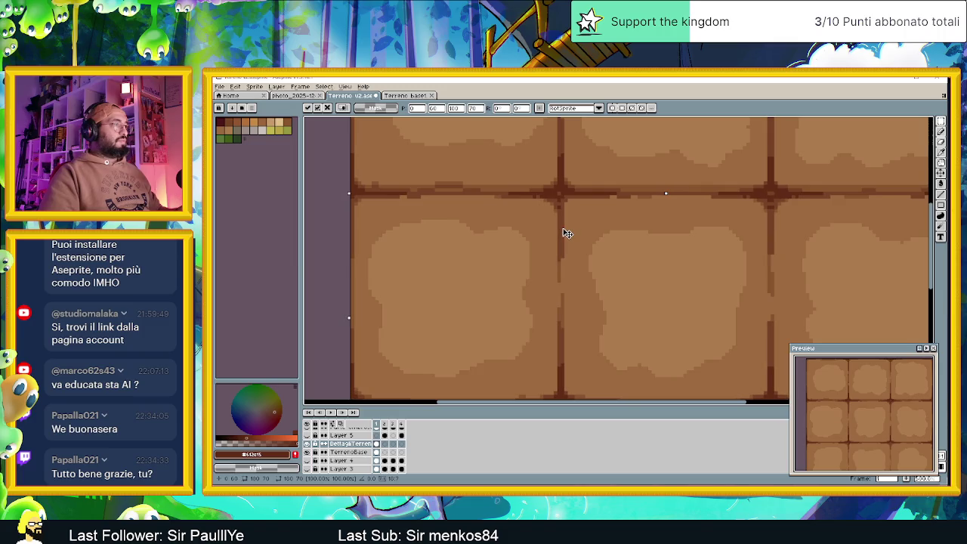
{"action": "scroll", "coordinate": [567, 232], "scroll_direction": "down", "scroll_amount": 3}
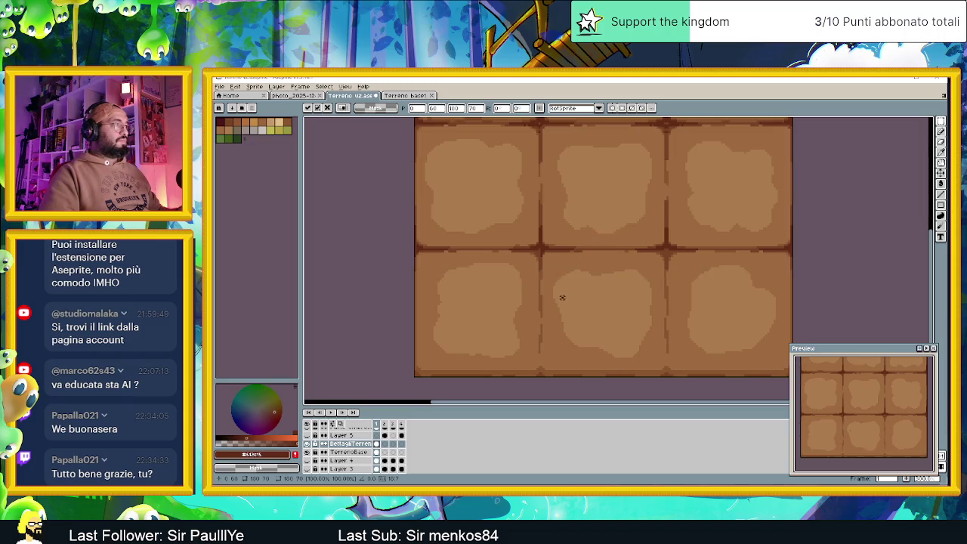
{"action": "left_click_drag", "start_coordinate": [565, 219], "coordinate": [568, 288]}
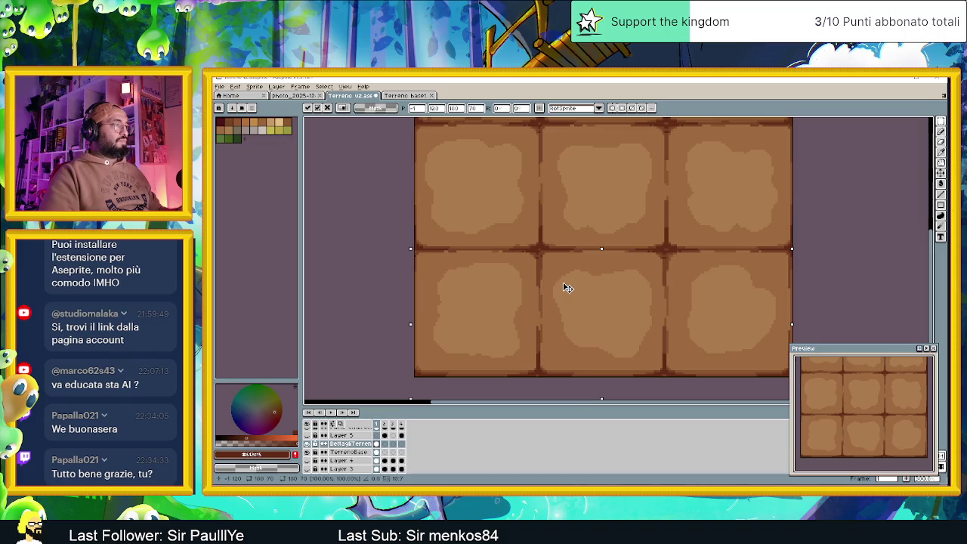
{"action": "left_click_drag", "start_coordinate": [569, 287], "coordinate": [569, 285]}
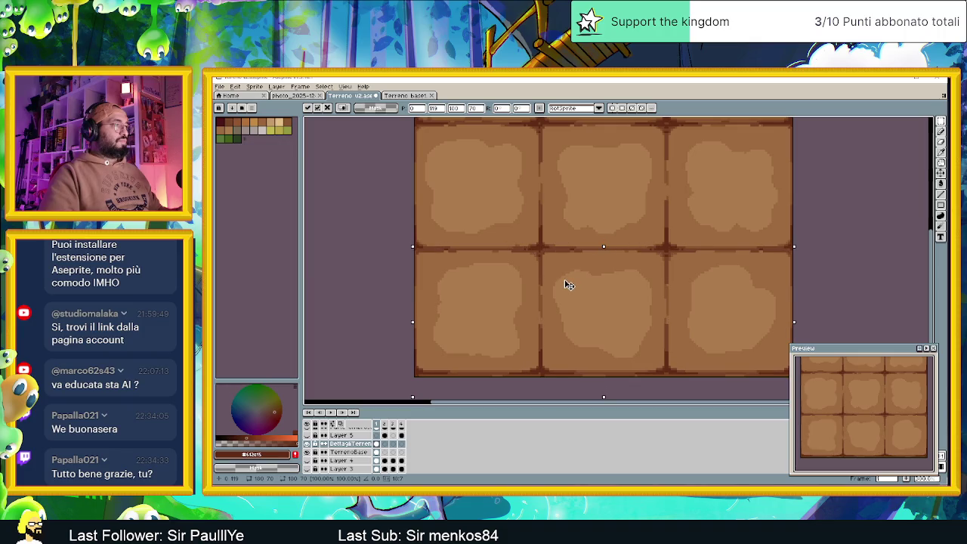
{"action": "left_click_drag", "start_coordinate": [569, 285], "coordinate": [569, 290]}
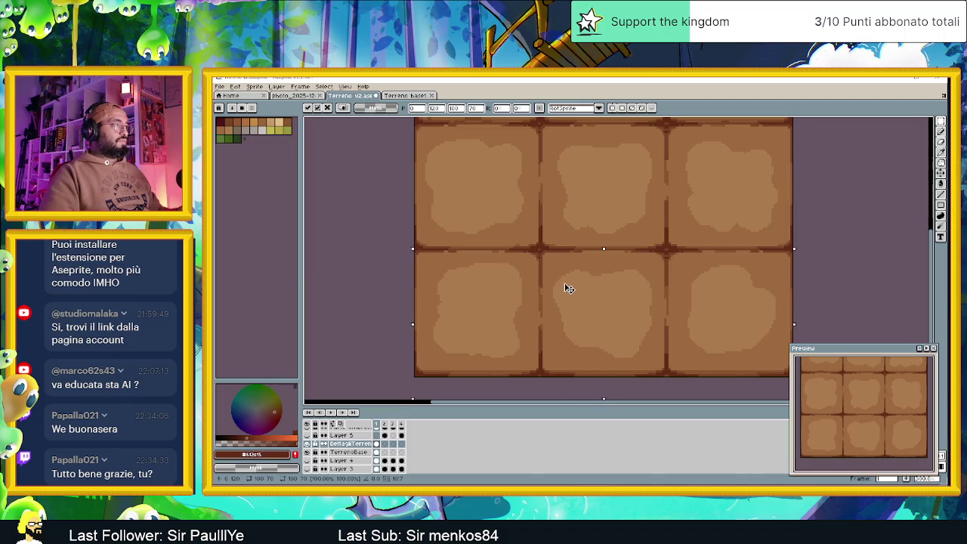
{"action": "left_click", "coordinate": [356, 289]}
Undo the misaligned placement, repaste, and shift the block down one row to match the seams.
{"action": "scroll", "coordinate": [364, 289], "scroll_direction": "down", "scroll_amount": 1}
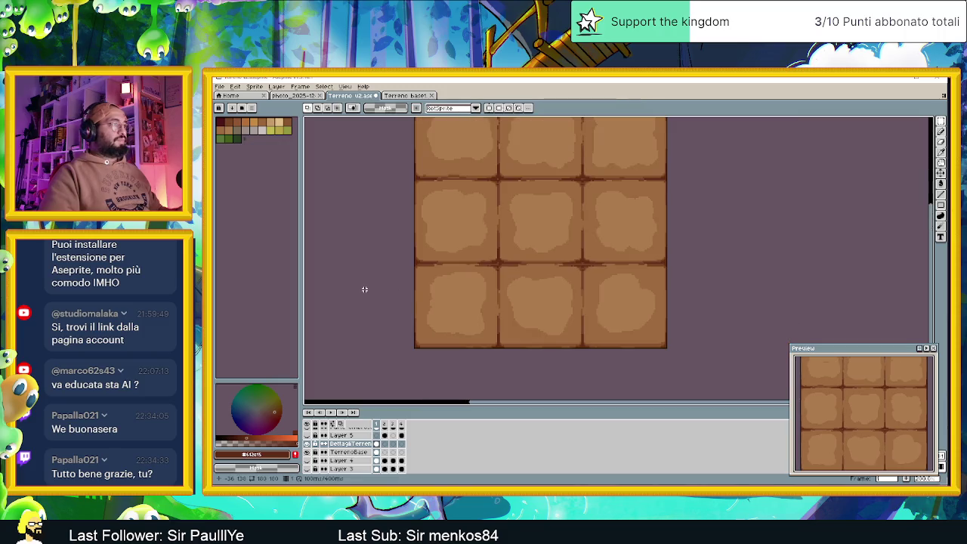
{"action": "scroll", "coordinate": [387, 288], "scroll_direction": "up", "scroll_amount": 2}
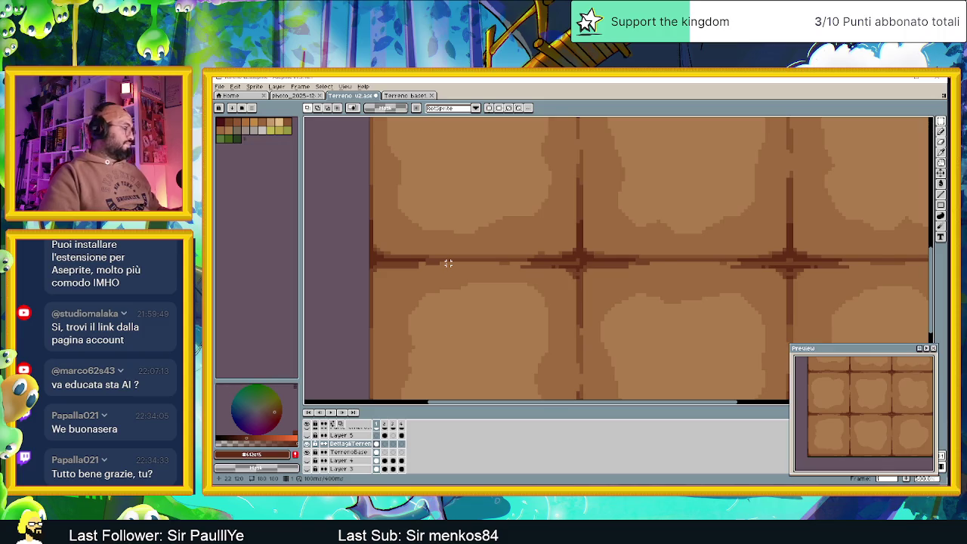
{"action": "key", "text": "ctrl+z"}
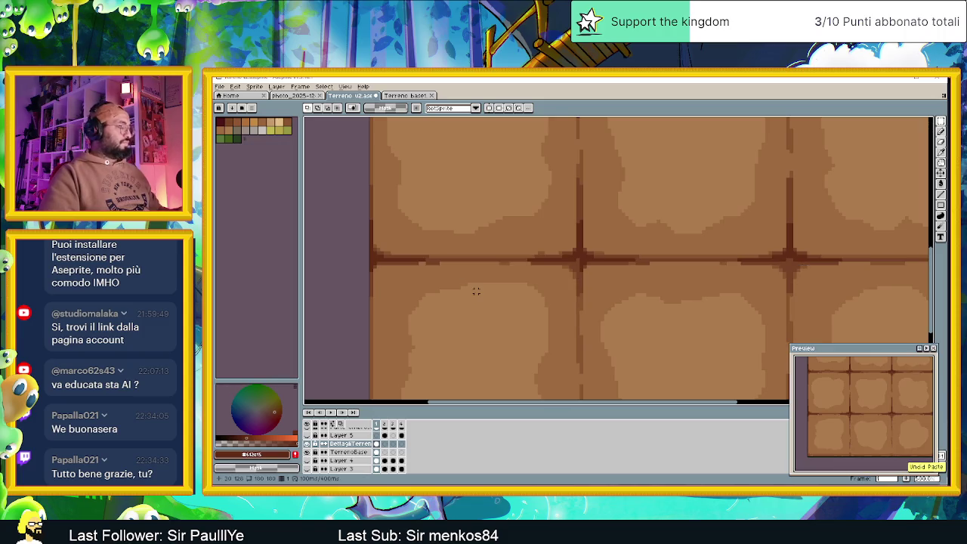
{"action": "key", "text": "ctrl+v"}
{"action": "key", "text": "Down"}
{"action": "key", "text": "Down"}
{"action": "key", "text": "Down"}
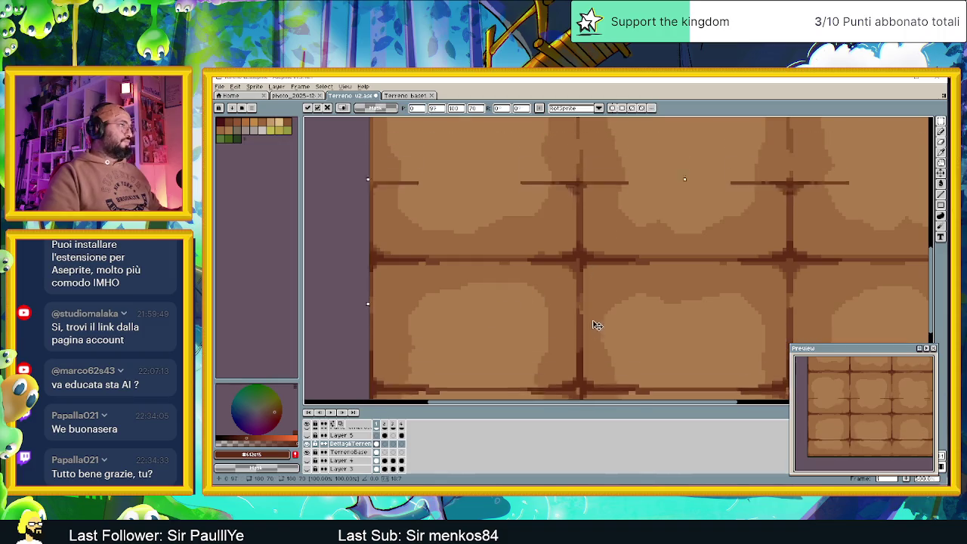
{"action": "left_click_drag", "start_coordinate": [604, 304], "coordinate": [607, 292]}
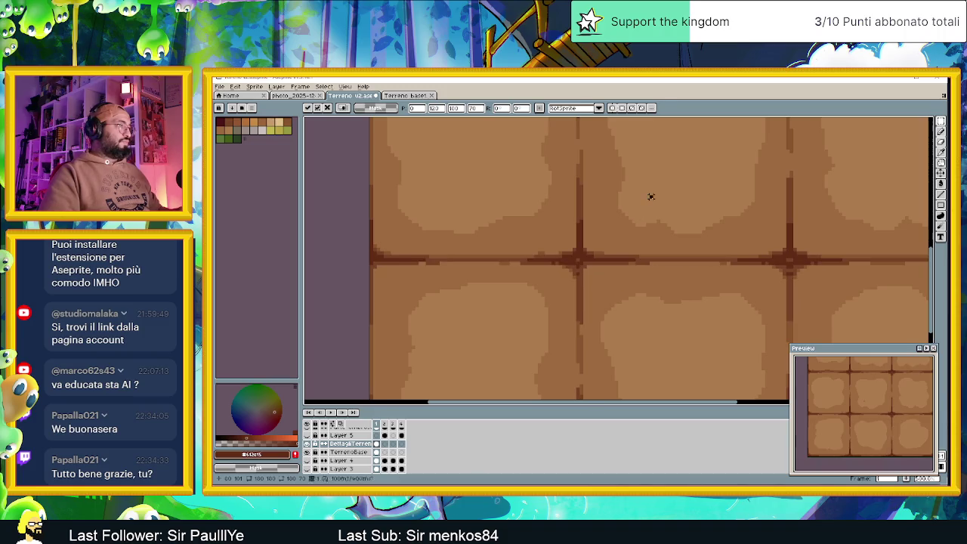
{"action": "key", "text": "Return"}
{"action": "scroll", "coordinate": [686, 259], "scroll_direction": "down", "scroll_amount": 5}
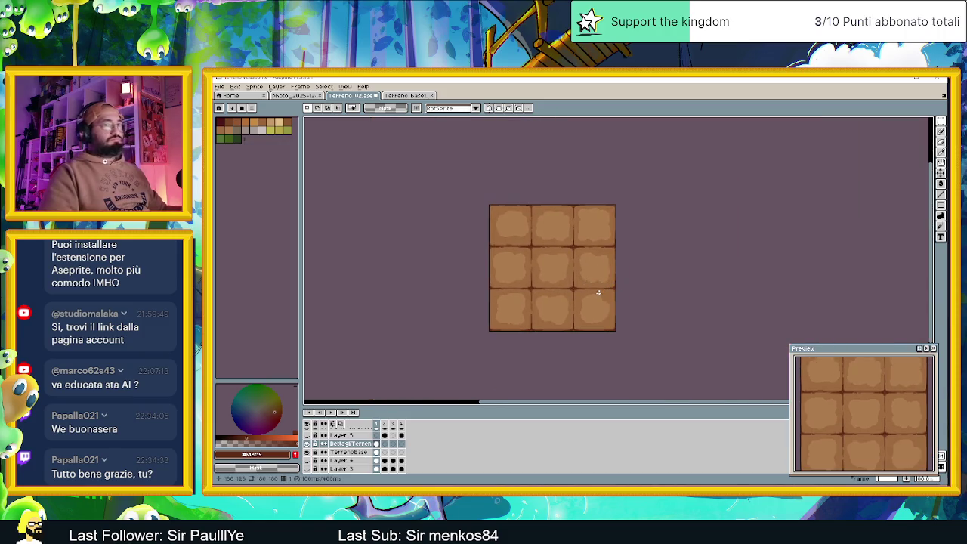
{"action": "scroll", "coordinate": [529, 285], "scroll_direction": "up", "scroll_amount": 2}
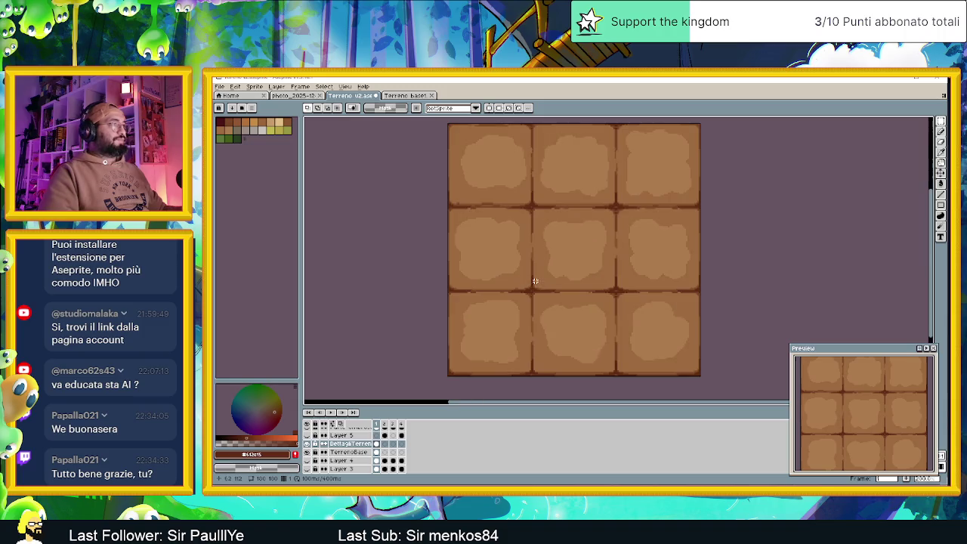
{"action": "scroll", "coordinate": [534, 283], "scroll_direction": "up", "scroll_amount": 2}
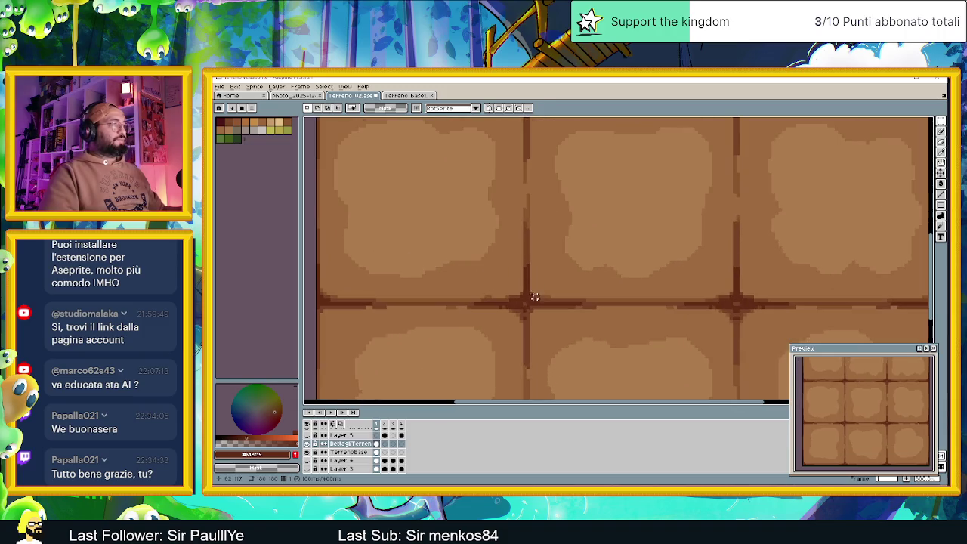
Select the Pencil and zoom in on the top edge of the upper tiles.
{"action": "left_click", "coordinate": [940, 131]}
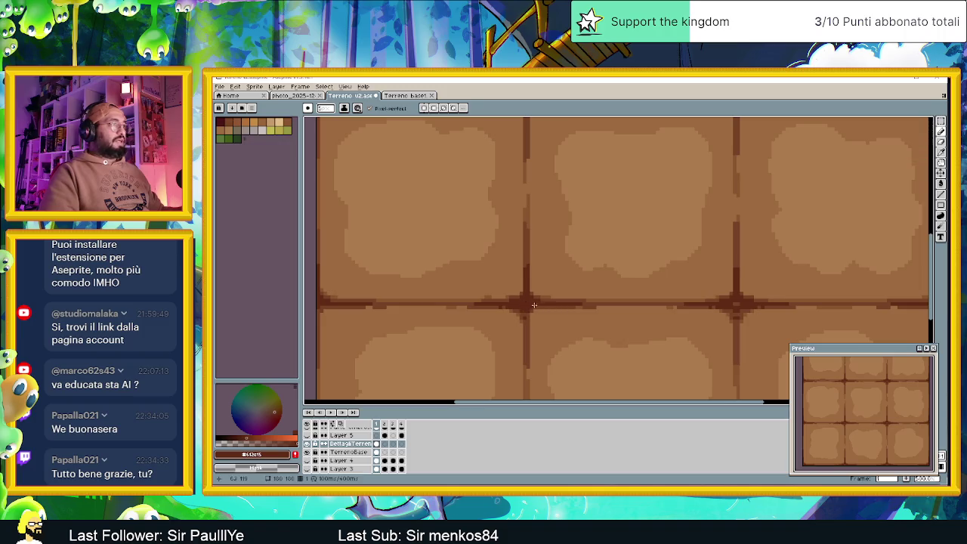
{"action": "key", "text": "plus"}
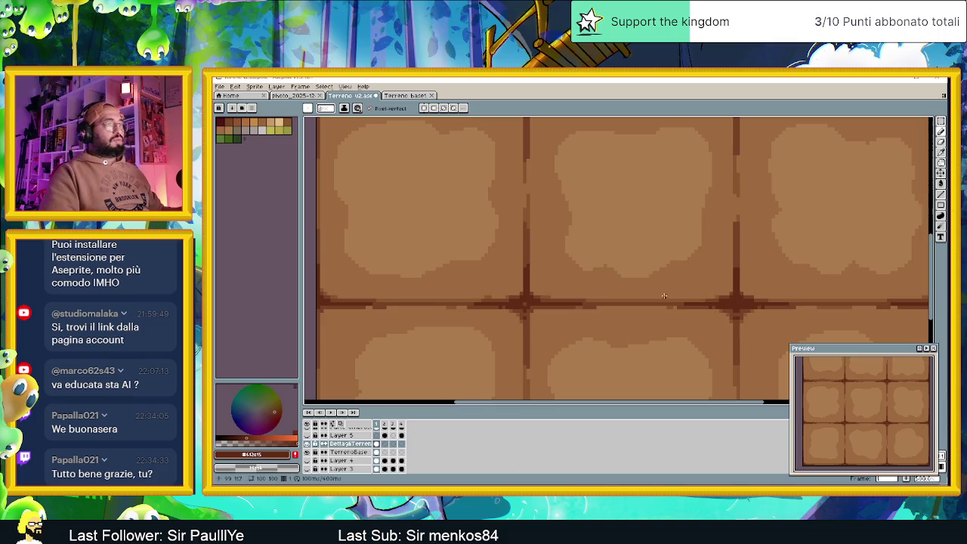
{"action": "scroll", "coordinate": [518, 300], "scroll_direction": "down", "scroll_amount": 4}
{"action": "scroll", "coordinate": [554, 252], "scroll_direction": "up", "scroll_amount": 3}
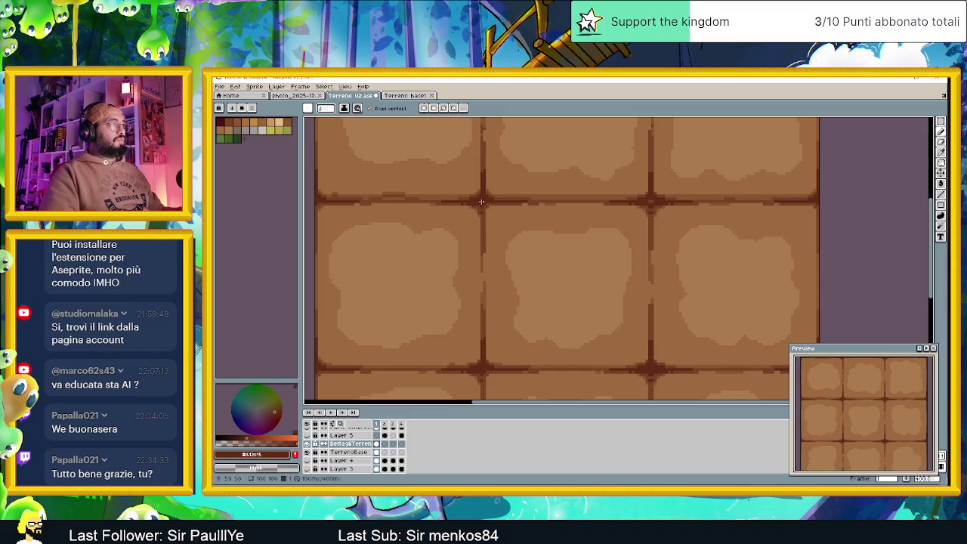
{"action": "scroll", "coordinate": [633, 263], "scroll_direction": "down", "scroll_amount": 1}
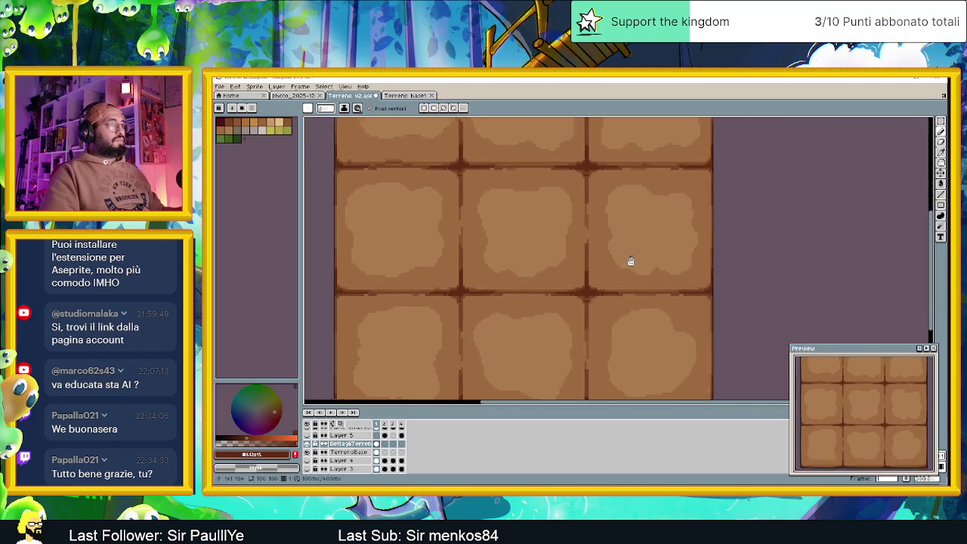
{"action": "scroll", "coordinate": [689, 240], "scroll_direction": "down", "scroll_amount": 3}
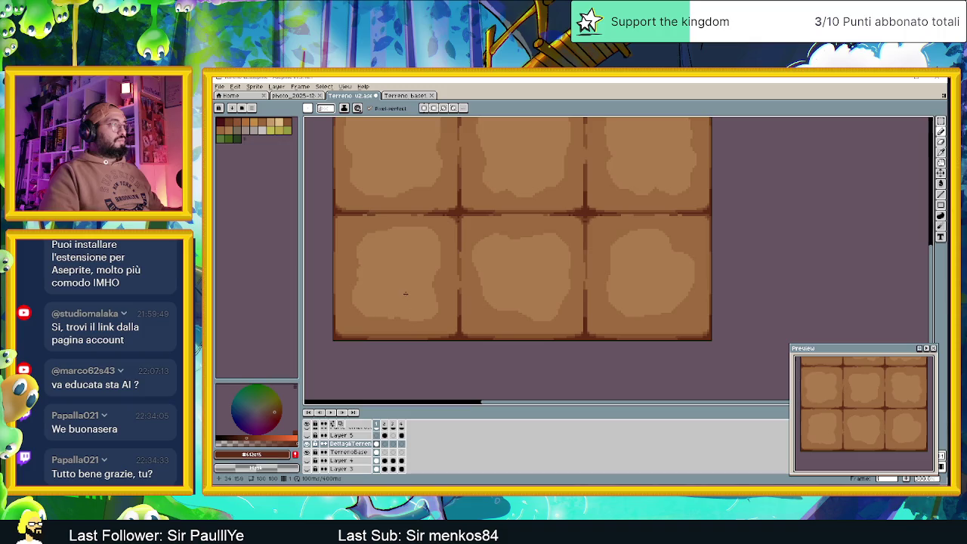
{"action": "scroll", "coordinate": [406, 294], "scroll_direction": "down", "scroll_amount": 1}
{"action": "left_click_drag", "start_coordinate": [381, 261], "coordinate": [440, 288]}
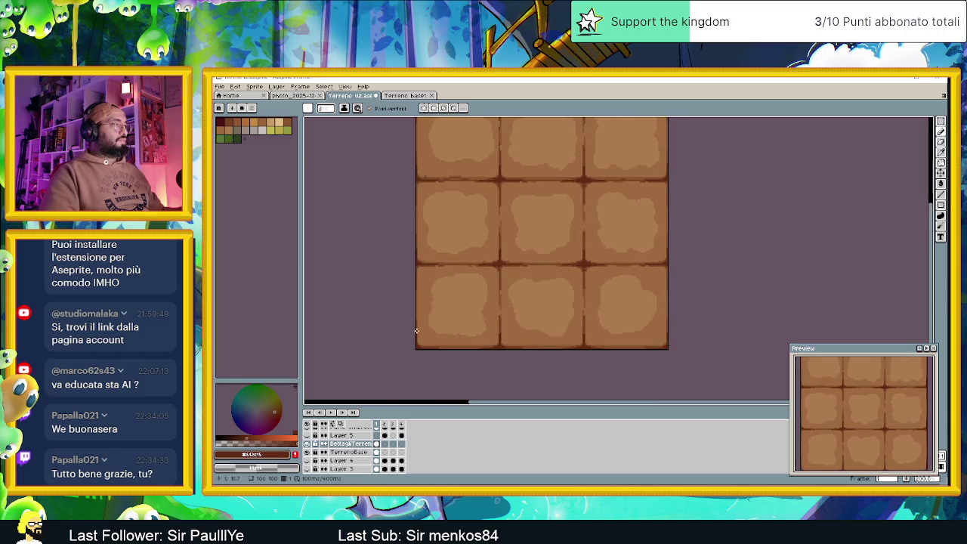
{"action": "left_click_drag", "start_coordinate": [443, 205], "coordinate": [464, 295]}
{"action": "scroll", "coordinate": [452, 231], "scroll_direction": "up", "scroll_amount": 2}
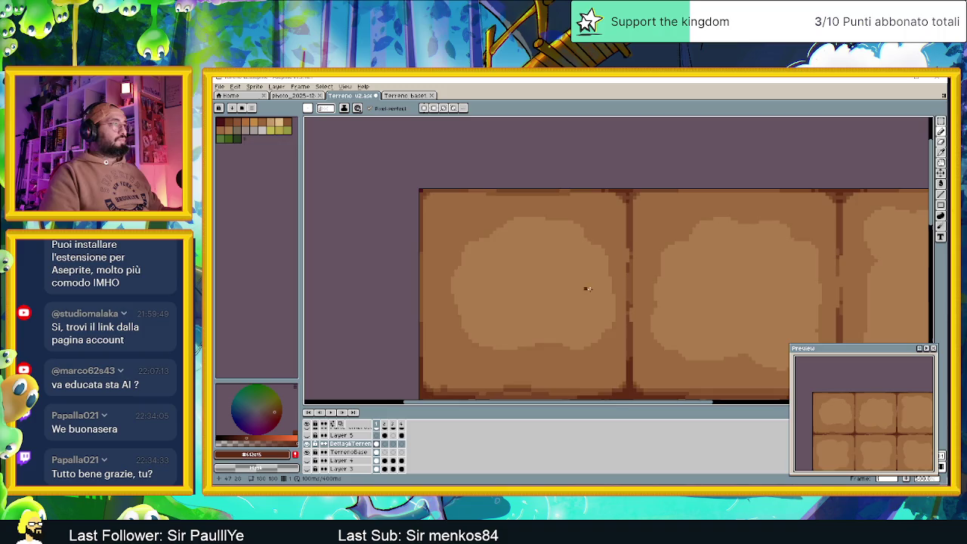
{"action": "left_click_drag", "start_coordinate": [579, 285], "coordinate": [570, 253]}
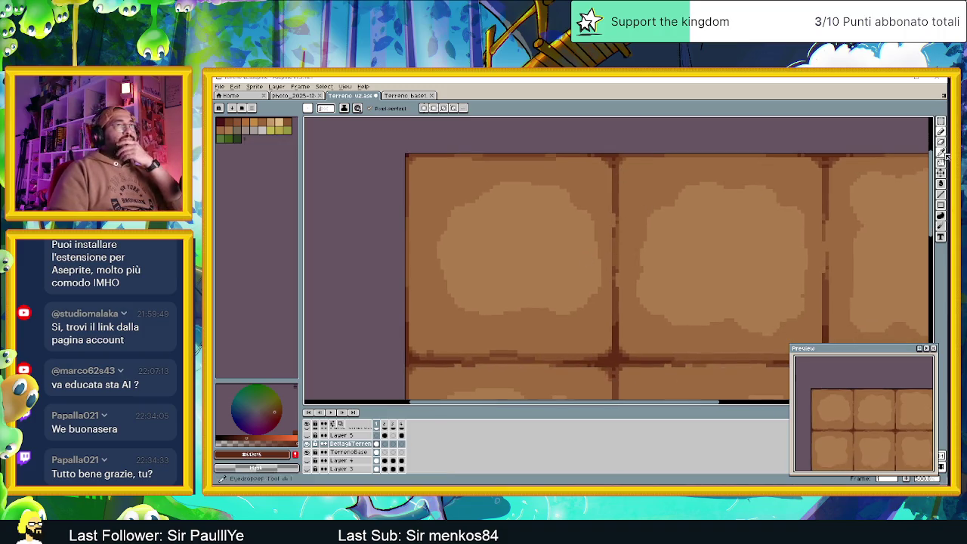
Try drawing vertical seam lines with the Line tool, undoing each attempt.
{"action": "left_click", "coordinate": [940, 193]}
{"action": "left_click_drag", "start_coordinate": [615, 159], "coordinate": [619, 196]}
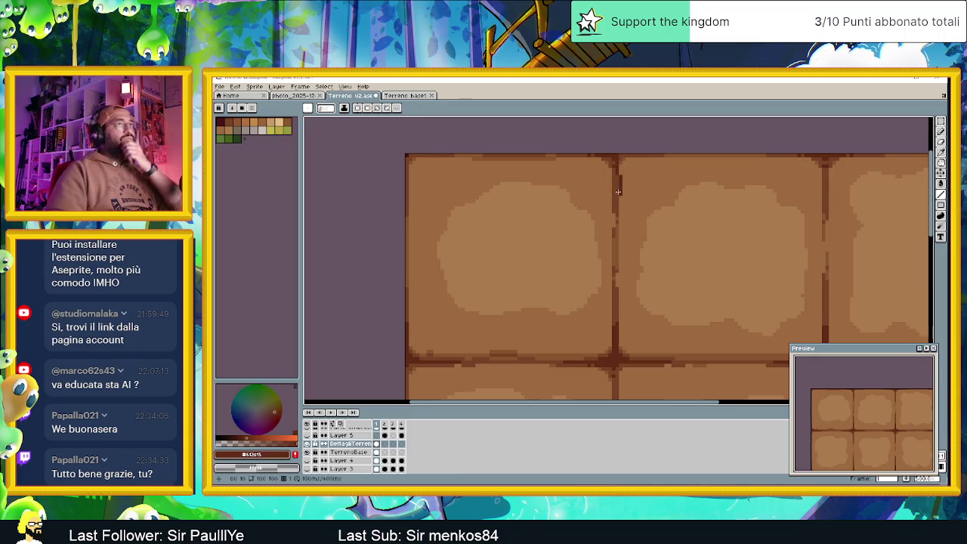
{"action": "key", "text": "ctrl+a"}
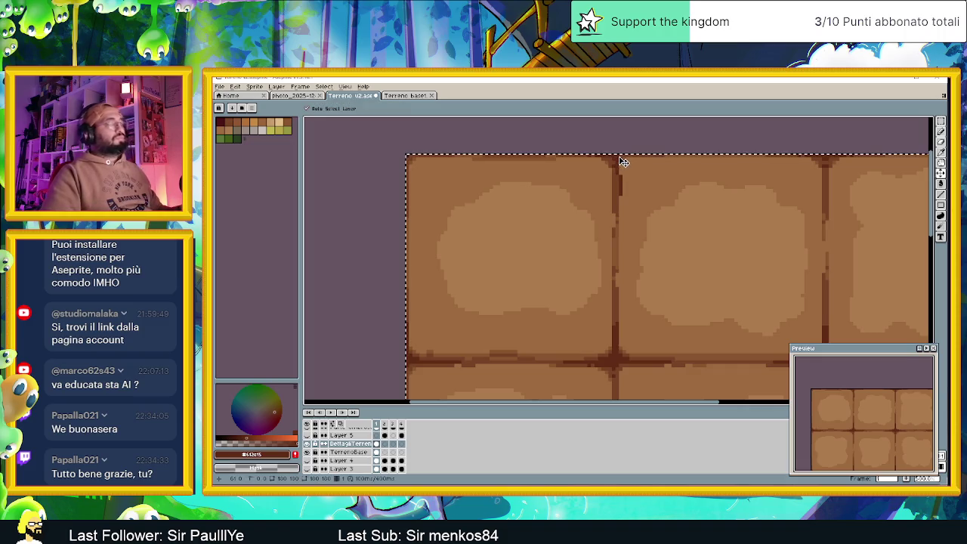
{"action": "key", "text": "ctrl+z"}
{"action": "key", "text": "ctrl+z"}
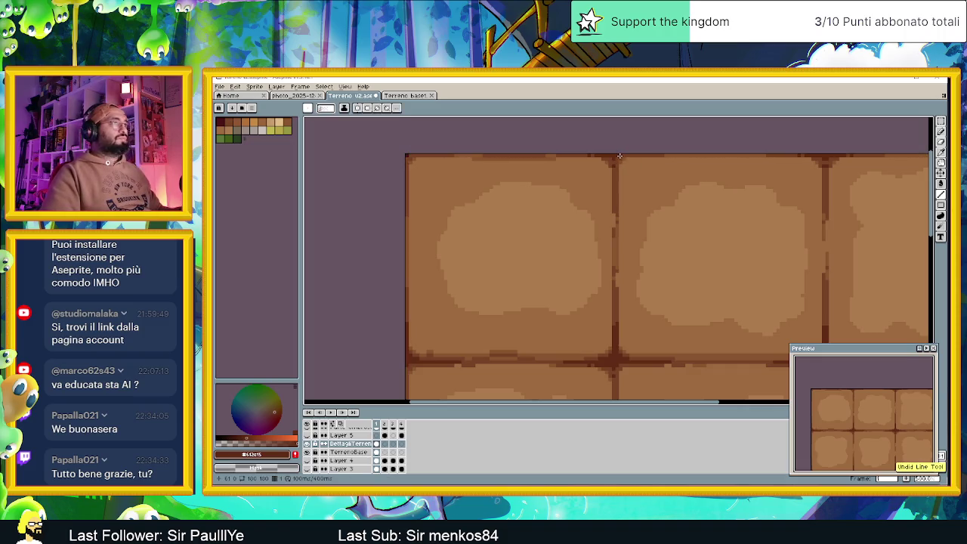
{"action": "left_click", "coordinate": [615, 161]}
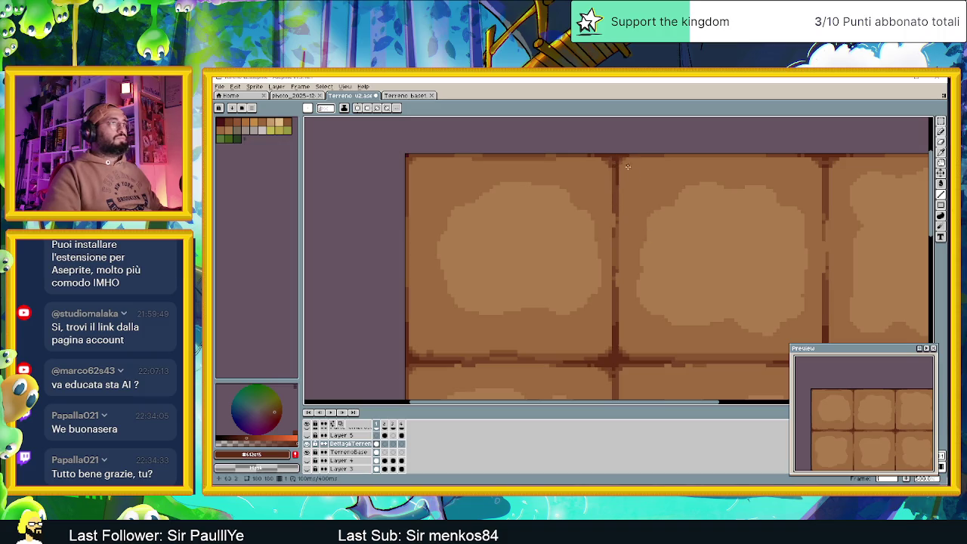
{"action": "scroll", "coordinate": [642, 204], "scroll_direction": "right", "scroll_amount": 6}
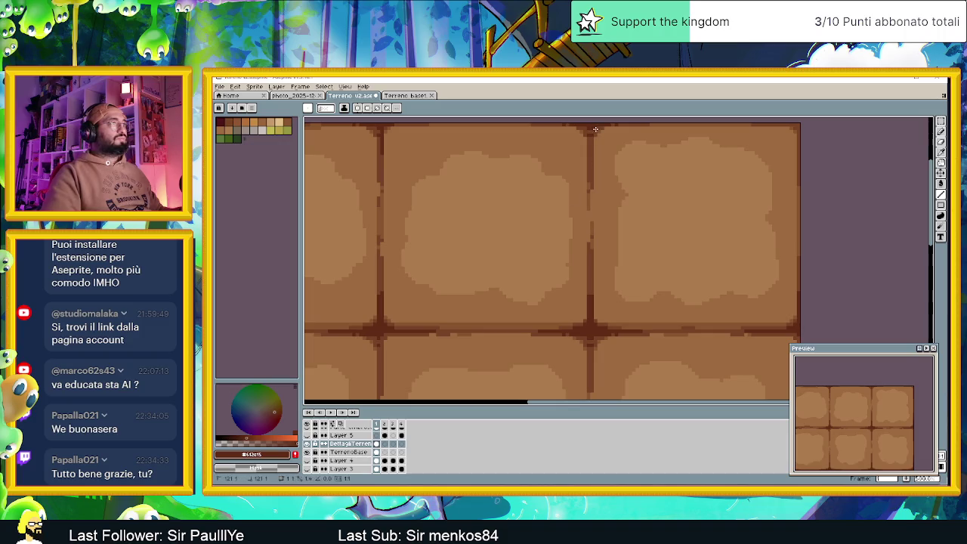
{"action": "left_click_drag", "start_coordinate": [593, 143], "coordinate": [592, 148]}
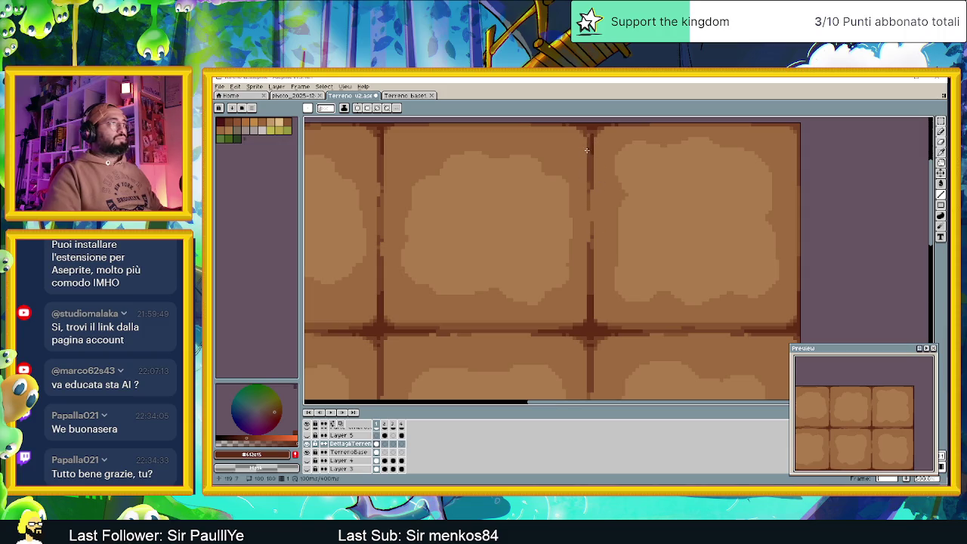
{"action": "key", "text": "ctrl+z"}
Paint dark brown pixels along the horizontal seam between tiles.
{"action": "scroll", "coordinate": [639, 264], "scroll_direction": "down", "scroll_amount": 3}
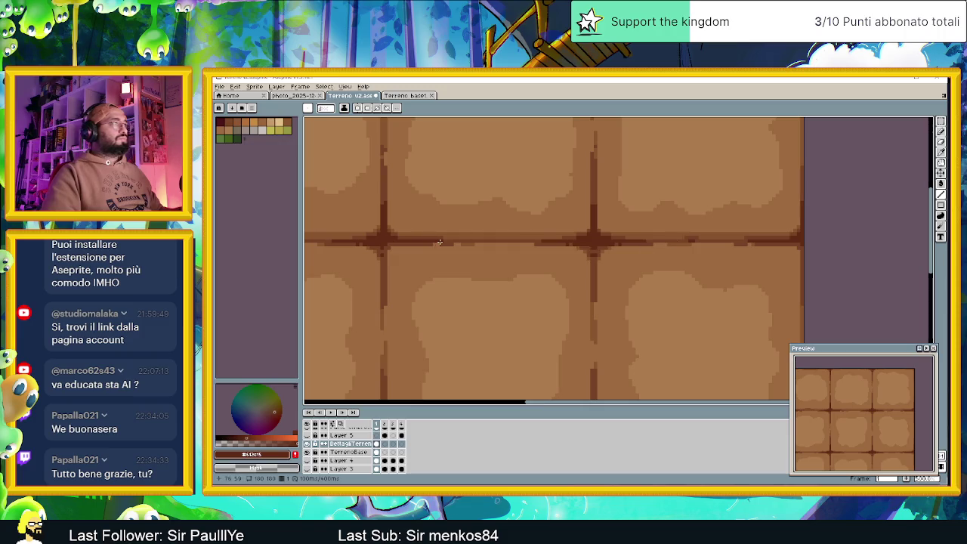
{"action": "scroll", "coordinate": [457, 242], "scroll_direction": "left", "scroll_amount": 2}
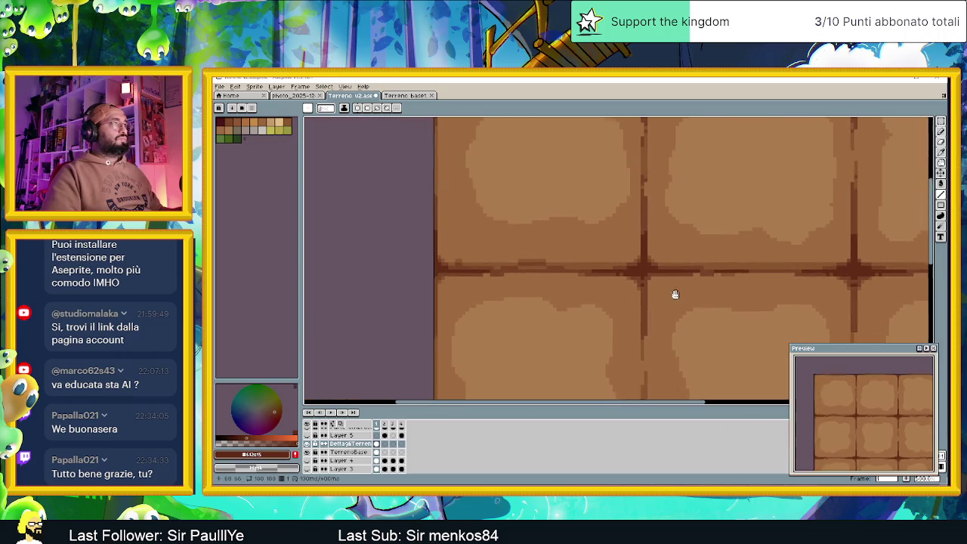
{"action": "mouse_move", "coordinate": [550, 271]}
{"action": "left_mouse_down"}
{"action": "mouse_move", "coordinate": [529, 270]}
{"action": "mouse_move", "coordinate": [550, 275]}
{"action": "left_mouse_up"}
{"action": "scroll", "coordinate": [509, 297], "scroll_direction": "down", "scroll_amount": 2}
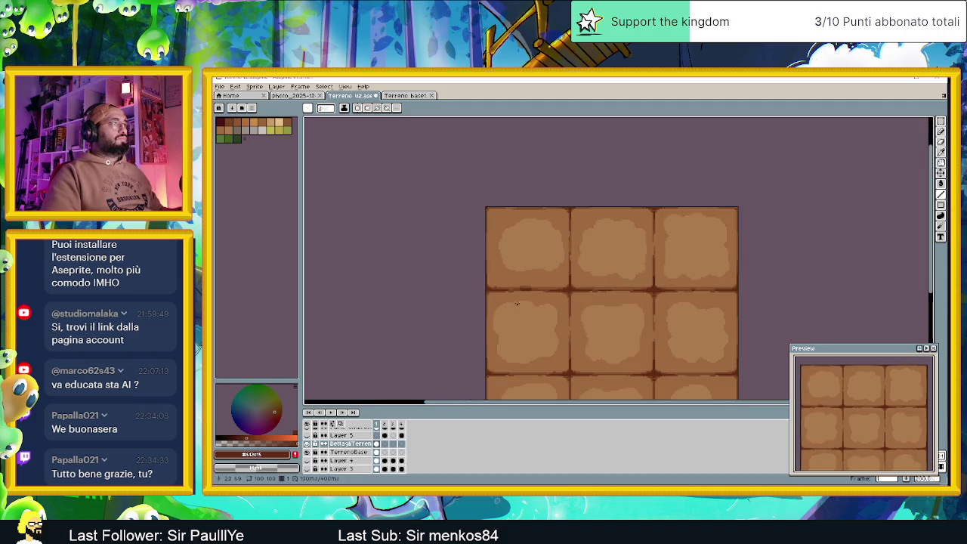
Paint dark pencil strokes along the horizontal seams between the dirt tiles.
{"action": "scroll", "coordinate": [558, 295], "scroll_direction": "down", "scroll_amount": 2}
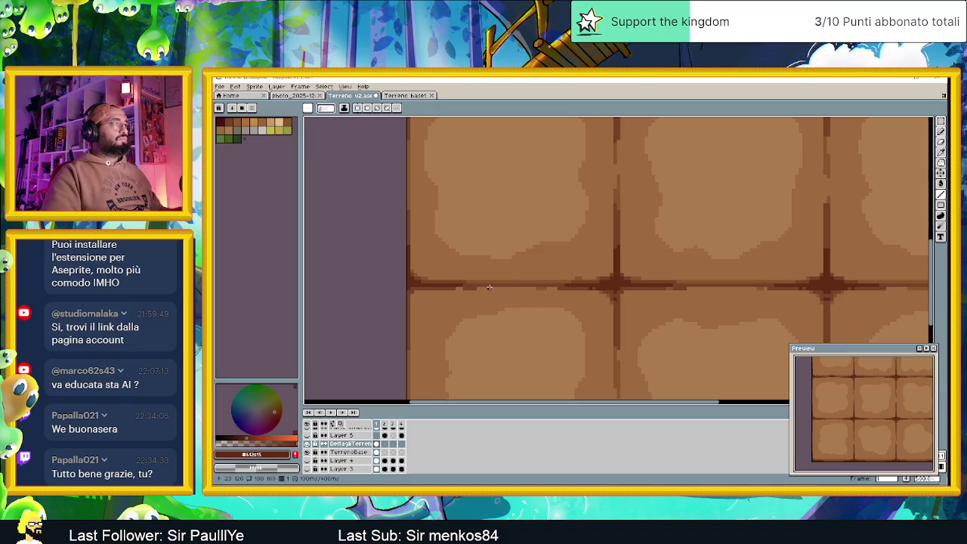
{"action": "left_click_drag", "start_coordinate": [481, 283], "coordinate": [519, 286]}
{"action": "scroll", "coordinate": [663, 320], "scroll_direction": "right", "scroll_amount": 3}
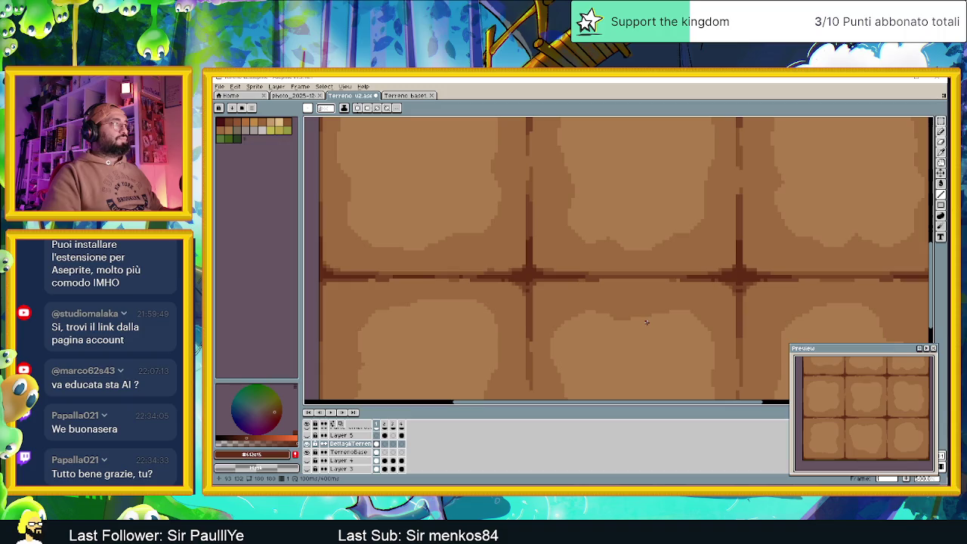
{"action": "left_click_drag", "start_coordinate": [593, 277], "coordinate": [631, 278]}
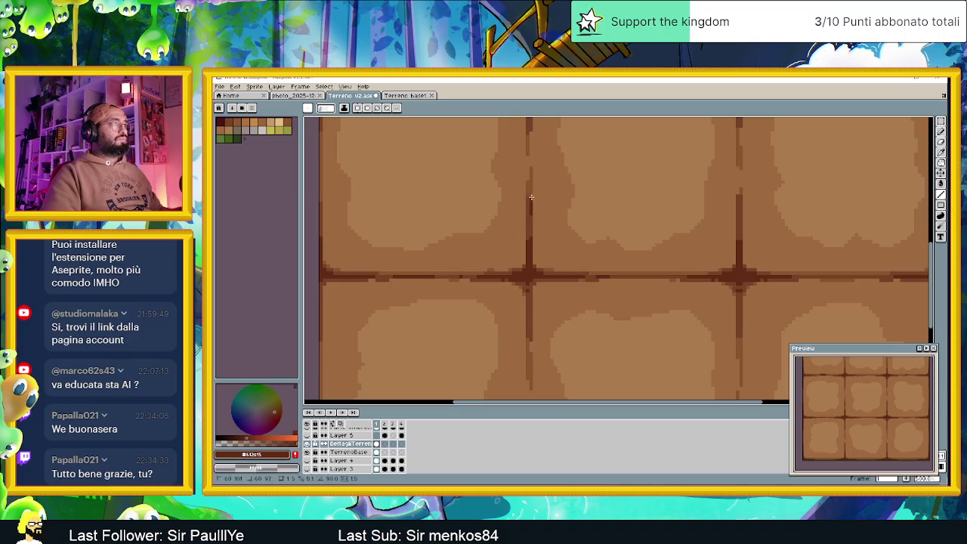
{"action": "scroll", "coordinate": [586, 238], "scroll_direction": "down", "scroll_amount": 5}
{"action": "scroll", "coordinate": [586, 238], "scroll_direction": "up", "scroll_amount": 3}
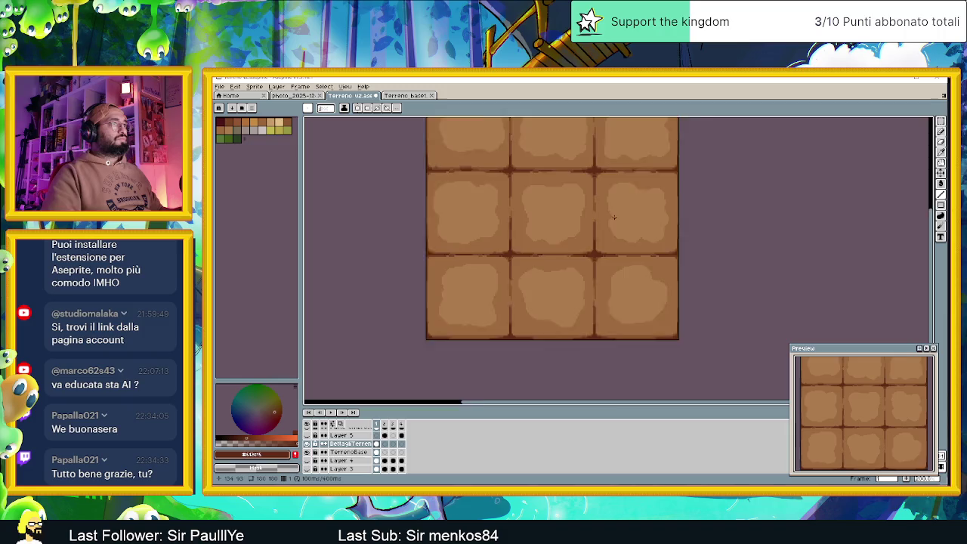
Darken the vertical grooves between the tiles, including the left groove, with pencil strokes.
{"action": "mouse_move", "coordinate": [584, 197]}
{"action": "left_mouse_down"}
{"action": "mouse_move", "coordinate": [606, 237]}
{"action": "mouse_move", "coordinate": [579, 263]}
{"action": "left_mouse_up"}
{"action": "scroll", "coordinate": [584, 200], "scroll_direction": "down", "scroll_amount": 5}
{"action": "scroll", "coordinate": [597, 219], "scroll_direction": "up", "scroll_amount": 2}
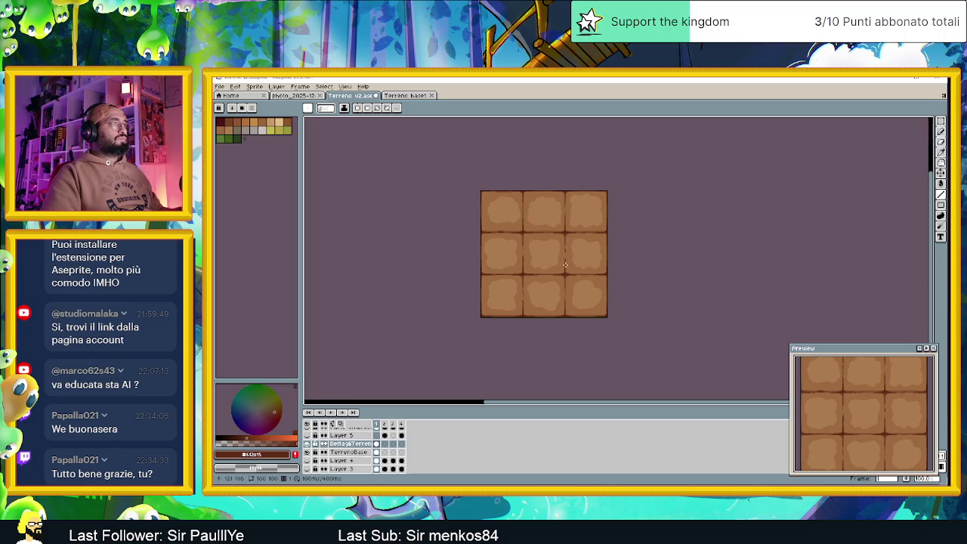
{"action": "scroll", "coordinate": [565, 264], "scroll_direction": "up", "scroll_amount": 1}
{"action": "scroll", "coordinate": [569, 294], "scroll_direction": "up", "scroll_amount": 2}
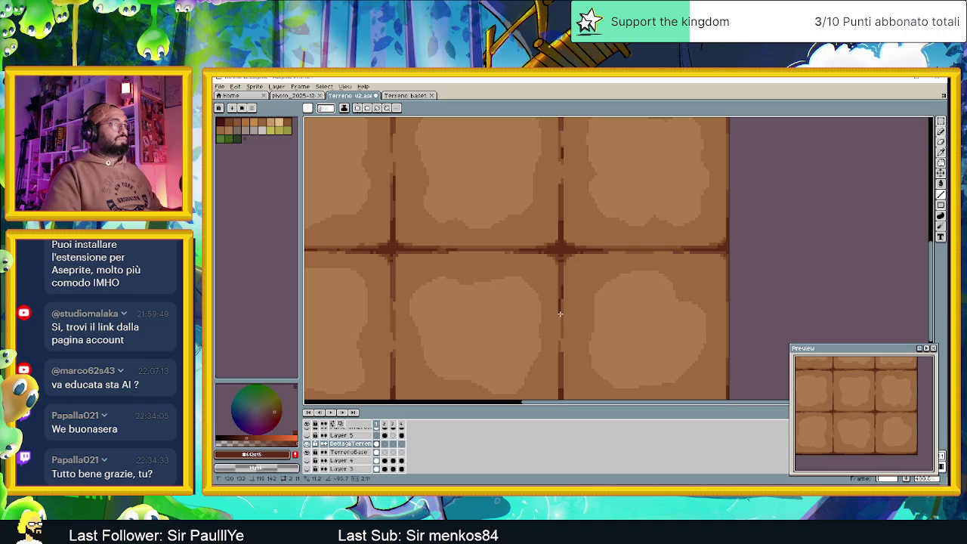
{"action": "scroll", "coordinate": [560, 313], "scroll_direction": "down", "scroll_amount": 2}
{"action": "scroll", "coordinate": [568, 348], "scroll_direction": "up", "scroll_amount": 3}
{"action": "left_click_drag", "start_coordinate": [568, 347], "coordinate": [566, 313]}
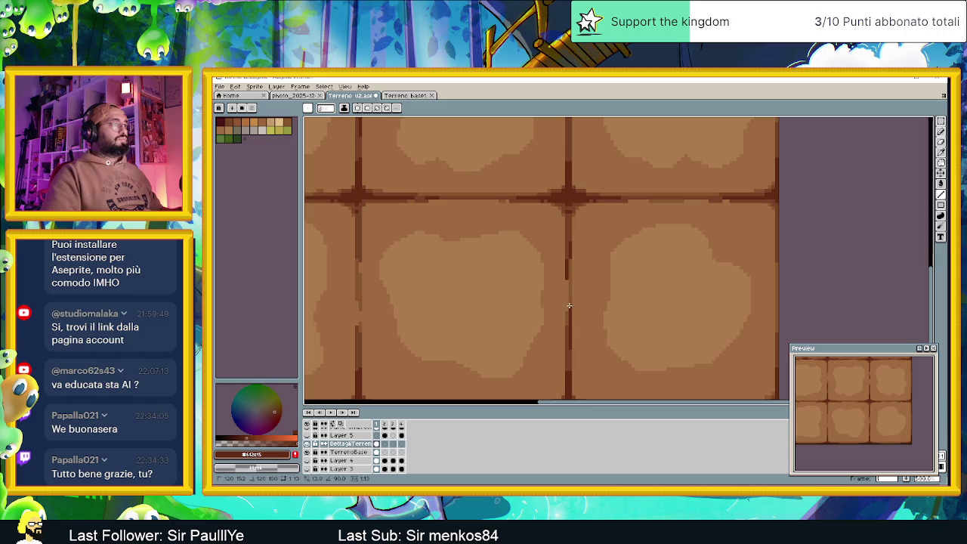
{"action": "scroll", "coordinate": [571, 323], "scroll_direction": "down", "scroll_amount": 1}
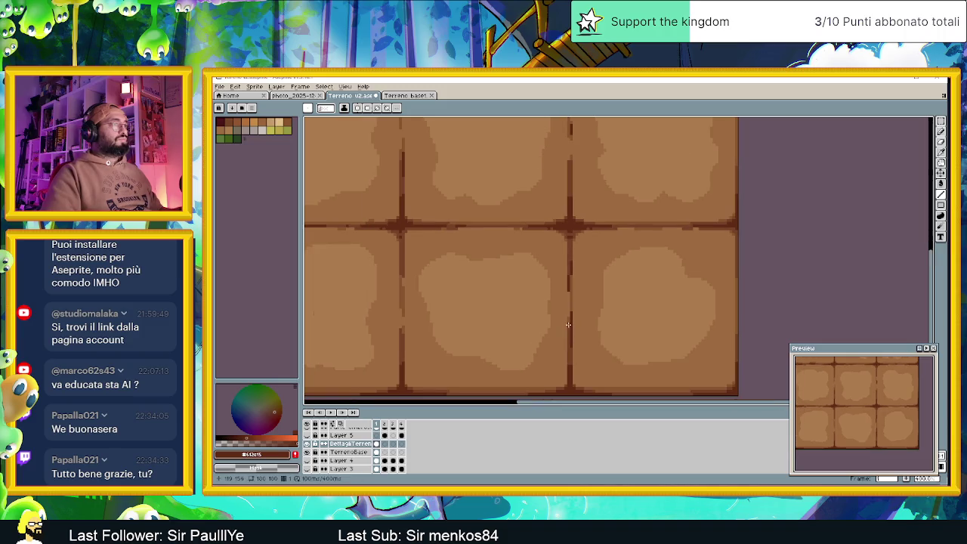
{"action": "left_click_drag", "start_coordinate": [403, 296], "coordinate": [402, 346]}
{"action": "left_click_drag", "start_coordinate": [403, 266], "coordinate": [403, 231]}
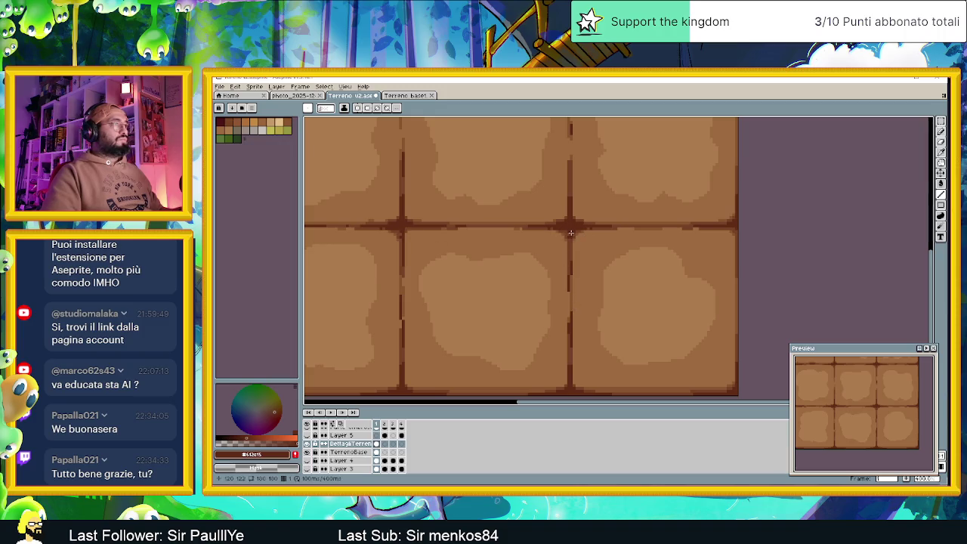
{"action": "scroll", "coordinate": [572, 326], "scroll_direction": "down", "scroll_amount": 2}
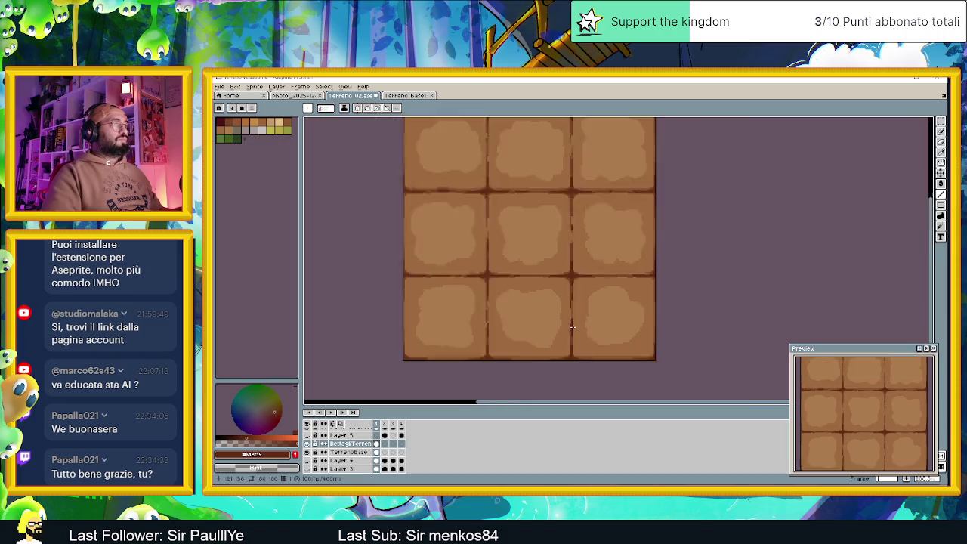
{"action": "scroll", "coordinate": [572, 326], "scroll_direction": "down", "scroll_amount": 1}
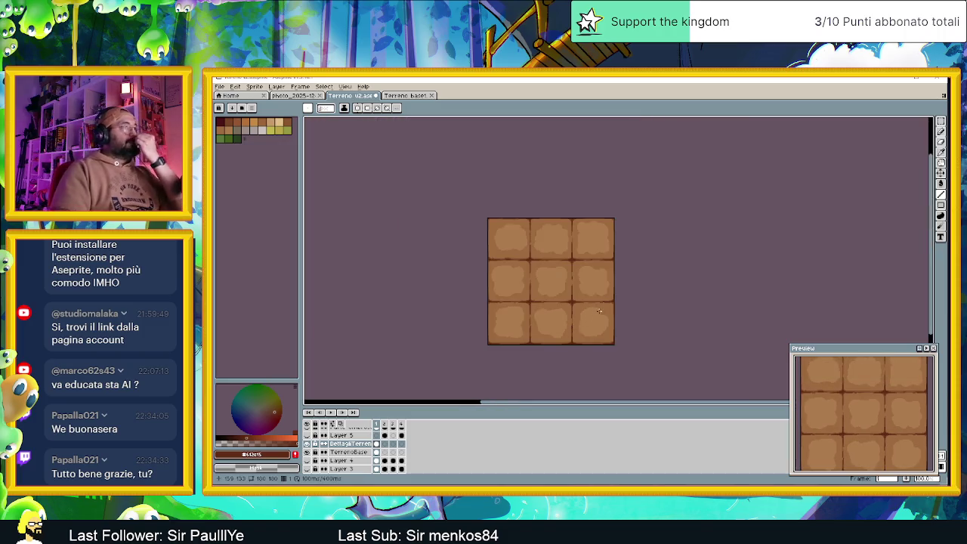
{"action": "scroll", "coordinate": [599, 310], "scroll_direction": "up", "scroll_amount": 1}
{"action": "scroll", "coordinate": [580, 289], "scroll_direction": "down", "scroll_amount": 1}
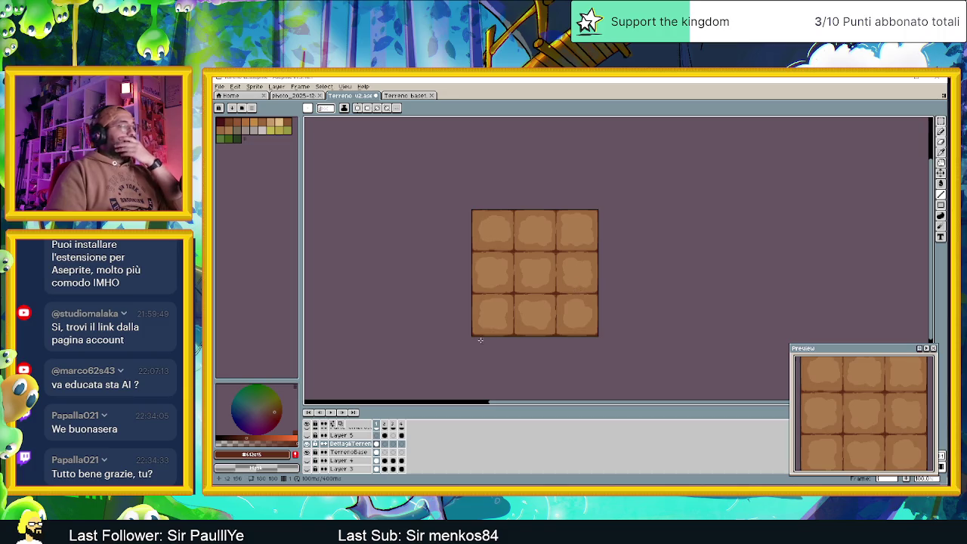
{"action": "scroll", "coordinate": [487, 335], "scroll_direction": "up", "scroll_amount": 1}
{"action": "scroll", "coordinate": [588, 287], "scroll_direction": "down", "scroll_amount": 1}
{"action": "scroll", "coordinate": [632, 245], "scroll_direction": "up", "scroll_amount": 1}
{"action": "scroll", "coordinate": [512, 321], "scroll_direction": "down", "scroll_amount": 1}
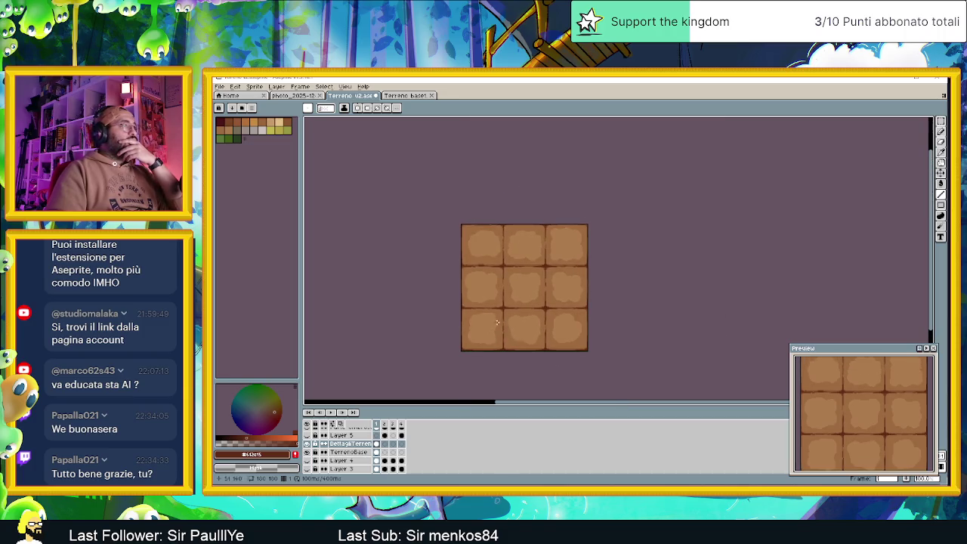
{"action": "scroll", "coordinate": [497, 321], "scroll_direction": "up", "scroll_amount": 1}
{"action": "scroll", "coordinate": [317, 446], "scroll_direction": "up", "scroll_amount": 5}
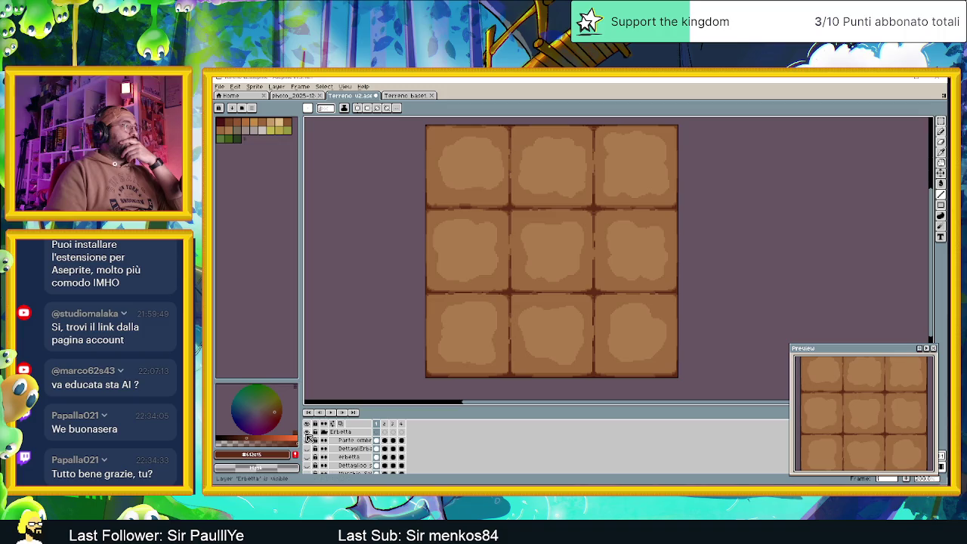
Show the Erbetta moss group and toggle the DettagliTerreno layer's visibility.
{"action": "left_click", "coordinate": [308, 437]}
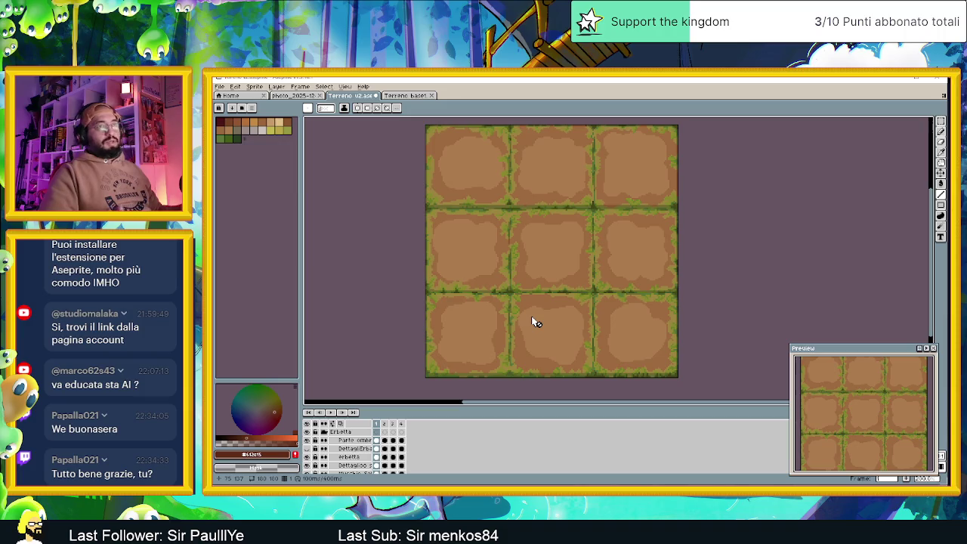
{"action": "scroll", "coordinate": [349, 453], "scroll_direction": "down", "scroll_amount": 3}
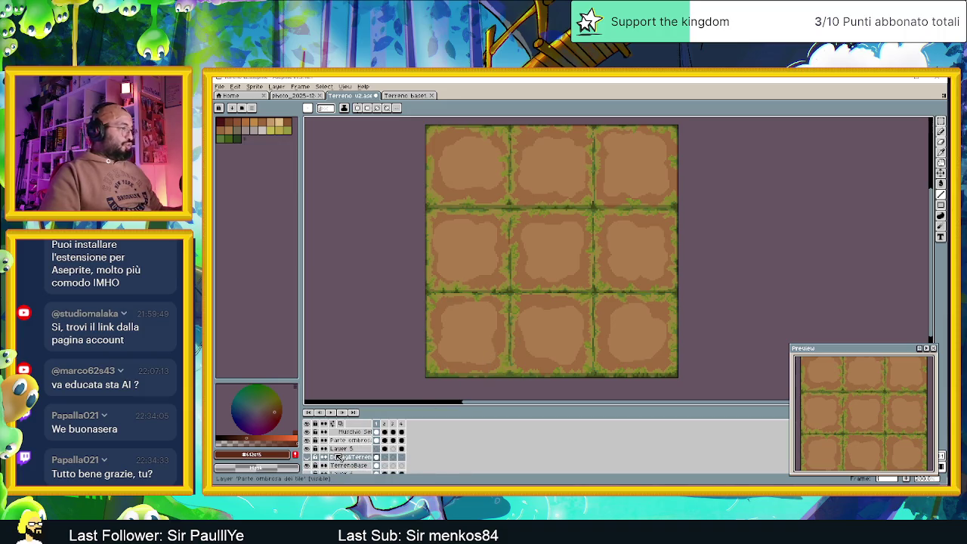
{"action": "scroll", "coordinate": [355, 458], "scroll_direction": "down", "scroll_amount": 1}
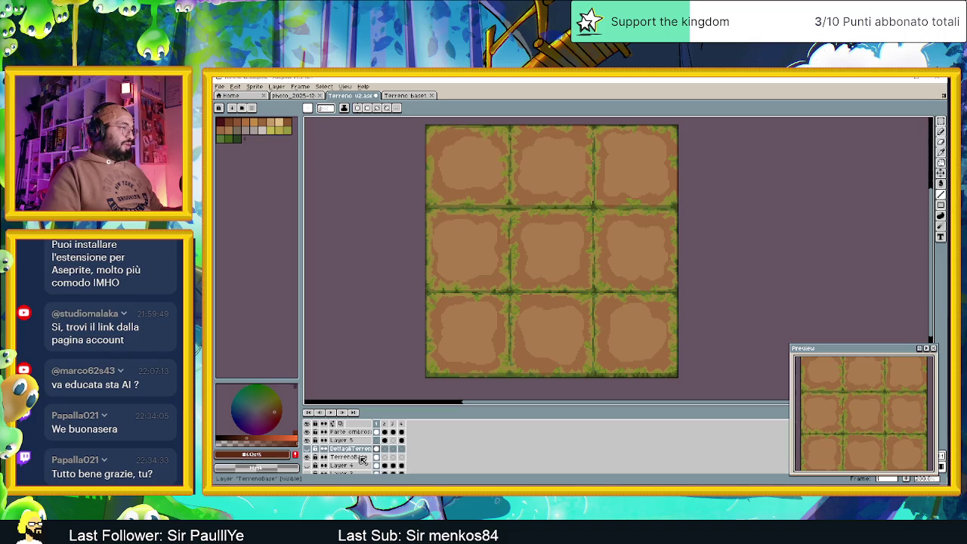
{"action": "scroll", "coordinate": [361, 460], "scroll_direction": "down", "scroll_amount": 1}
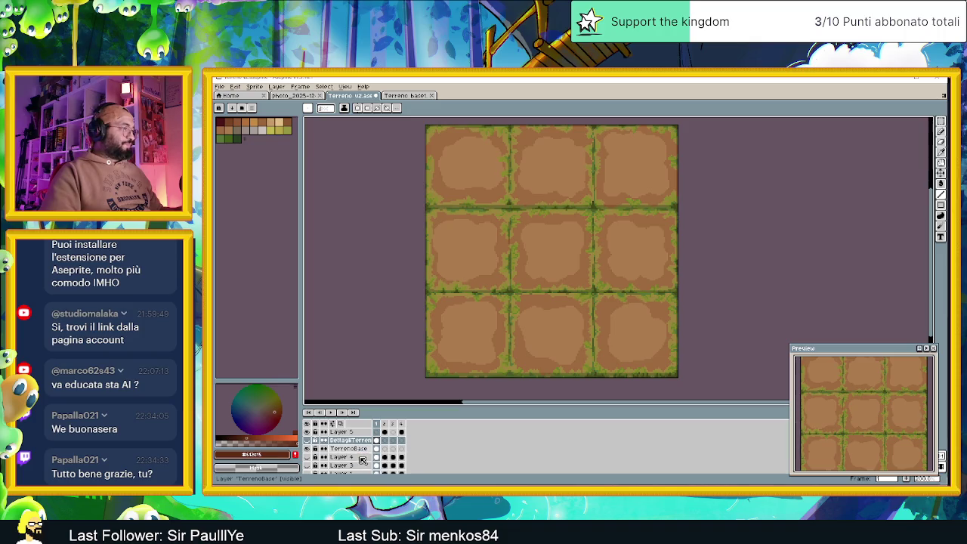
{"action": "left_click", "coordinate": [308, 442]}
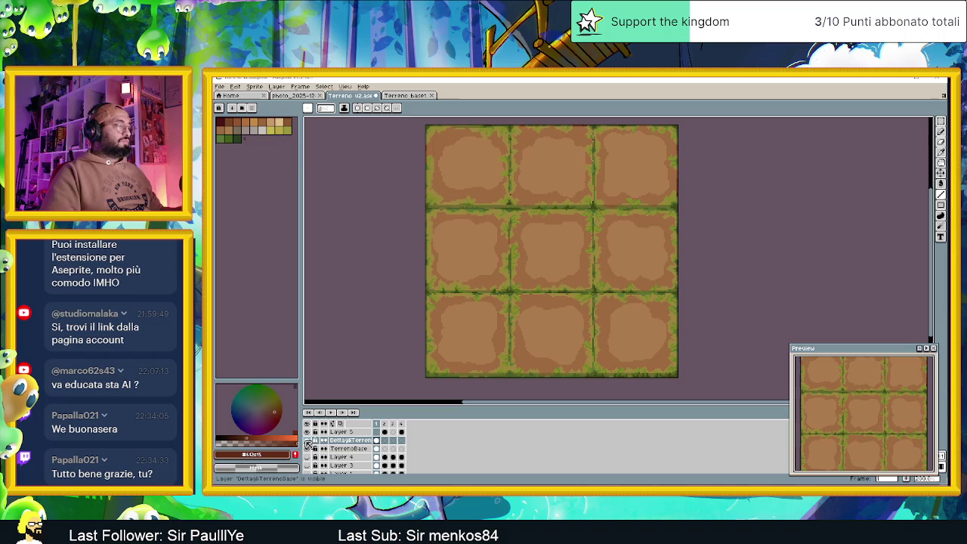
Move DettagliTerreno above the Erbetta group, recentre the tile grid, and view frame 2.
{"action": "left_click", "coordinate": [344, 441]}
{"action": "left_click_drag", "start_coordinate": [356, 442], "coordinate": [357, 428]}
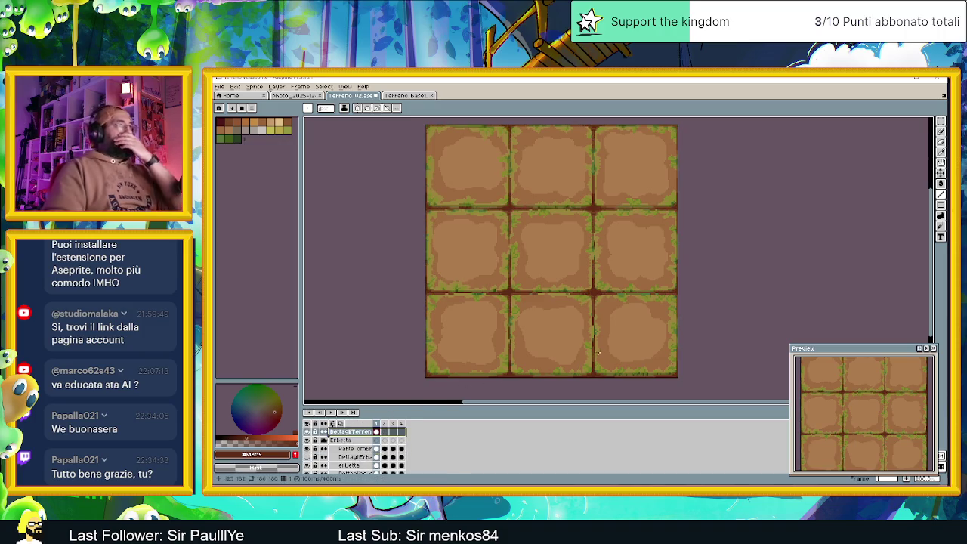
{"action": "scroll", "coordinate": [658, 277], "scroll_direction": "down", "scroll_amount": 2}
{"action": "left_click_drag", "start_coordinate": [678, 297], "coordinate": [601, 294]}
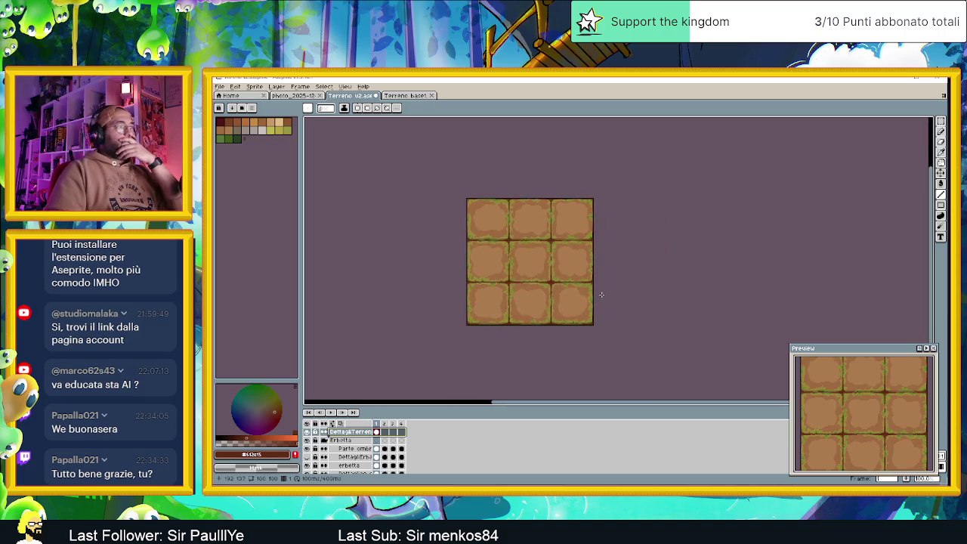
{"action": "scroll", "coordinate": [524, 295], "scroll_direction": "up", "scroll_amount": 1}
{"action": "scroll", "coordinate": [524, 295], "scroll_direction": "down", "scroll_amount": 1}
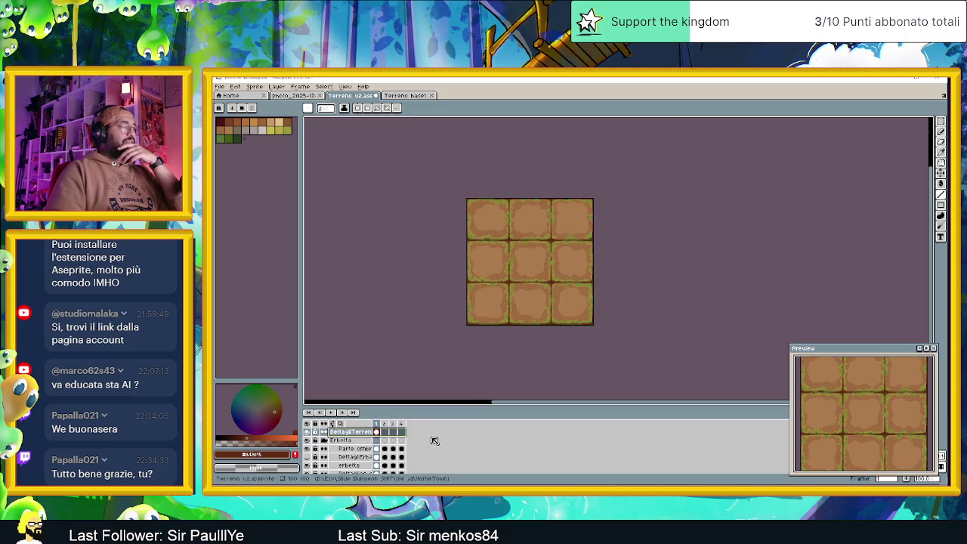
{"action": "left_click", "coordinate": [385, 433]}
Compare frame 1's full brown tiles with frame 2's mostly transparent tiles.
{"action": "left_click", "coordinate": [375, 432]}
{"action": "left_click", "coordinate": [385, 434]}
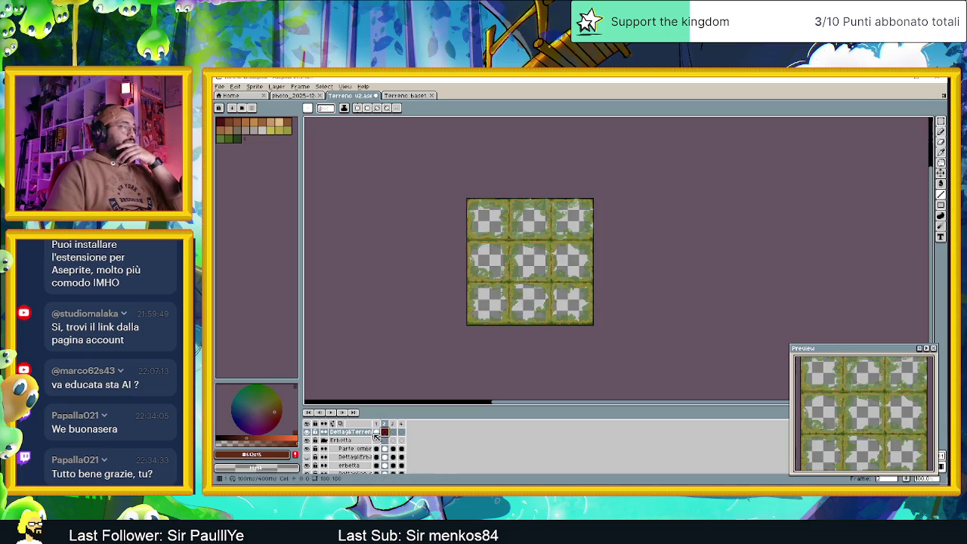
{"action": "left_click", "coordinate": [376, 432]}
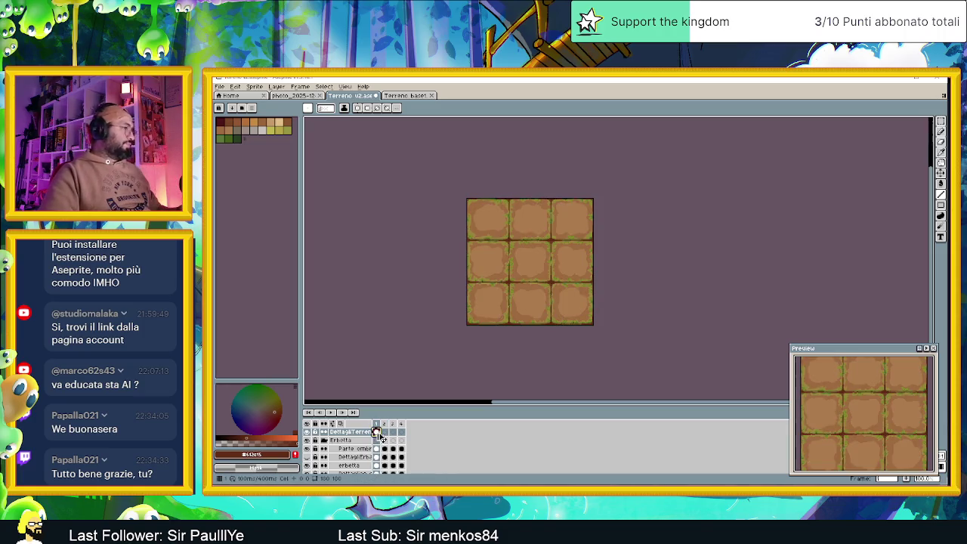
{"action": "left_click", "coordinate": [384, 433]}
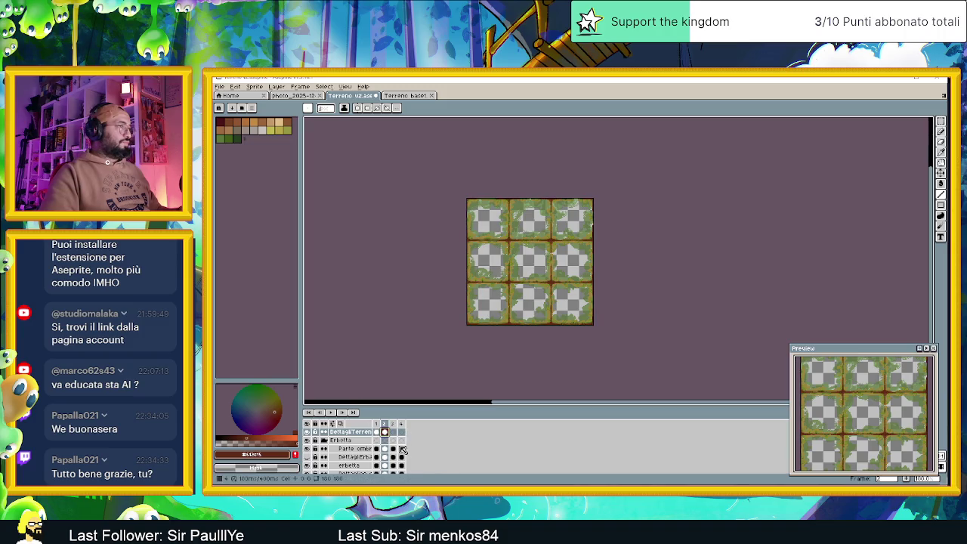
{"action": "scroll", "coordinate": [385, 451], "scroll_direction": "down", "scroll_amount": 3}
{"action": "scroll", "coordinate": [385, 452], "scroll_direction": "down", "scroll_amount": 1}
Give the TerrenoBase frame-2 cel the dirt base, then select the DettagliTerreno layer.
{"action": "left_click", "coordinate": [385, 466]}
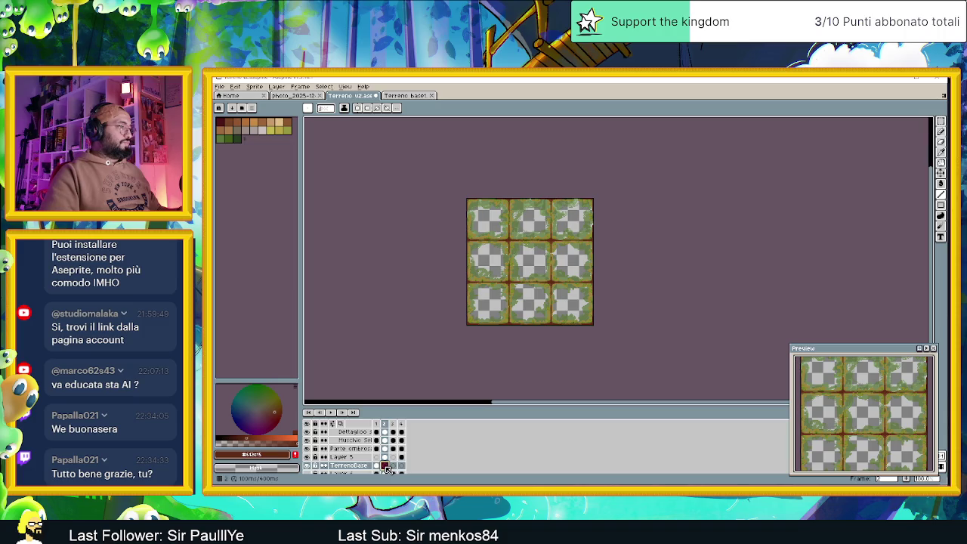
{"action": "right_click", "coordinate": [385, 466]}
{"action": "left_click", "coordinate": [376, 466]}
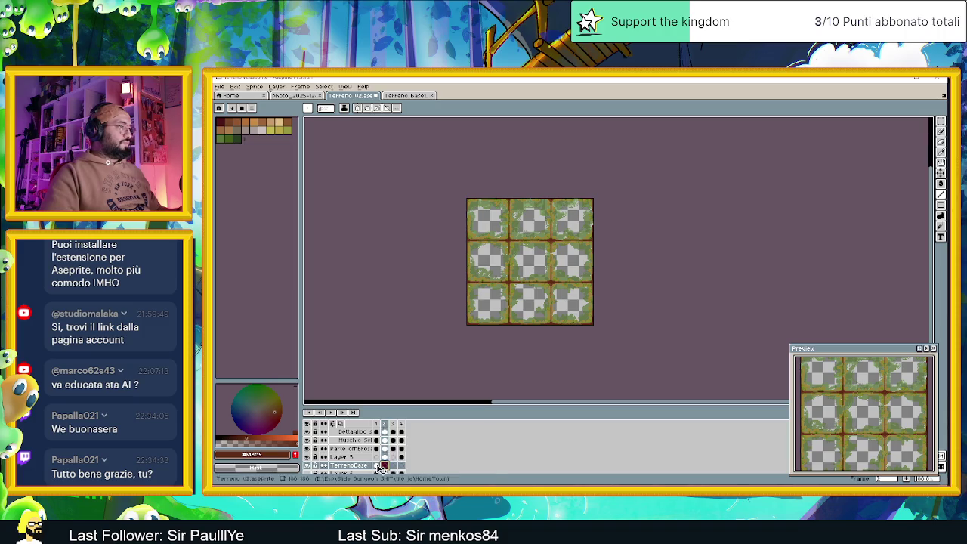
{"action": "left_click", "coordinate": [377, 466]}
{"action": "left_click", "coordinate": [384, 465]}
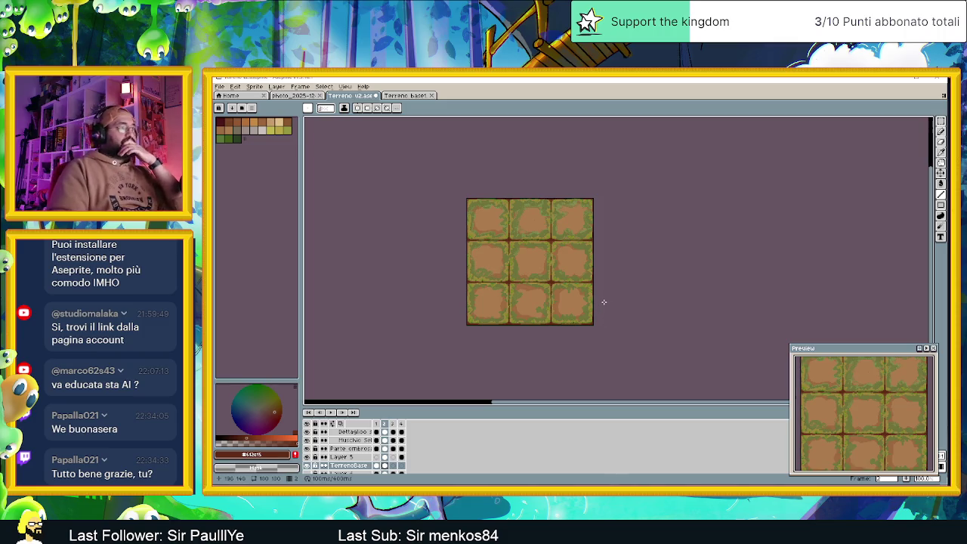
{"action": "scroll", "coordinate": [393, 452], "scroll_direction": "up", "scroll_amount": 3}
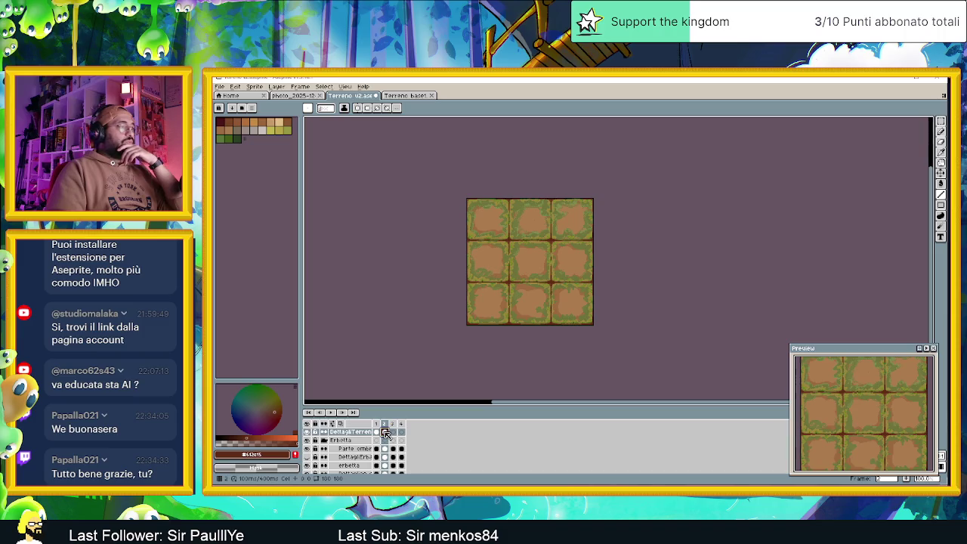
{"action": "left_click", "coordinate": [367, 432]}
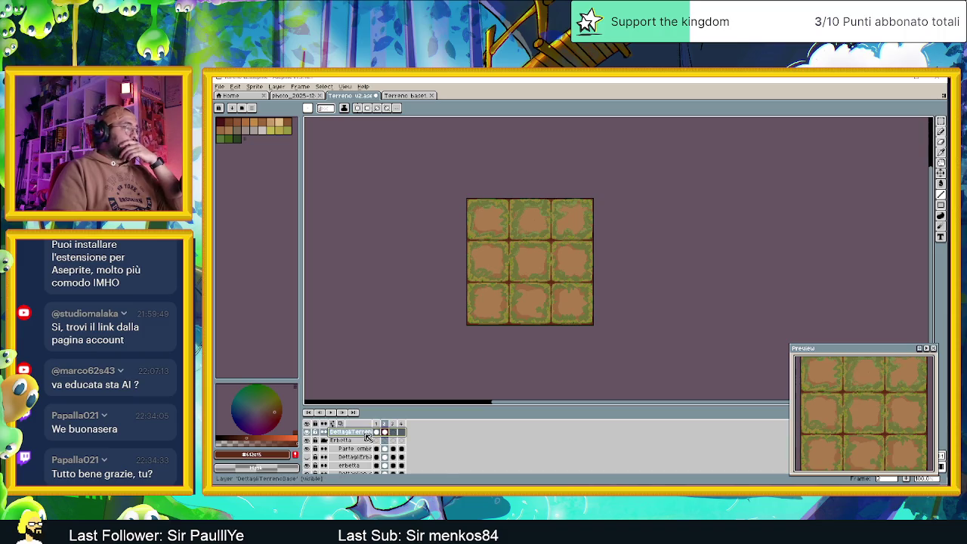
Set the DettagliTerrenoBase layer's opacity to 64% in Layer Properties.
{"action": "double_click", "coordinate": [367, 435]}
{"action": "left_click", "coordinate": [328, 239]}
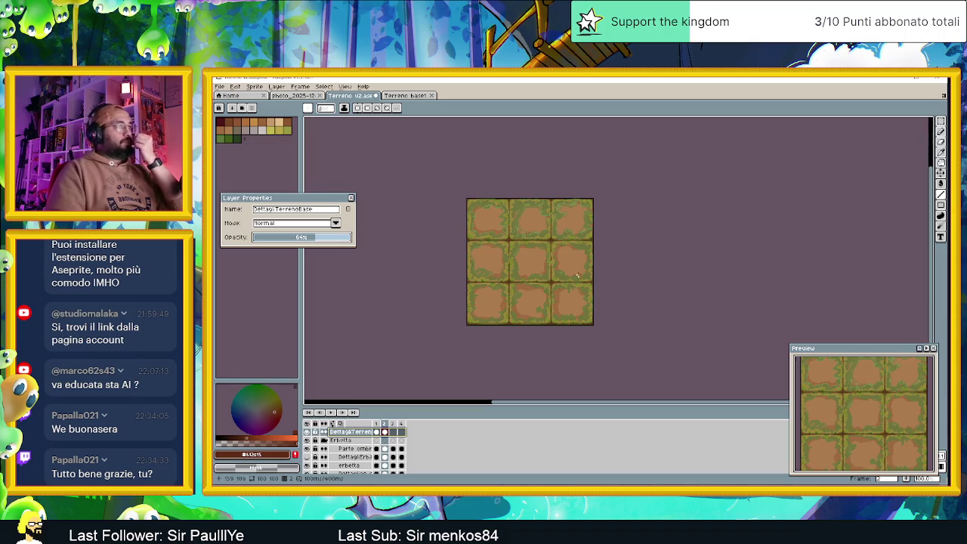
{"action": "left_click", "coordinate": [352, 198]}
{"action": "scroll", "coordinate": [565, 274], "scroll_direction": "up", "scroll_amount": 1}
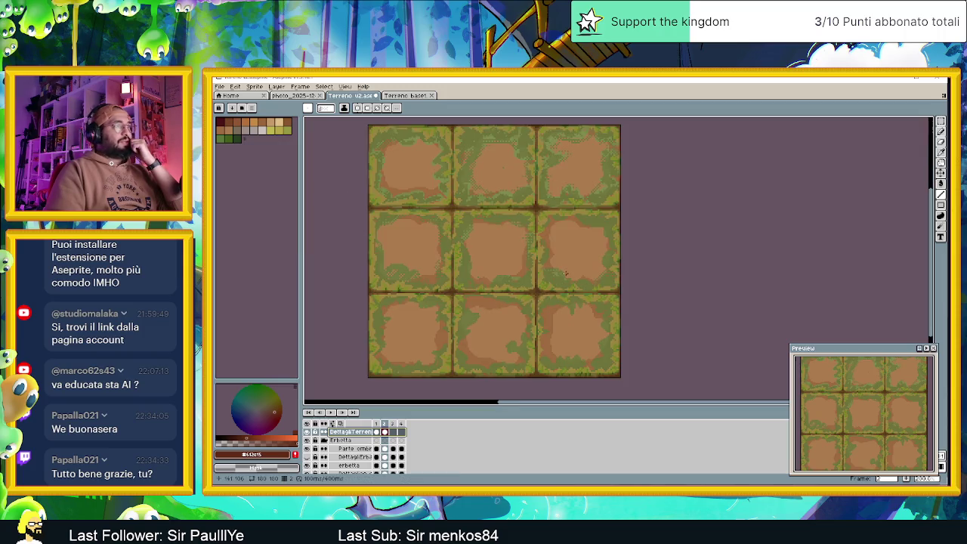
Compare frames 1 and 2, settle on frame 2's green-edged tiles, and select DettagliTerreno.
{"action": "scroll", "coordinate": [565, 274], "scroll_direction": "down", "scroll_amount": 1}
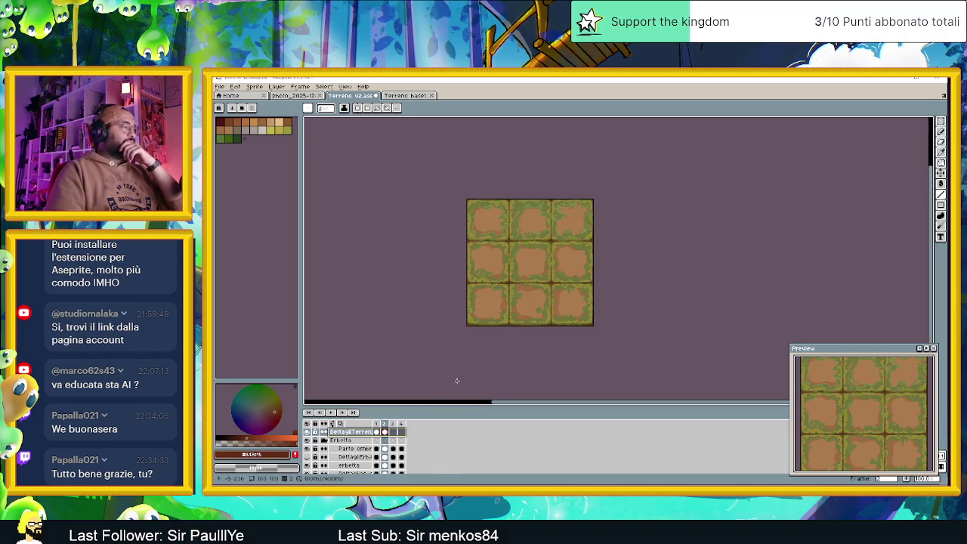
{"action": "left_click", "coordinate": [379, 426]}
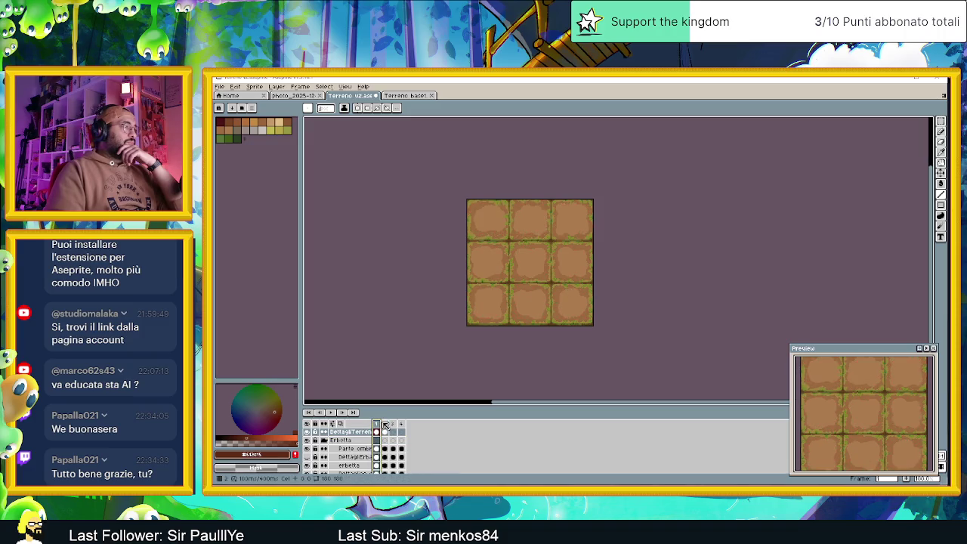
{"action": "left_click", "coordinate": [385, 425]}
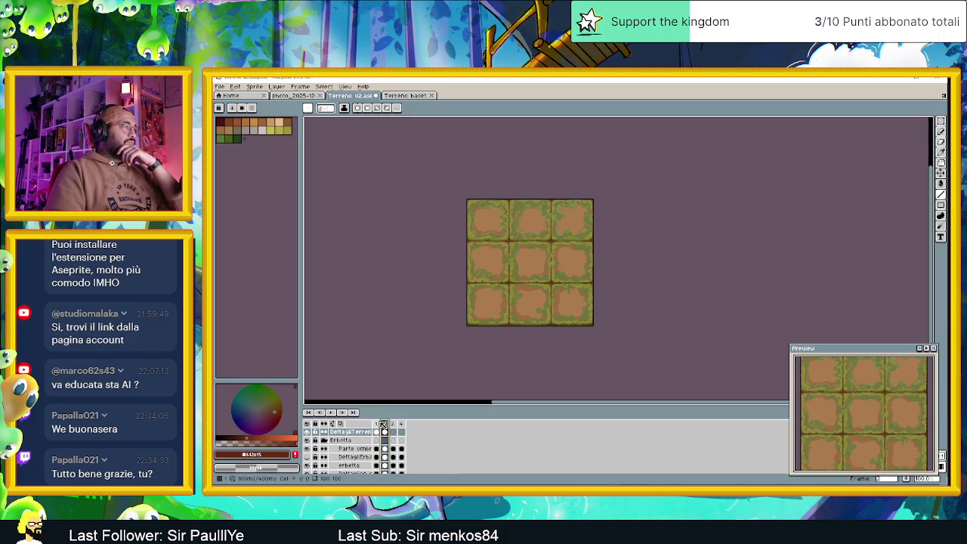
{"action": "left_click", "coordinate": [378, 425]}
{"action": "left_click", "coordinate": [385, 426]}
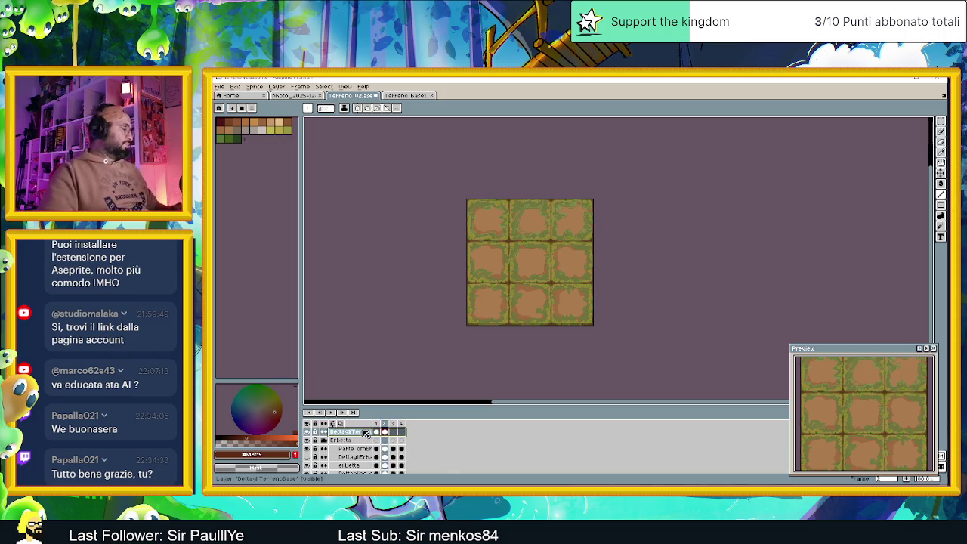
{"action": "left_click", "coordinate": [349, 432]}
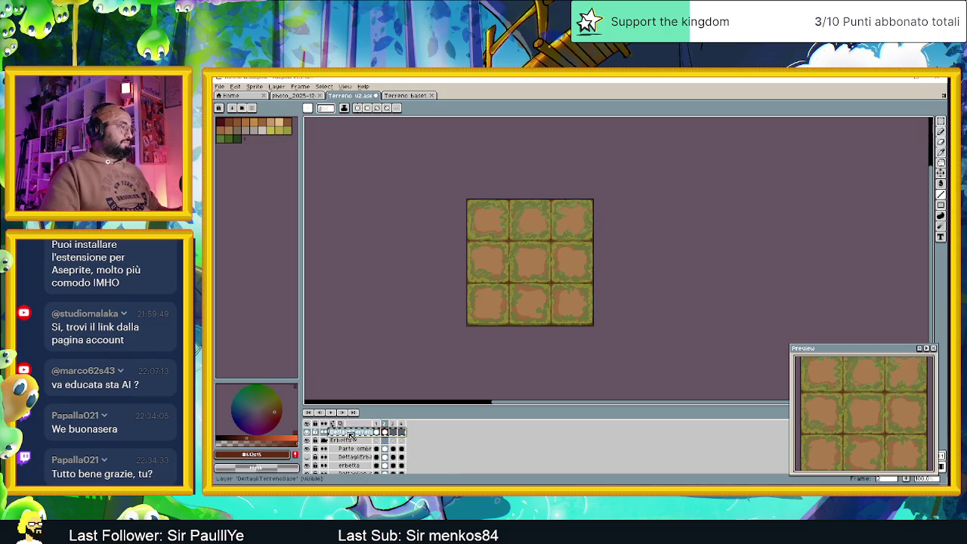
Duplicate the DettagliTerrenoBase layer and move the copy just above TerrenoBase.
{"action": "right_click", "coordinate": [348, 434]}
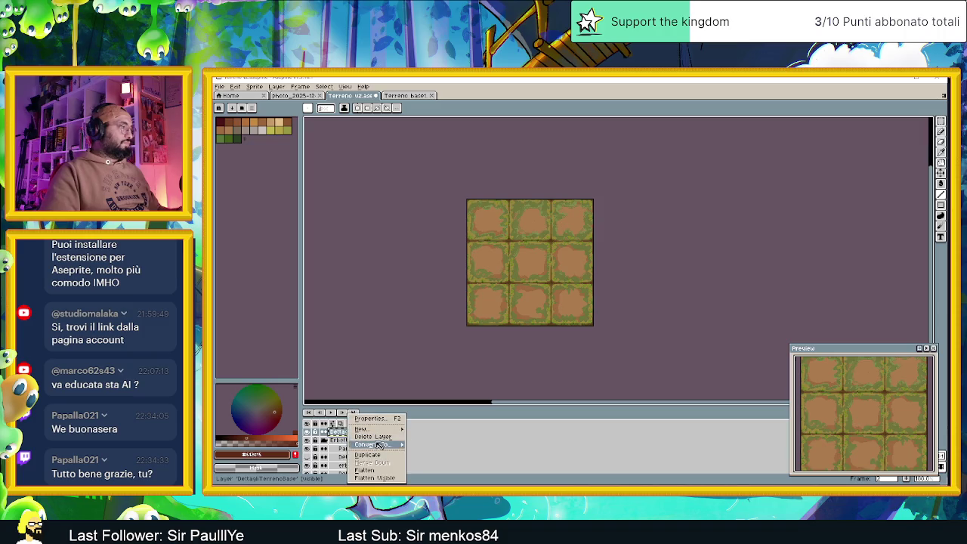
{"action": "left_click", "coordinate": [368, 454]}
{"action": "left_click", "coordinate": [362, 440]}
{"action": "left_click_drag", "start_coordinate": [368, 440], "coordinate": [371, 444]}
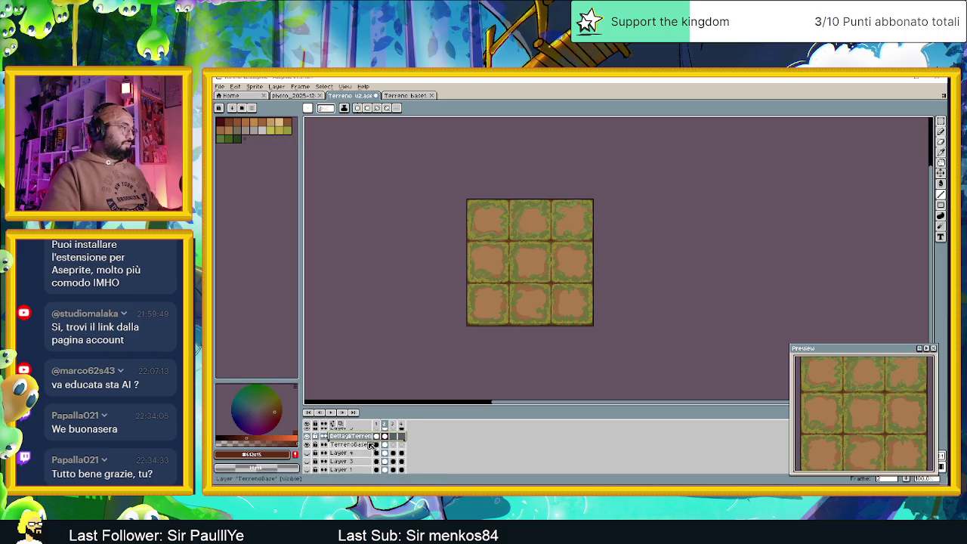
Set the copied layer's opacity to 100% in Layer Properties.
{"action": "double_click", "coordinate": [355, 436]}
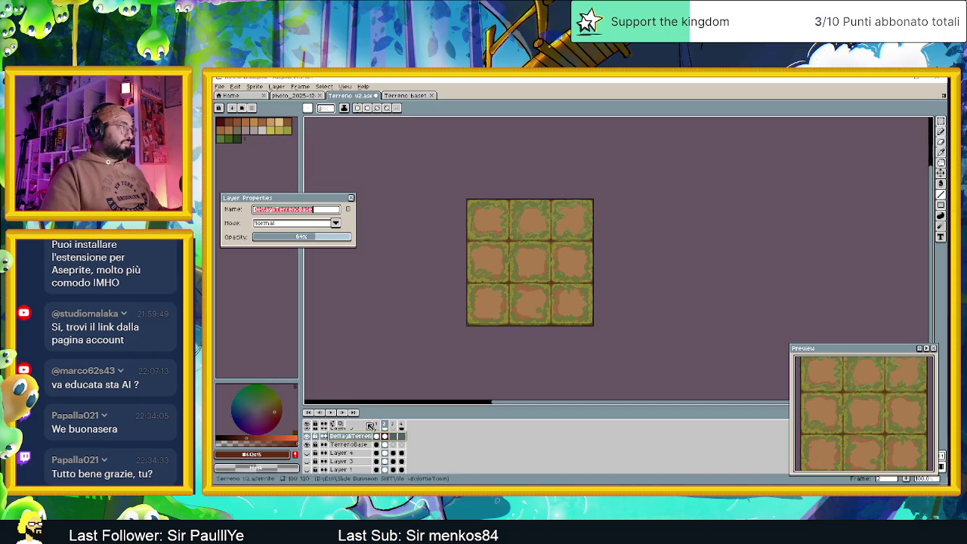
{"action": "left_click", "coordinate": [348, 237]}
{"action": "left_click", "coordinate": [352, 197]}
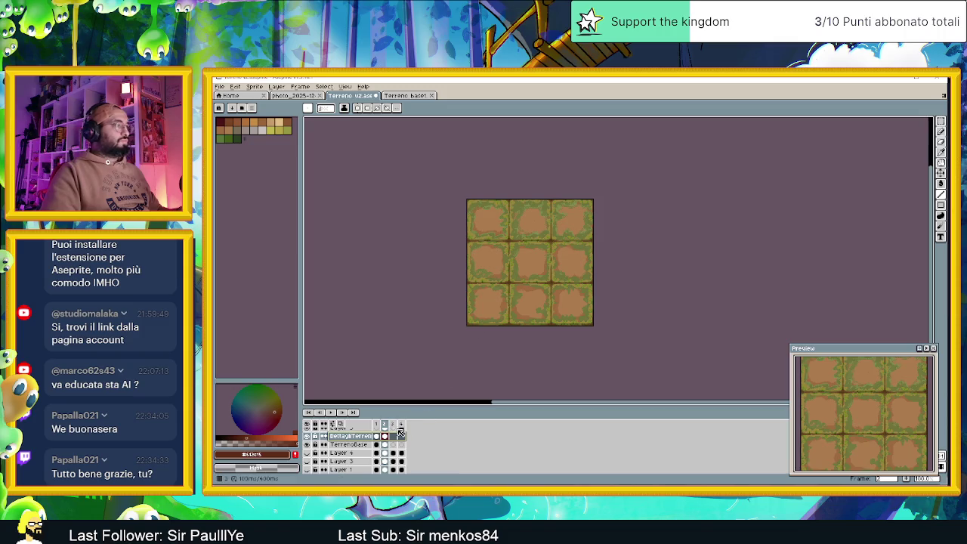
{"action": "scroll", "coordinate": [508, 318], "scroll_direction": "up", "scroll_amount": 3}
{"action": "scroll", "coordinate": [638, 258], "scroll_direction": "down", "scroll_amount": 3}
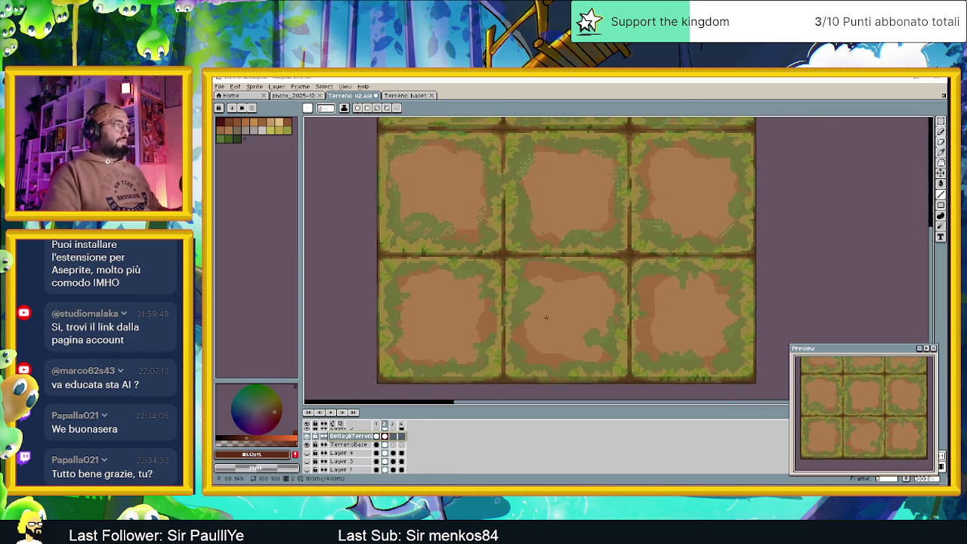
{"action": "scroll", "coordinate": [317, 442], "scroll_direction": "up", "scroll_amount": 3}
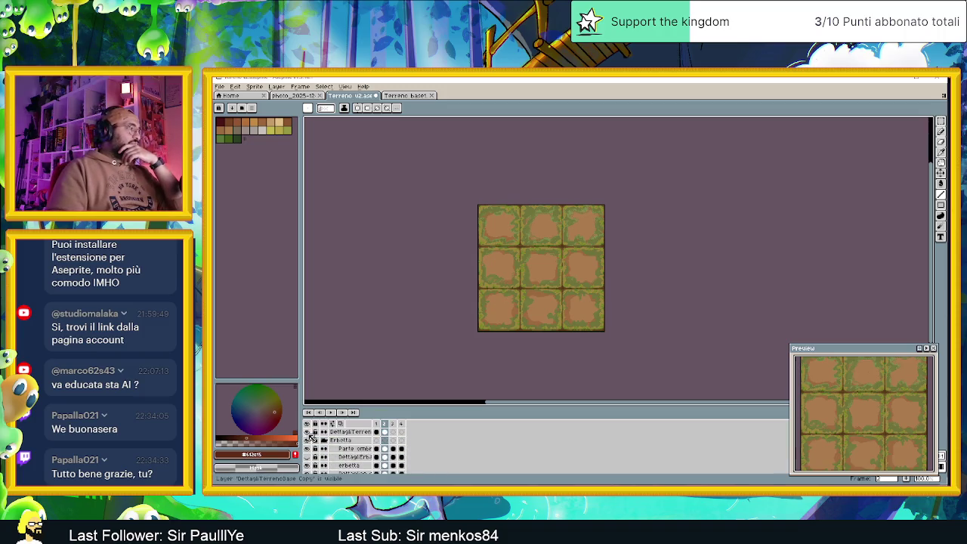
Hide the Erbetta grass group and Layer 5 so only plain dirt shows.
{"action": "left_click", "coordinate": [307, 440]}
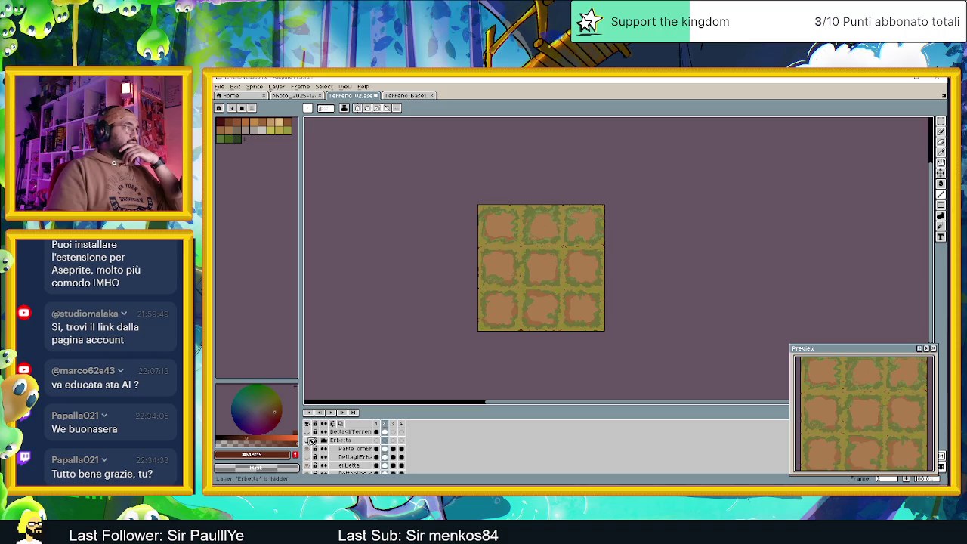
{"action": "left_click", "coordinate": [323, 440]}
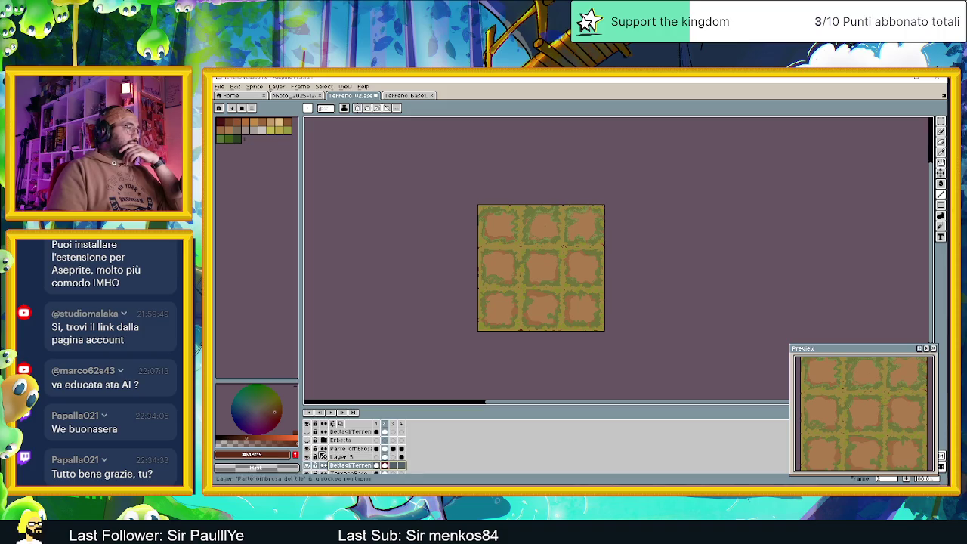
{"action": "left_click", "coordinate": [307, 448]}
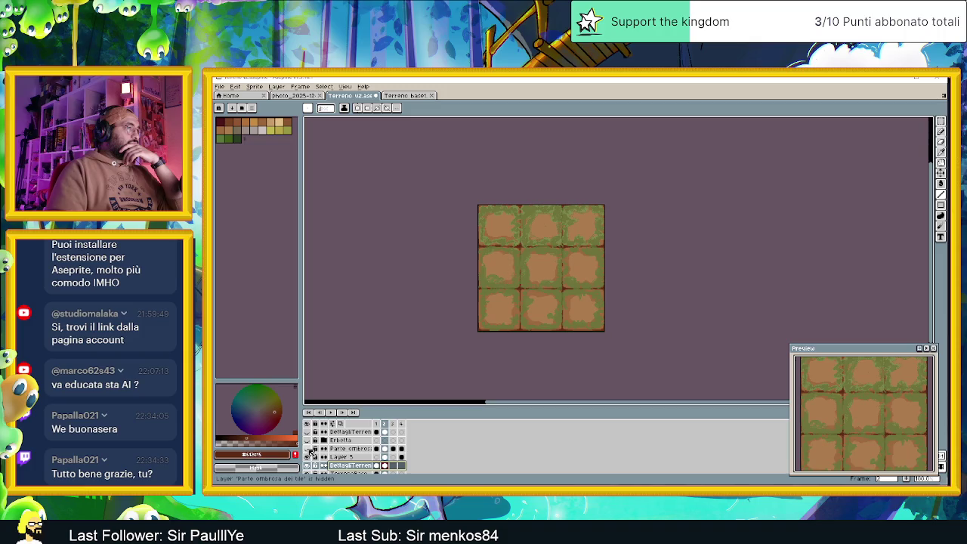
{"action": "left_click", "coordinate": [308, 457]}
{"action": "left_click", "coordinate": [310, 458]}
{"action": "left_click", "coordinate": [311, 458]}
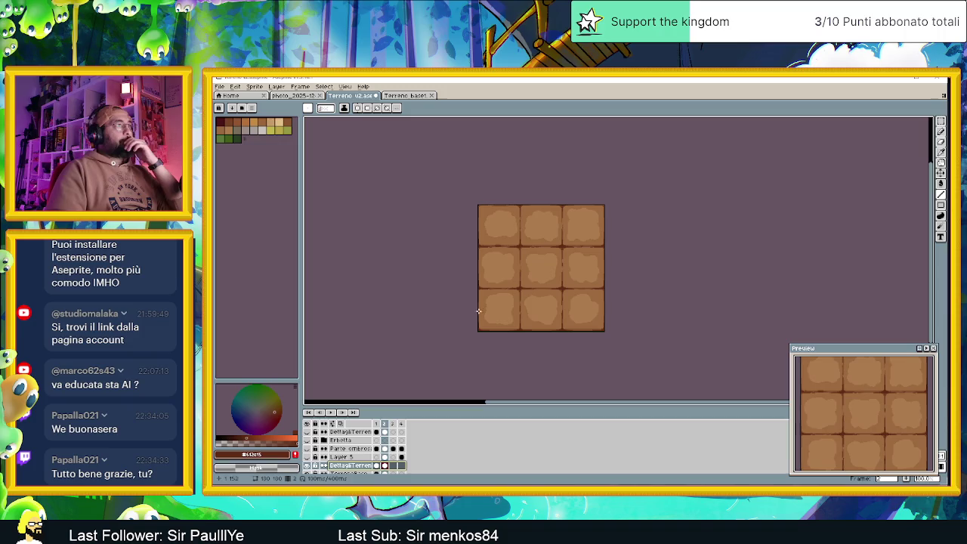
Export the tiles as 'Terreno senza muschio.png' into the Nuovi test terreno folder.
{"action": "left_click", "coordinate": [219, 86]}
{"action": "mouse_move", "coordinate": [259, 113]}
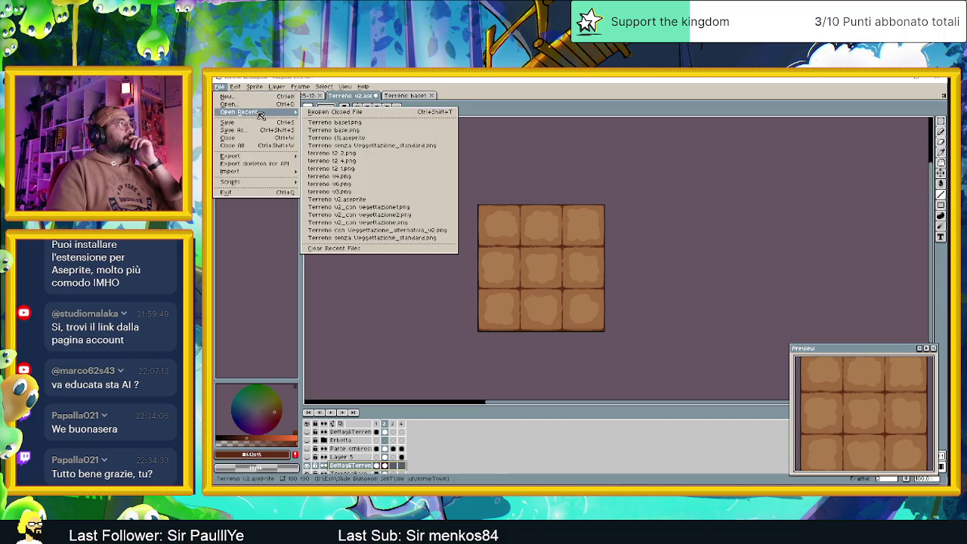
{"action": "mouse_move", "coordinate": [287, 156]}
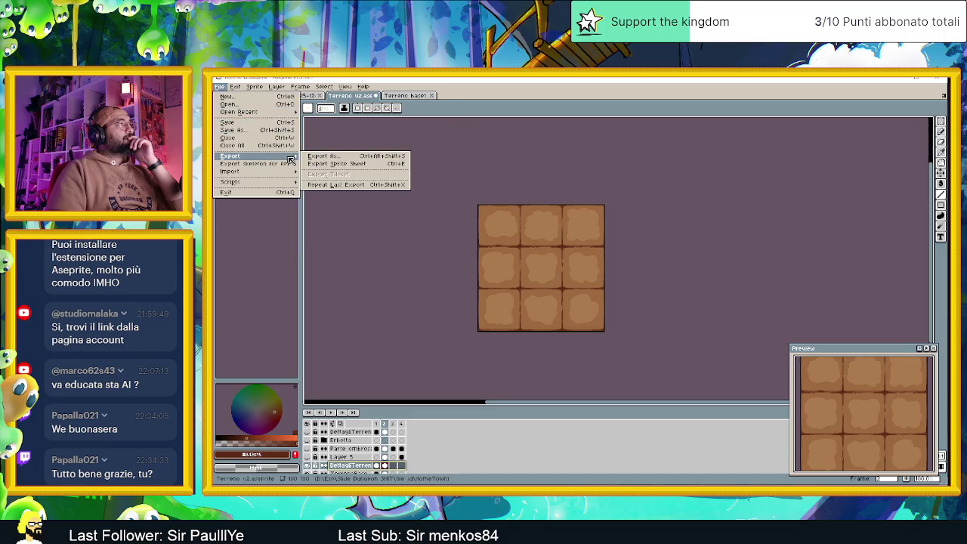
{"action": "left_click", "coordinate": [337, 158]}
{"action": "left_click", "coordinate": [480, 183]}
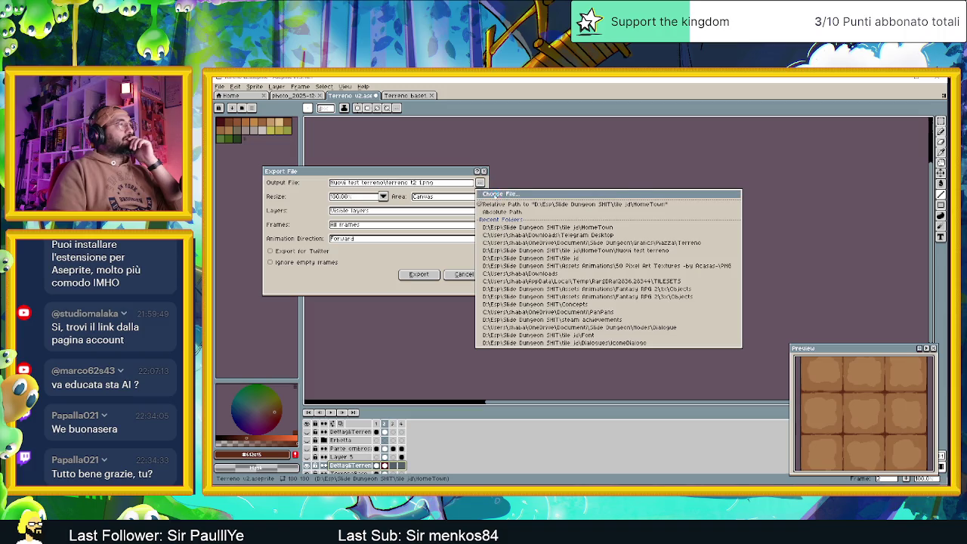
{"action": "left_click", "coordinate": [492, 194]}
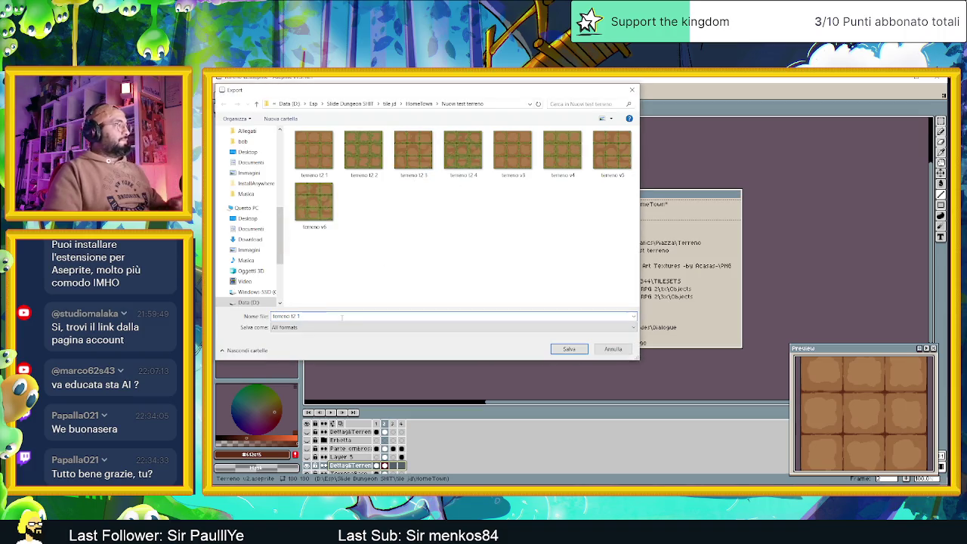
{"action": "key", "text": "ctrl+a"}
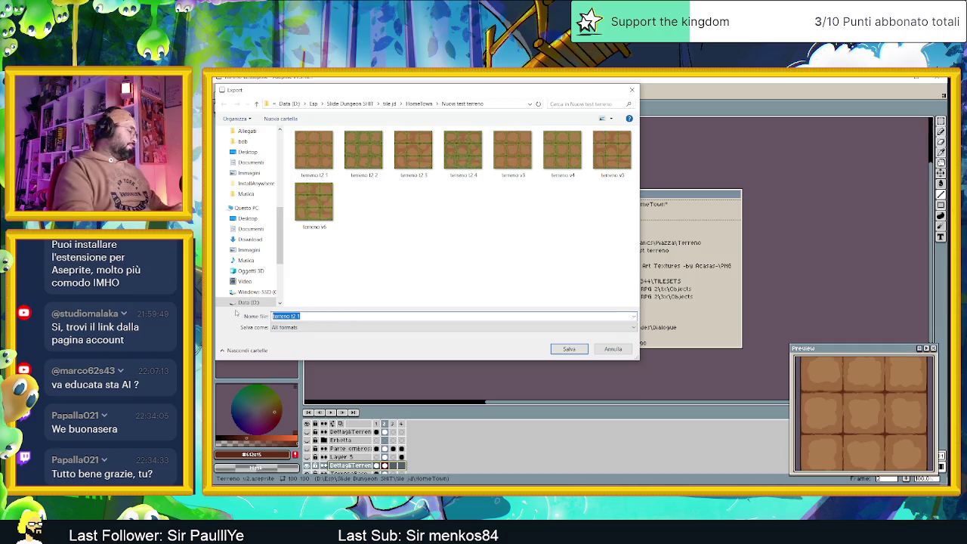
{"action": "type", "text": "Ter"}
{"action": "type", "text": " v7"}
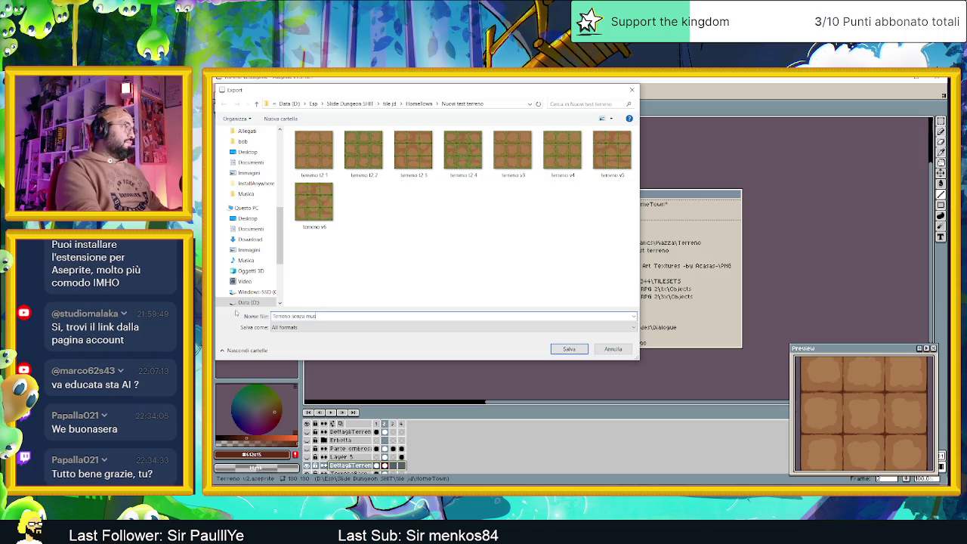
{"action": "type", "text": "o"}
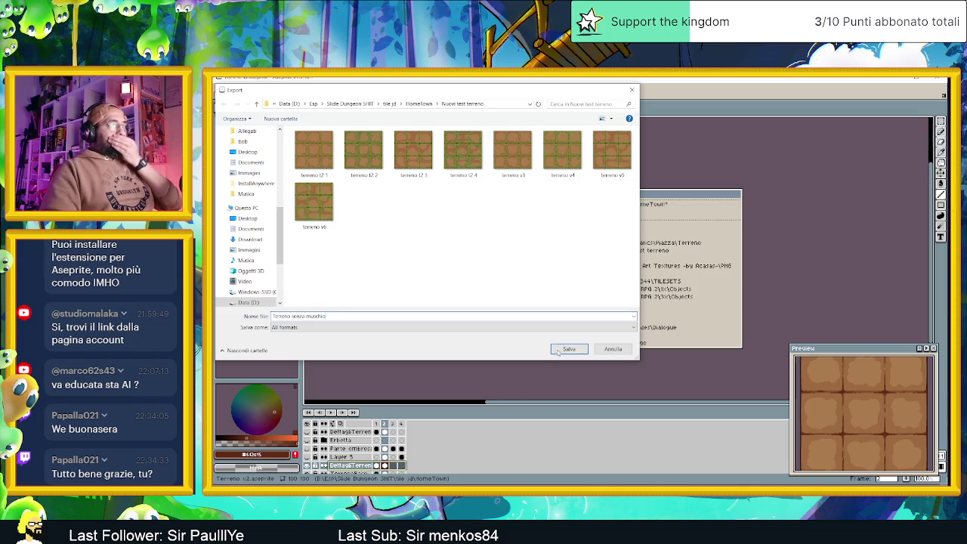
{"action": "left_click", "coordinate": [568, 350]}
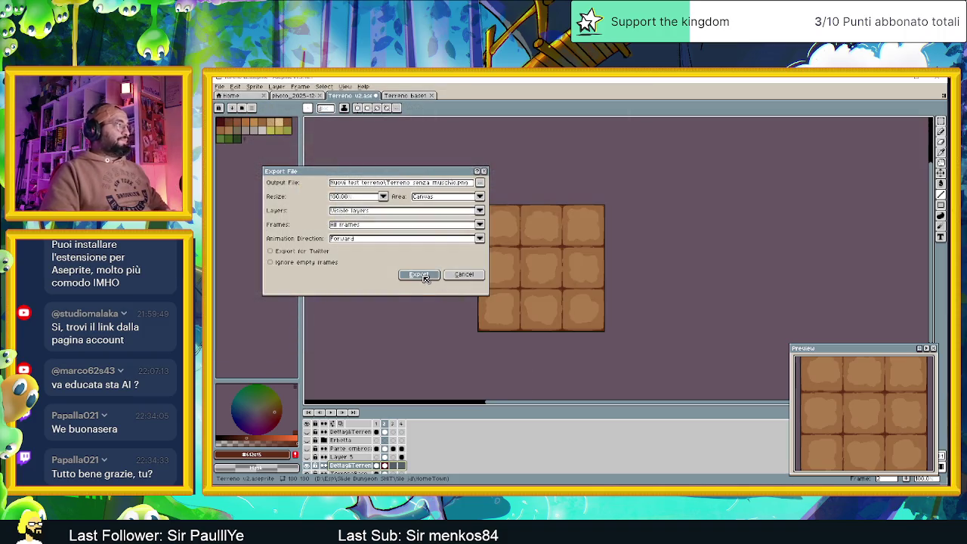
{"action": "left_click", "coordinate": [421, 275]}
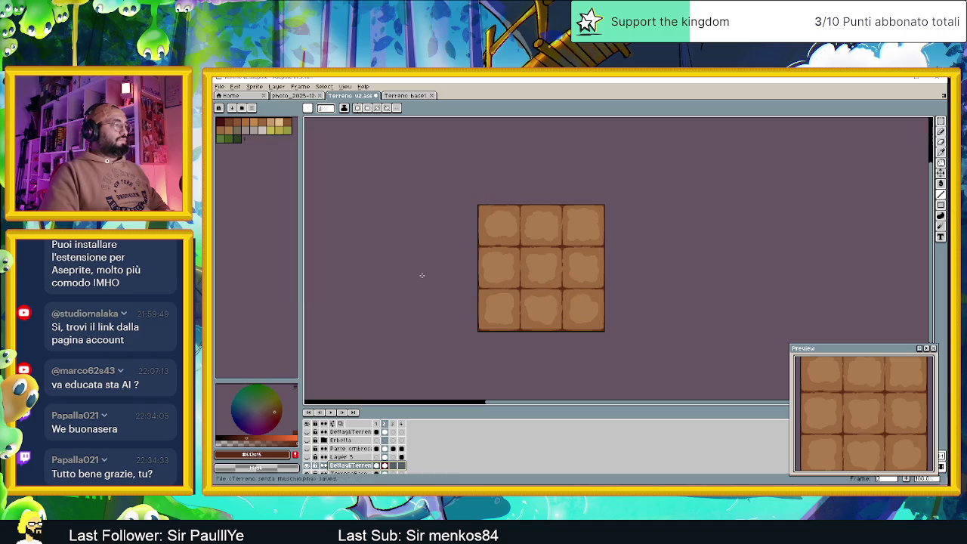
Hide the DettagliTerrenoBase copy, expand Erbetta, and show Layer 5's grass again.
{"action": "left_click", "coordinate": [307, 432]}
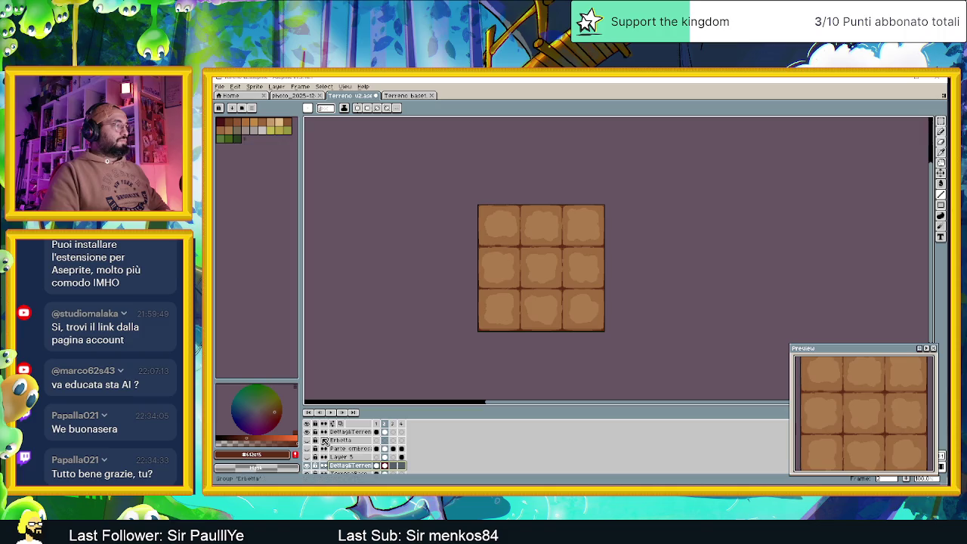
{"action": "left_click", "coordinate": [328, 441]}
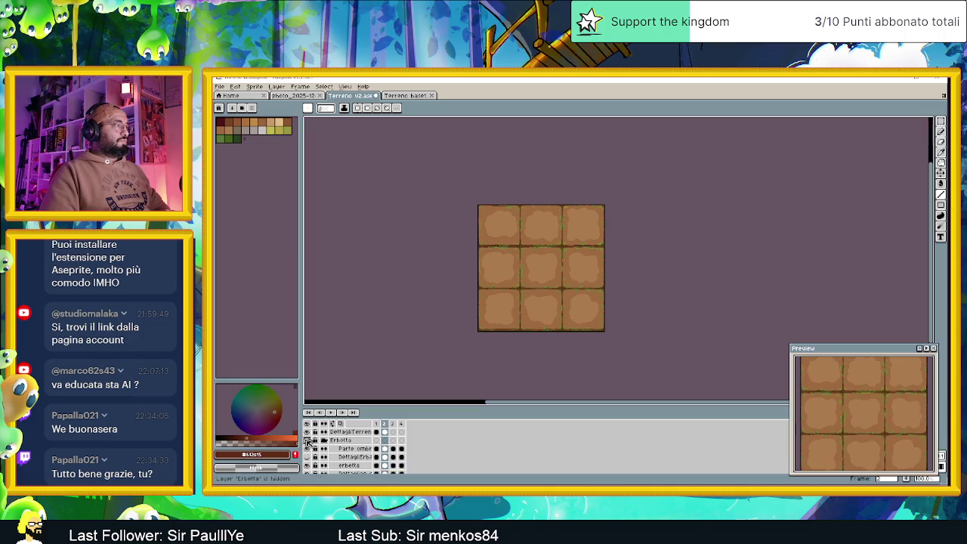
{"action": "left_click", "coordinate": [307, 457]}
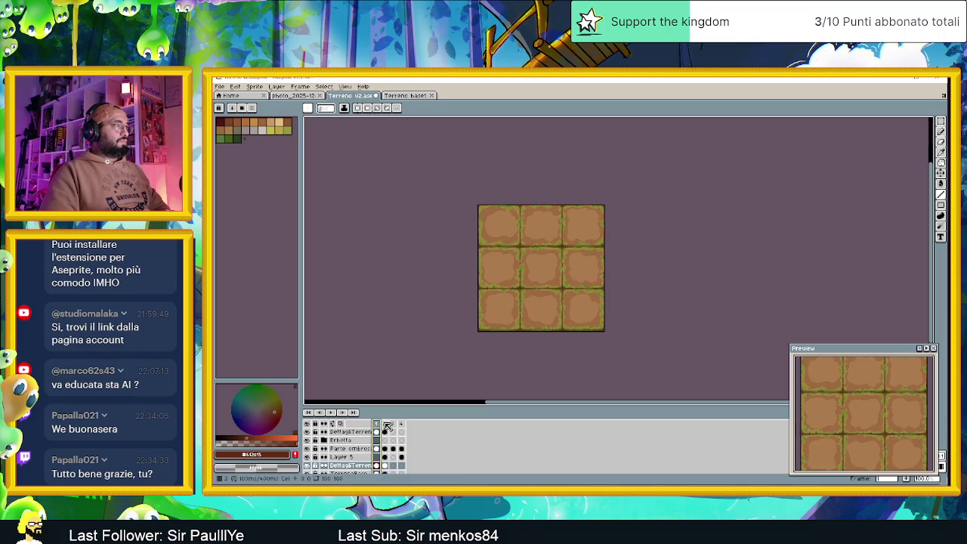
Step through frames 2, 3 and 4, ending back on frame 3.
{"action": "left_click", "coordinate": [384, 424]}
{"action": "left_click", "coordinate": [396, 424]}
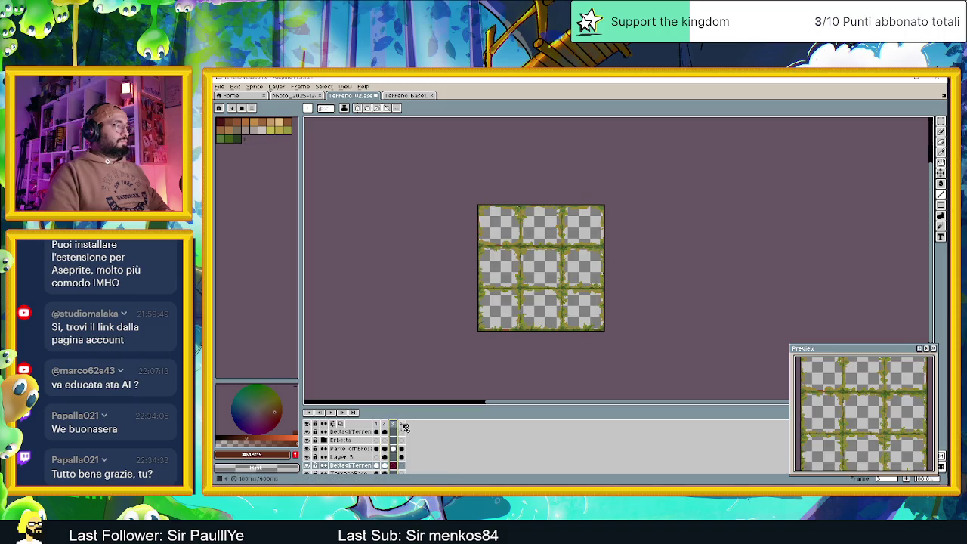
{"action": "left_click", "coordinate": [402, 425]}
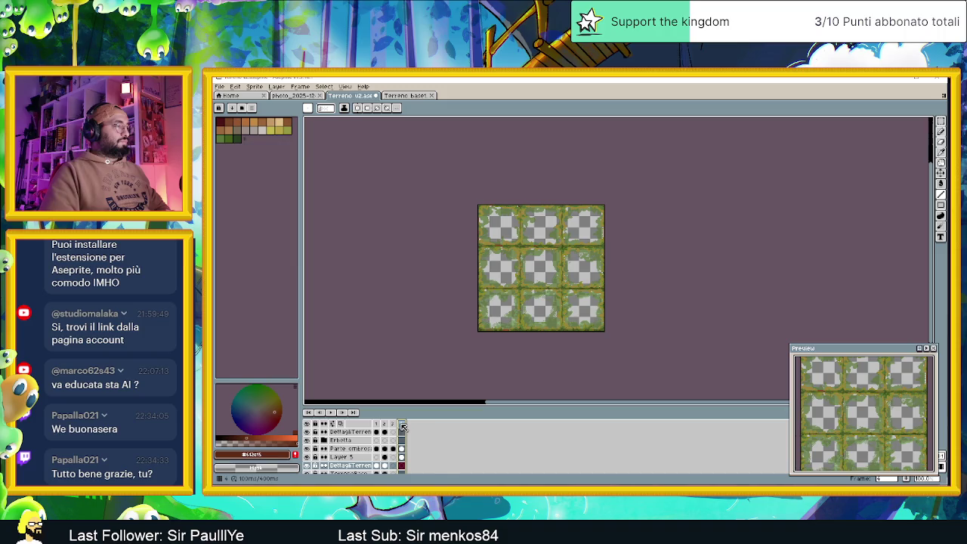
{"action": "left_click", "coordinate": [393, 424]}
Turn on Layer 4, Layer 3 and Layer 1 to restore the dirt fill.
{"action": "scroll", "coordinate": [397, 446], "scroll_direction": "down", "scroll_amount": 1}
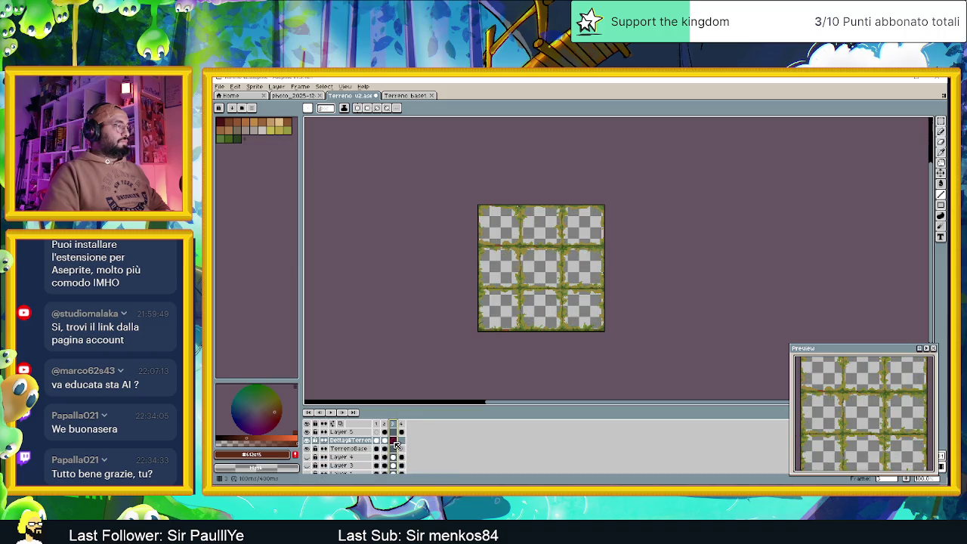
{"action": "scroll", "coordinate": [396, 446], "scroll_direction": "up", "scroll_amount": 1}
{"action": "scroll", "coordinate": [397, 446], "scroll_direction": "down", "scroll_amount": 1}
{"action": "scroll", "coordinate": [397, 445], "scroll_direction": "up", "scroll_amount": 1}
{"action": "scroll", "coordinate": [396, 446], "scroll_direction": "down", "scroll_amount": 1}
{"action": "scroll", "coordinate": [397, 445], "scroll_direction": "up", "scroll_amount": 1}
{"action": "scroll", "coordinate": [396, 445], "scroll_direction": "down", "scroll_amount": 2}
{"action": "left_click", "coordinate": [311, 450]}
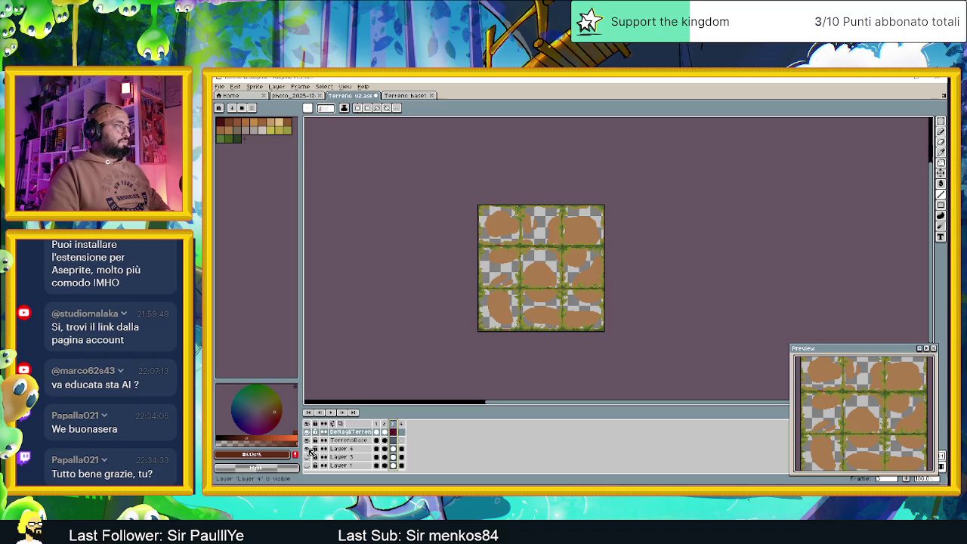
{"action": "left_click", "coordinate": [310, 458]}
{"action": "left_click", "coordinate": [307, 466]}
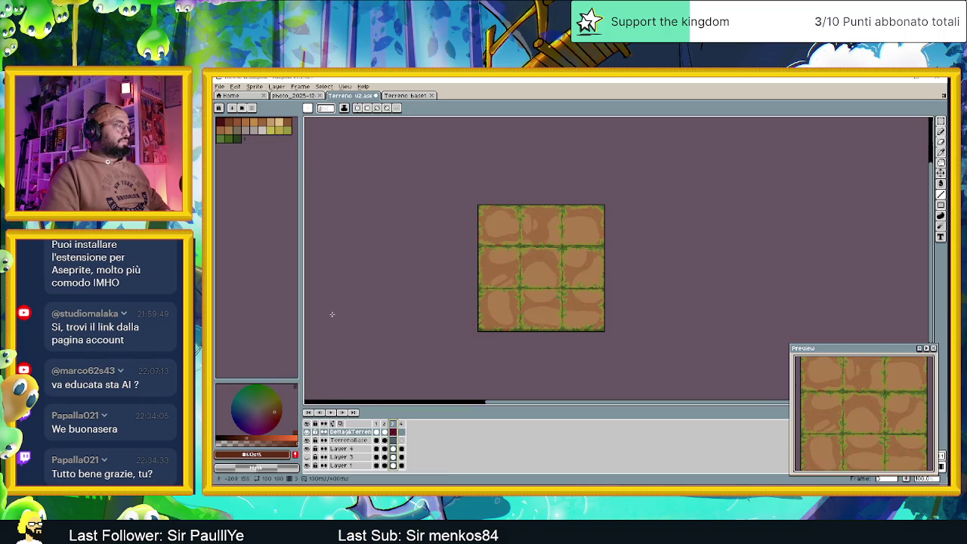
Export the mossy tiles as 'Terreno con muschio.png', then close the Terreno base1 document.
{"action": "left_click", "coordinate": [224, 88]}
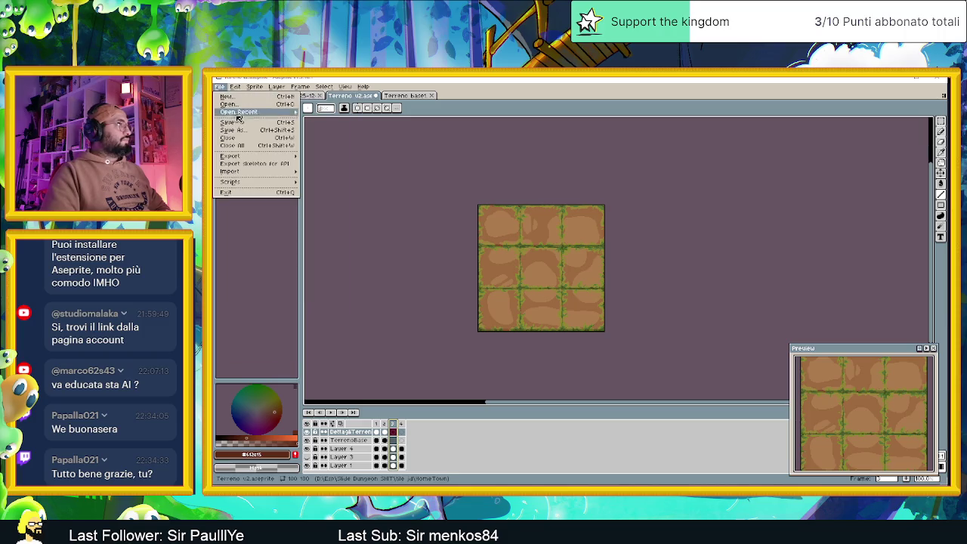
{"action": "mouse_move", "coordinate": [270, 157]}
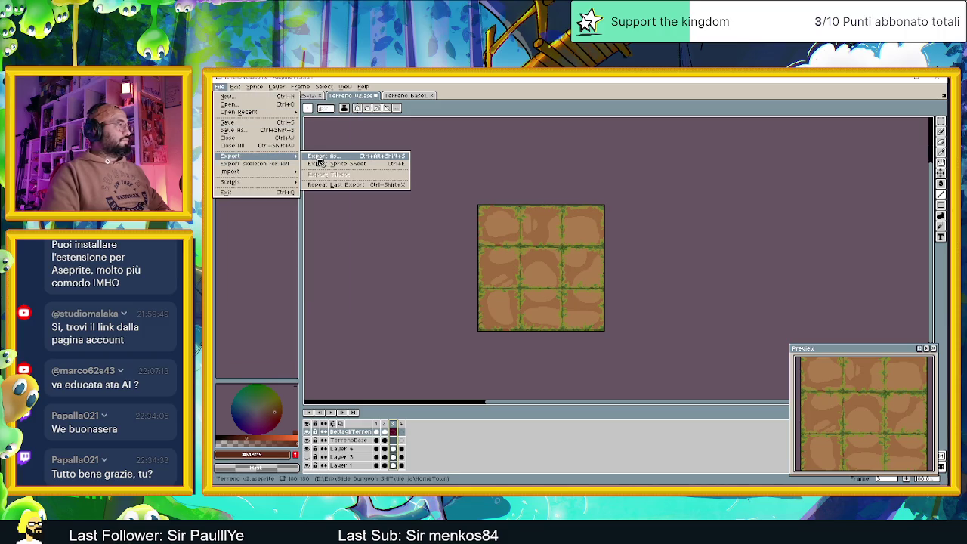
{"action": "left_click", "coordinate": [320, 157]}
{"action": "left_click", "coordinate": [481, 184]}
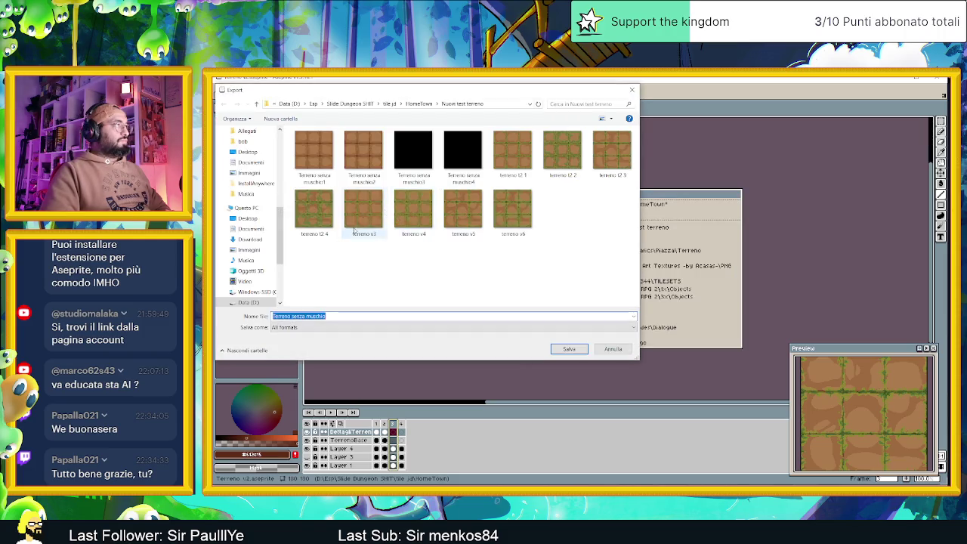
{"action": "type", "text": "Ter"}
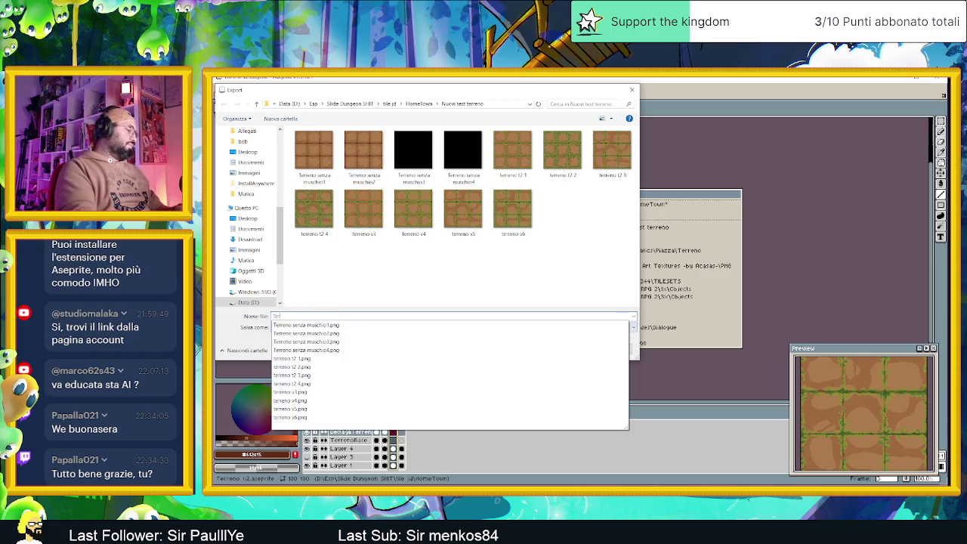
{"action": "type", "text": "reno con muschi"}
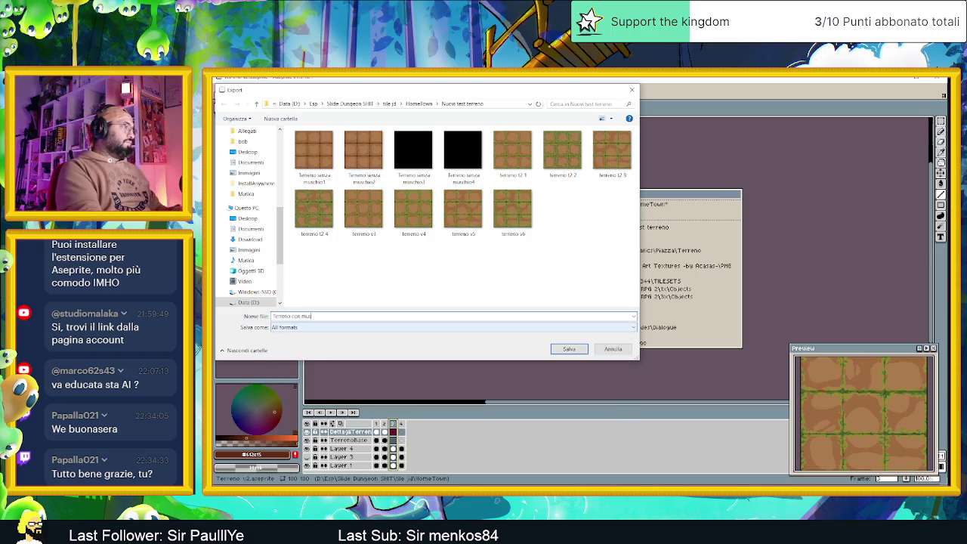
{"action": "type", "text": "o"}
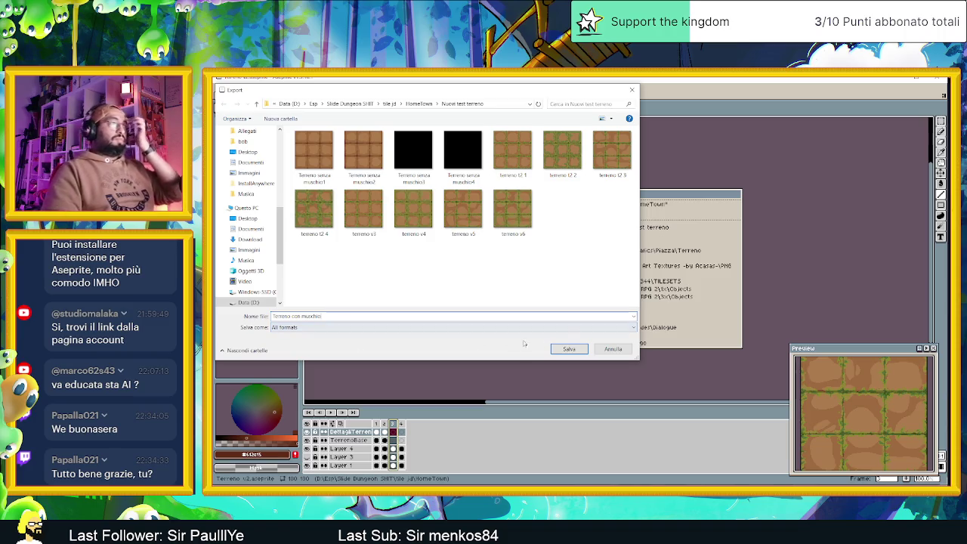
{"action": "left_click", "coordinate": [570, 348]}
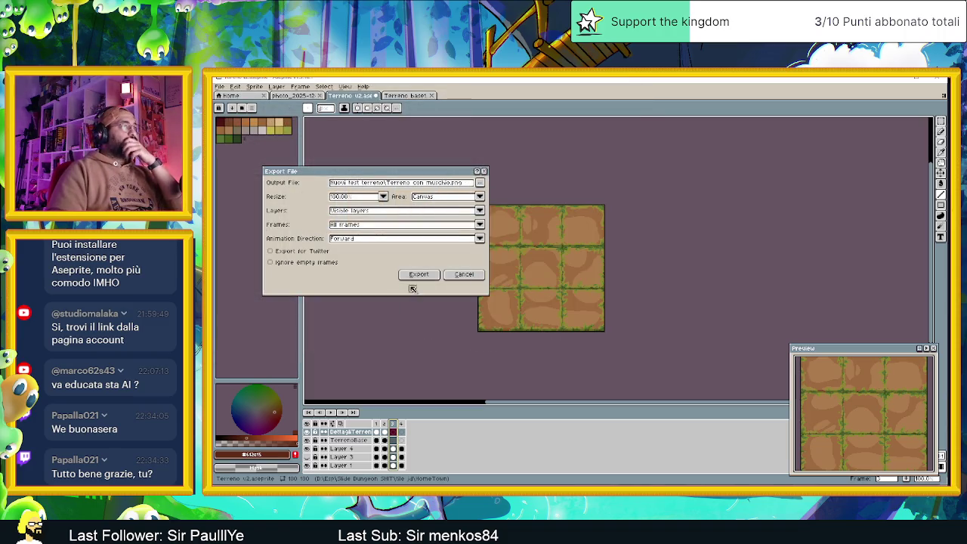
{"action": "left_click", "coordinate": [420, 276]}
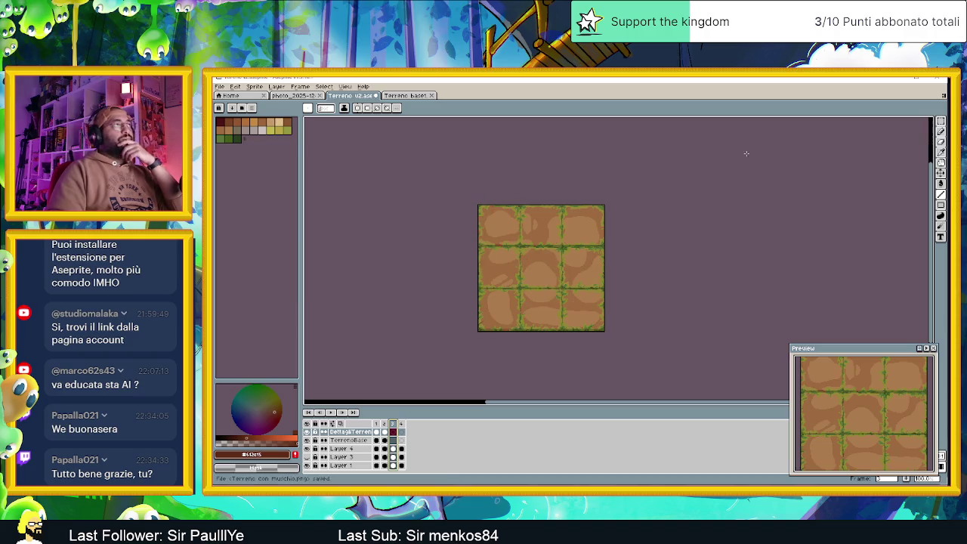
{"action": "left_click", "coordinate": [412, 95]}
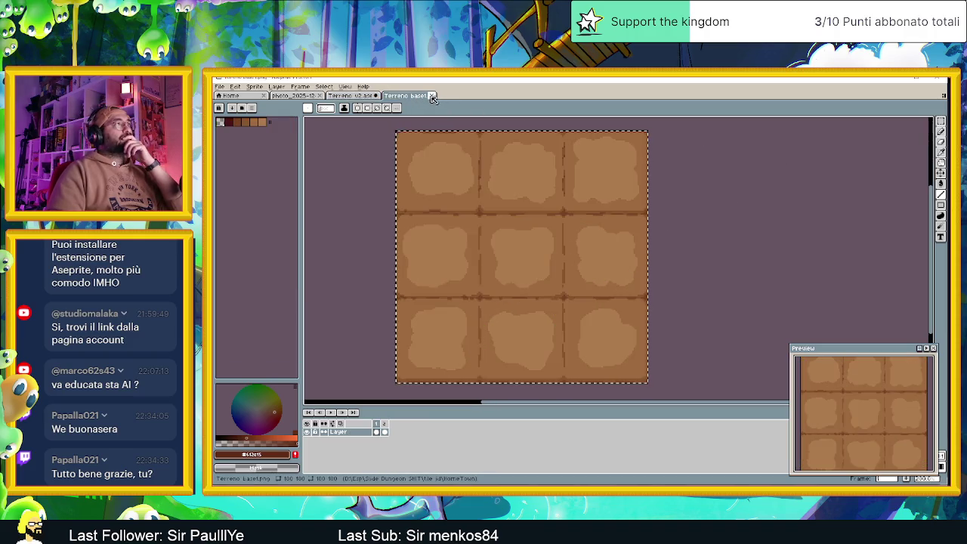
{"action": "left_click", "coordinate": [431, 96]}
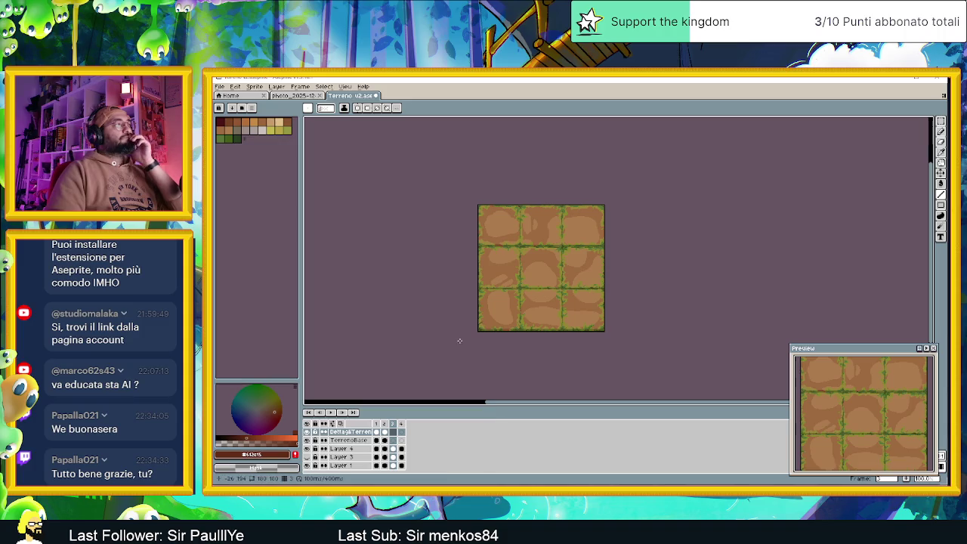
Save the Terreno v2 file with Ctrl+S.
{"action": "key", "text": "ctrl+s"}
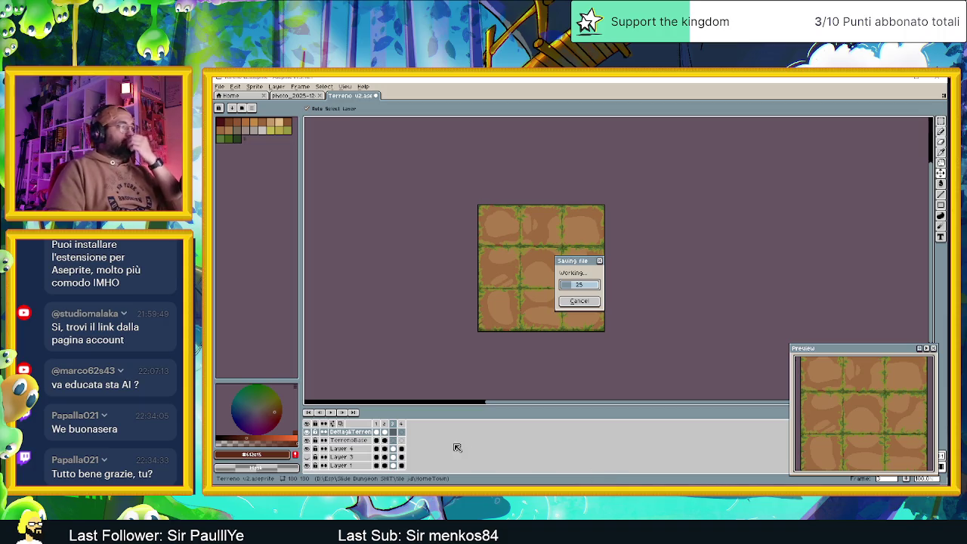
{"action": "scroll", "coordinate": [442, 446], "scroll_direction": "up", "scroll_amount": 2}
{"action": "scroll", "coordinate": [437, 442], "scroll_direction": "up", "scroll_amount": 1}
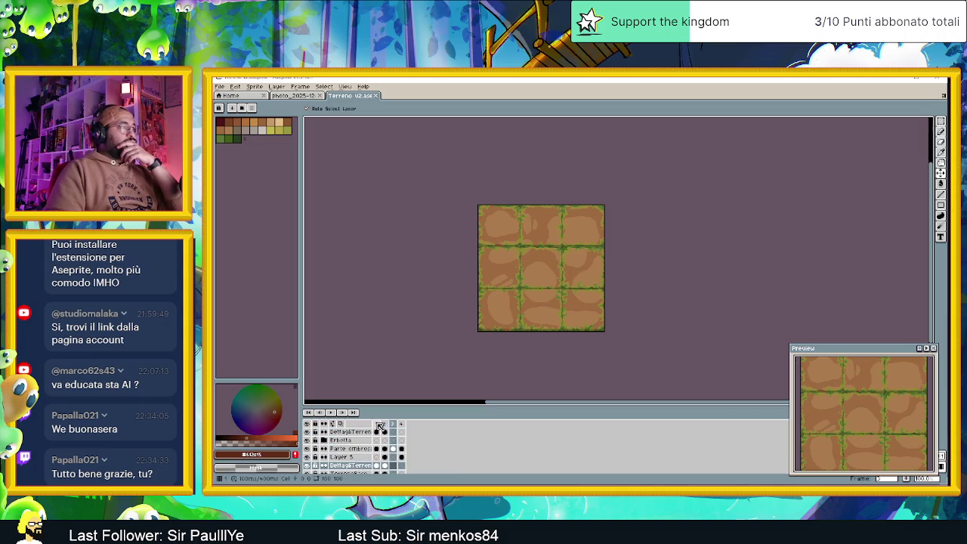
Flip through frames 2, 3 and 4 to compare moss variants, then select the pencil.
{"action": "key", "text": "Right"}
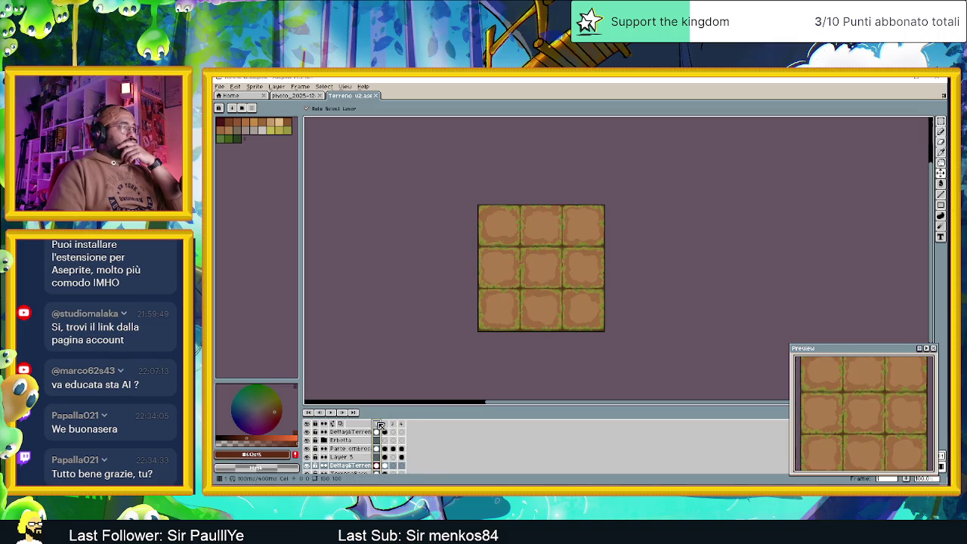
{"action": "left_click", "coordinate": [384, 425]}
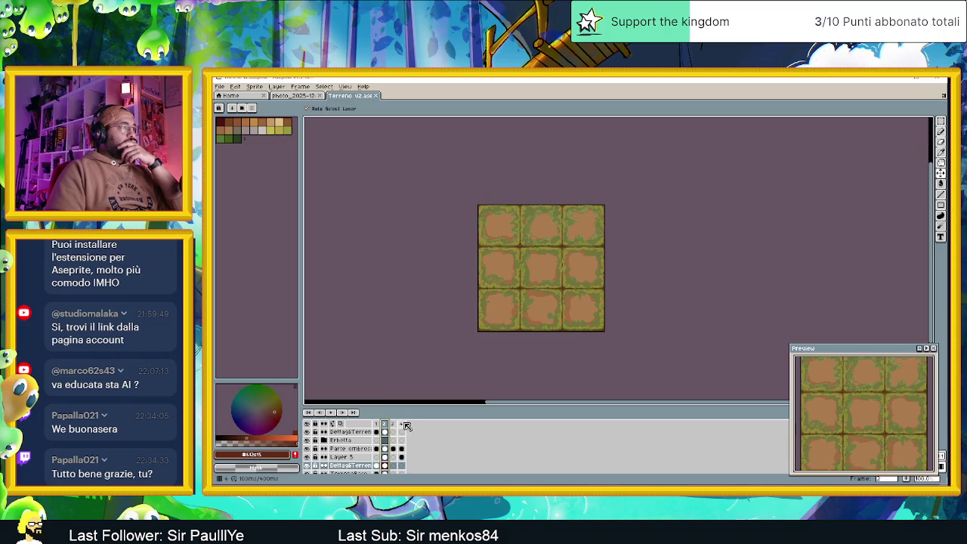
{"action": "key", "text": "Right"}
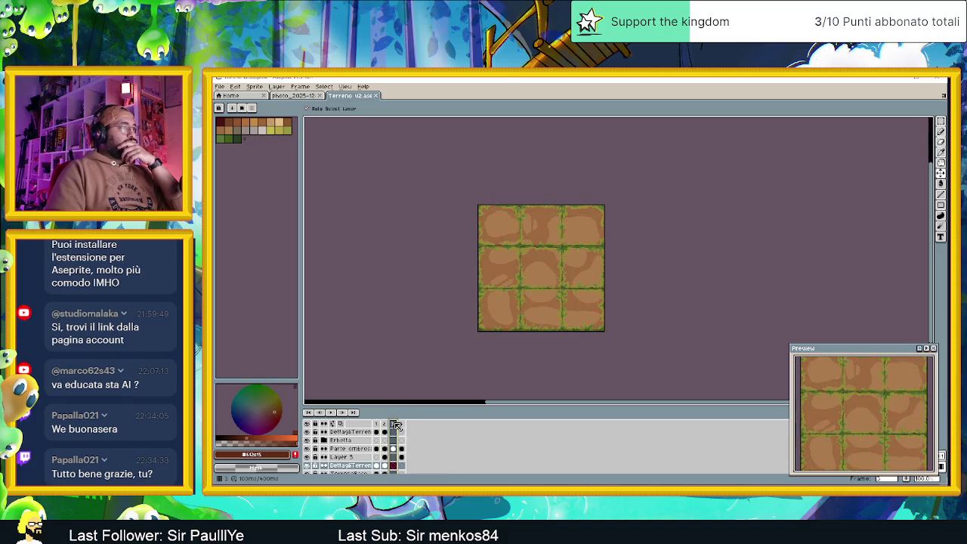
{"action": "key", "text": "Right"}
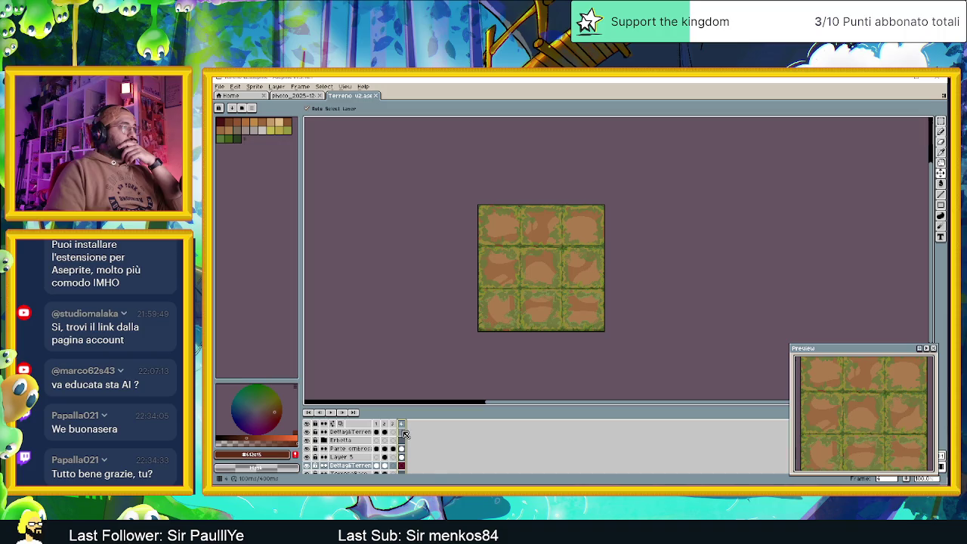
{"action": "left_click", "coordinate": [385, 432]}
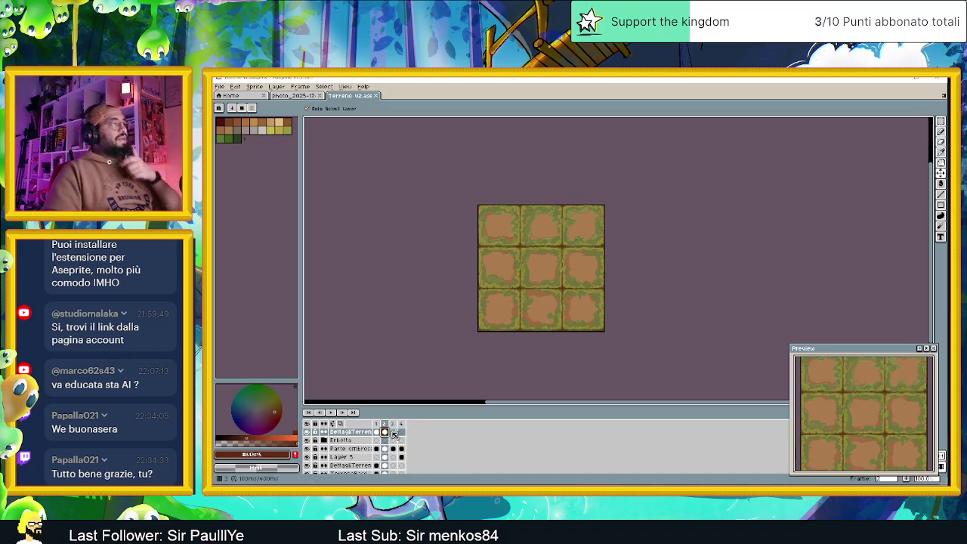
{"action": "left_click", "coordinate": [400, 434]}
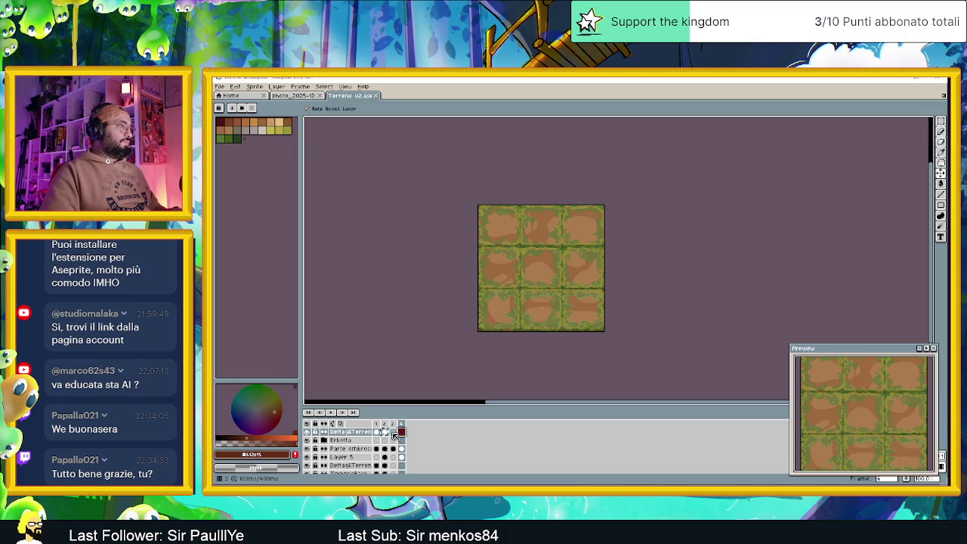
{"action": "left_click", "coordinate": [392, 432]}
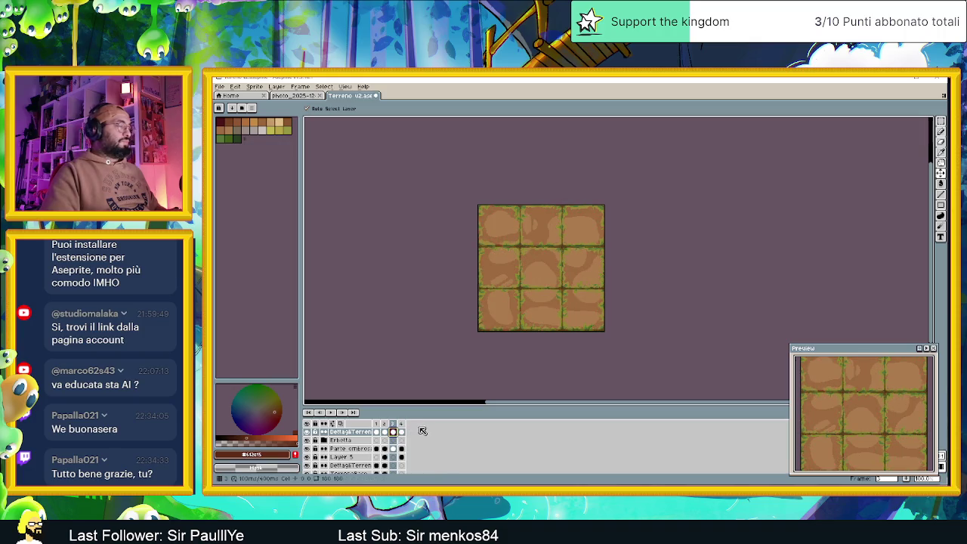
{"action": "key", "text": "b"}
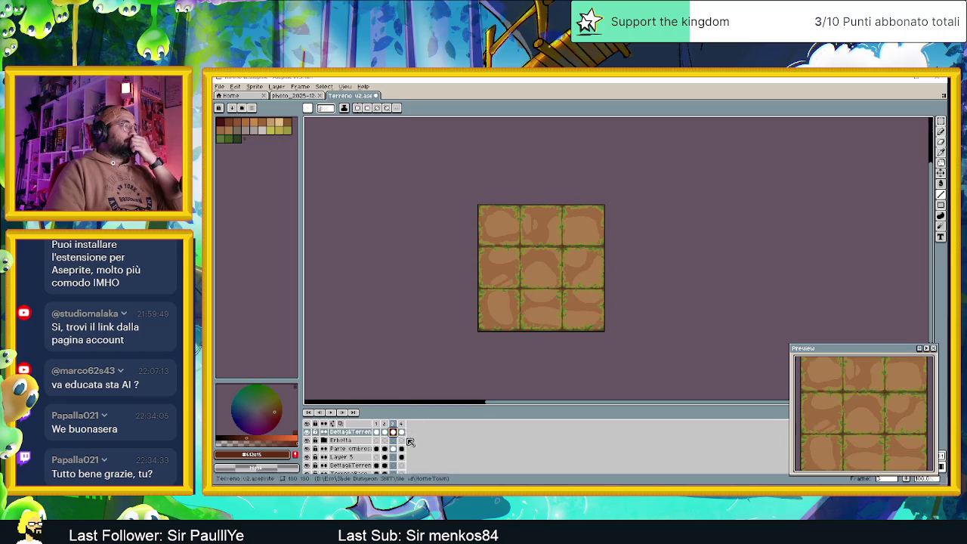
Select the TerrenoBase and DettagliTerreno cels across frames 2 to 4.
{"action": "scroll", "coordinate": [406, 453], "scroll_direction": "down", "scroll_amount": 2}
{"action": "scroll", "coordinate": [406, 456], "scroll_direction": "down", "scroll_amount": 2}
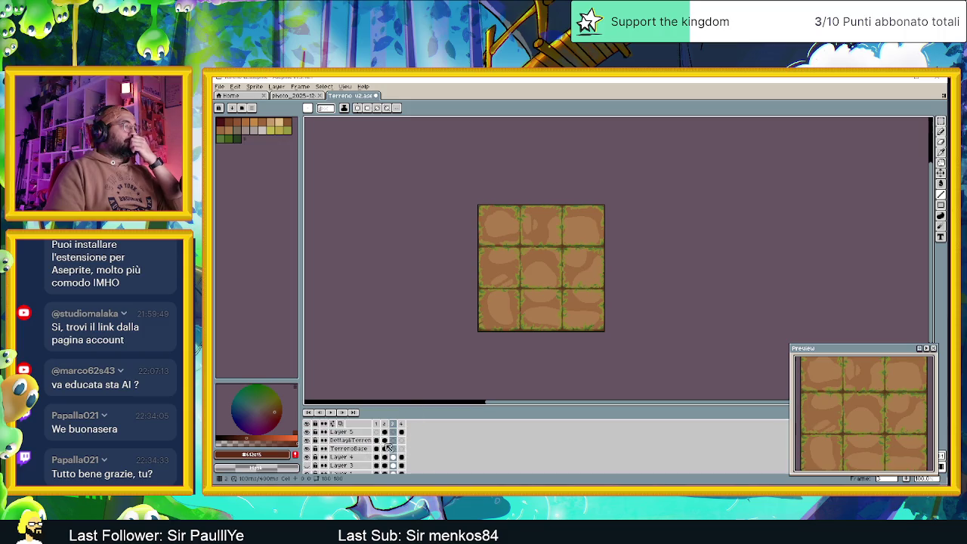
{"action": "scroll", "coordinate": [385, 450], "scroll_direction": "up", "scroll_amount": 1}
{"action": "left_click", "coordinate": [385, 450]}
{"action": "left_click", "coordinate": [392, 450]}
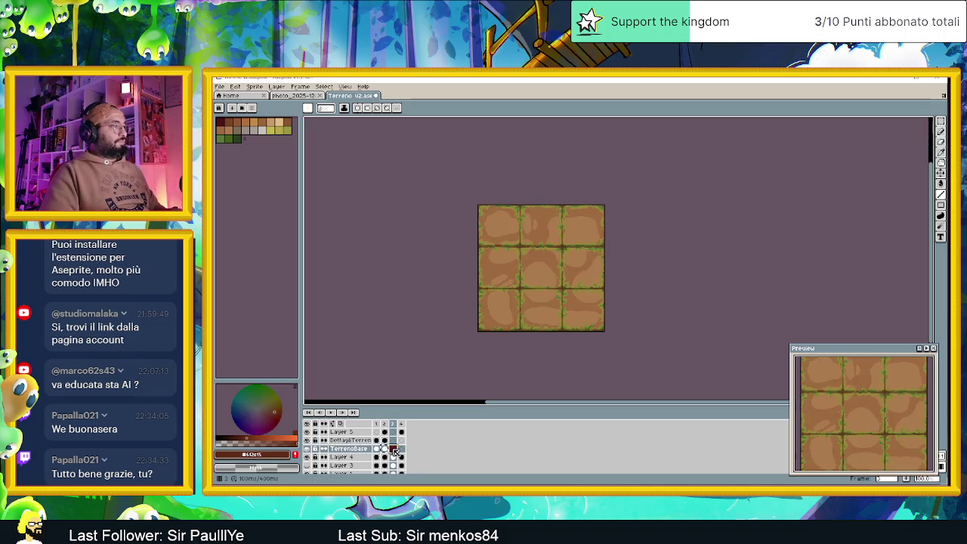
{"action": "left_click", "coordinate": [401, 450]}
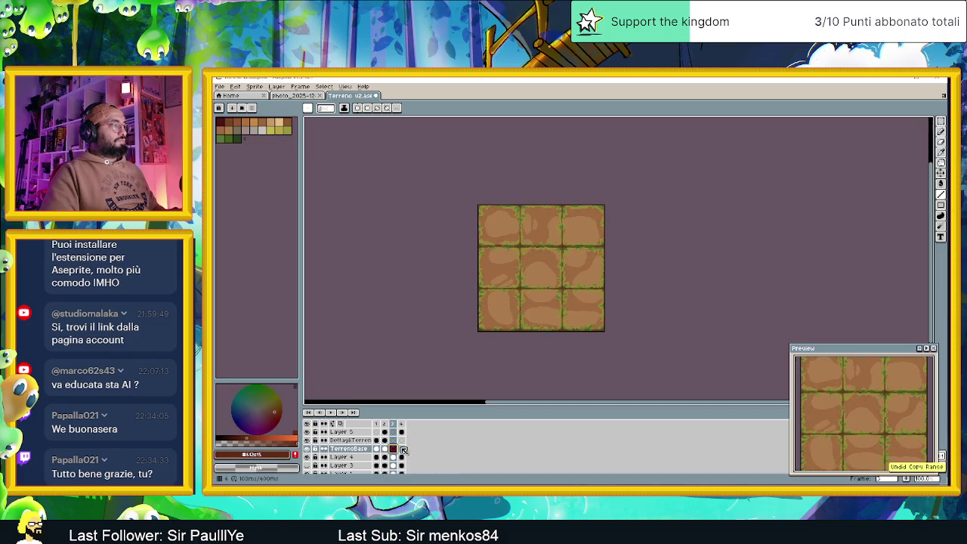
{"action": "left_click", "coordinate": [385, 439]}
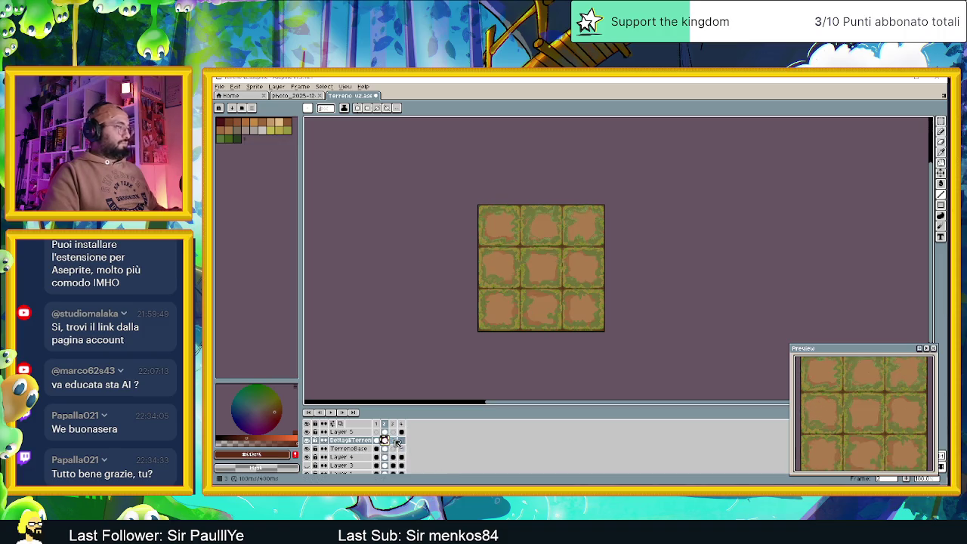
{"action": "left_click", "coordinate": [393, 439]}
{"action": "left_click", "coordinate": [401, 439]}
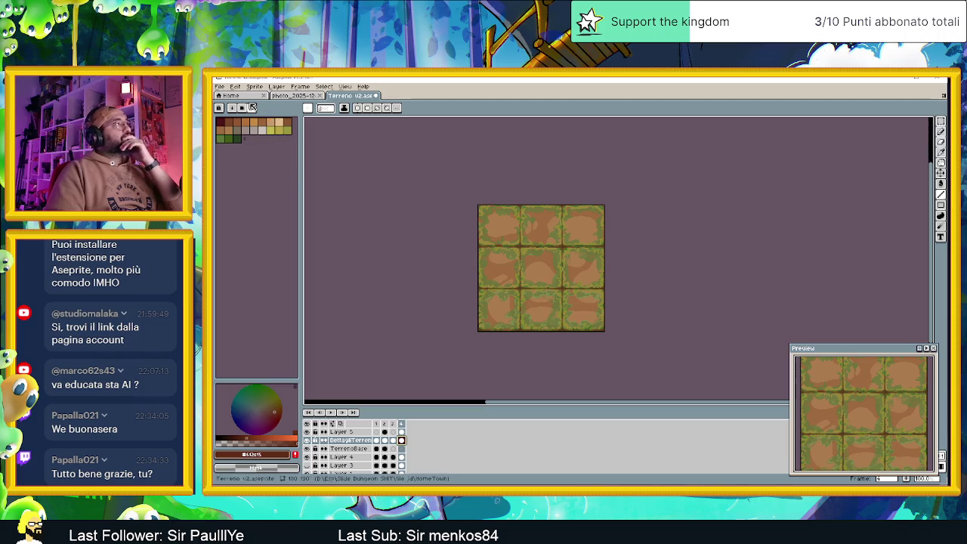
{"action": "left_click", "coordinate": [219, 86]}
Re-export the heavy-moss tiles as 'Terreno con muschio.png' with the same export settings.
{"action": "mouse_move", "coordinate": [244, 159]}
{"action": "left_click", "coordinate": [310, 156]}
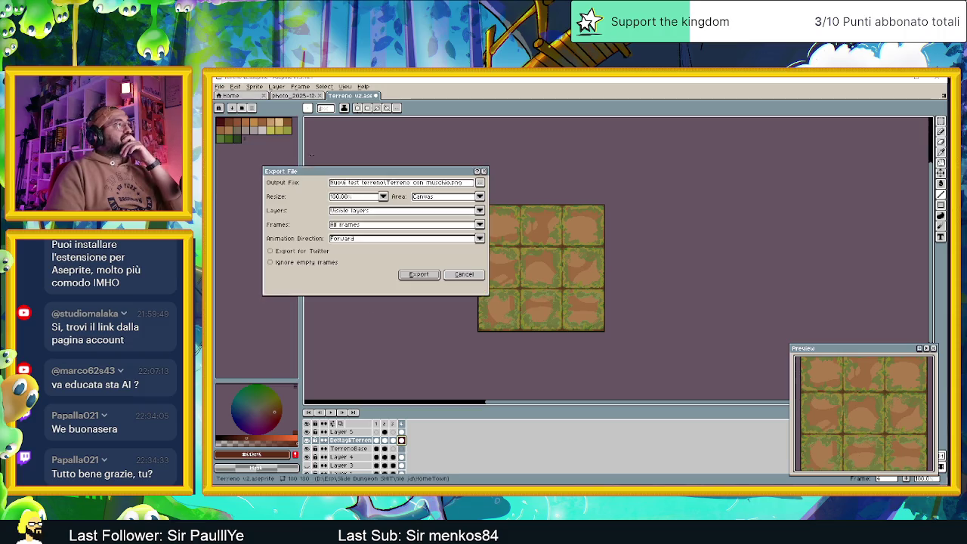
{"action": "left_click", "coordinate": [419, 274]}
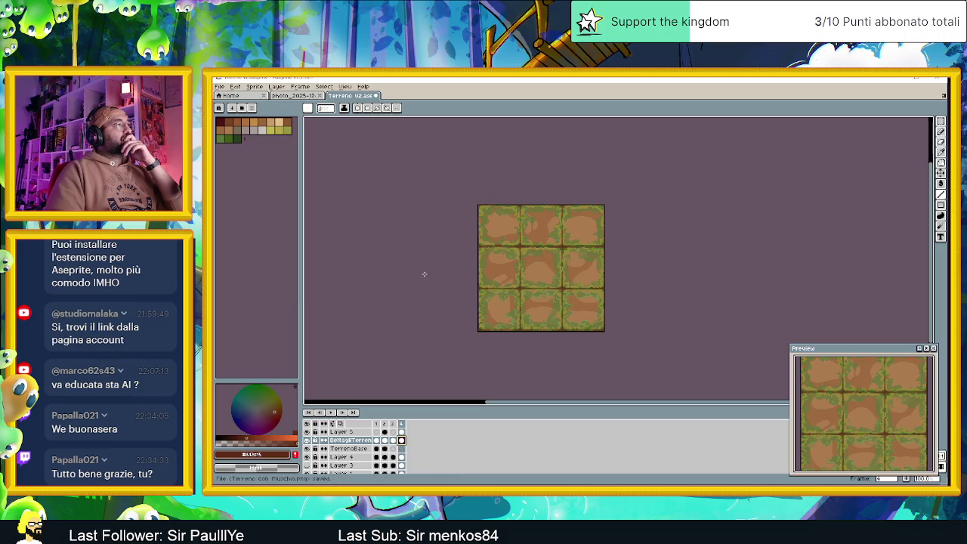
{"action": "left_click", "coordinate": [219, 86]}
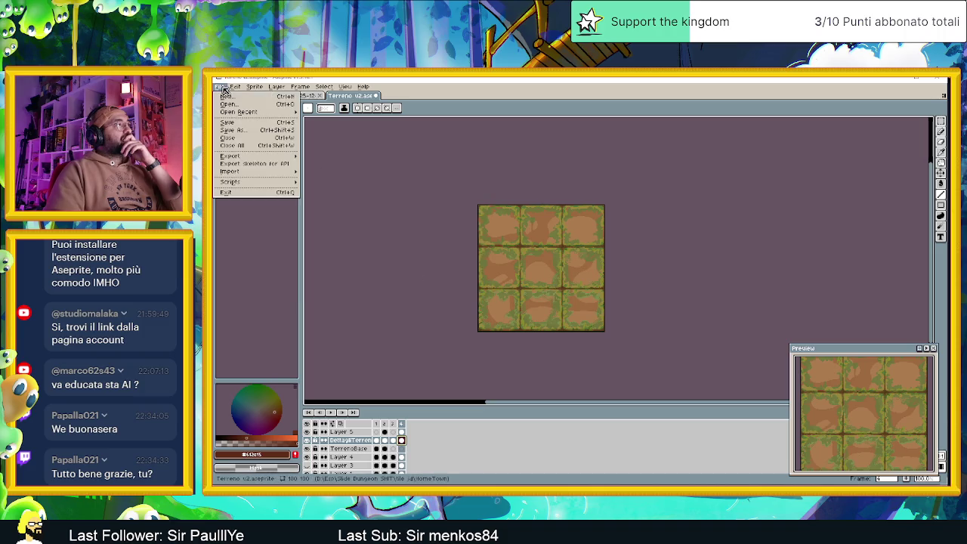
{"action": "mouse_move", "coordinate": [258, 156]}
{"action": "left_click", "coordinate": [454, 449]}
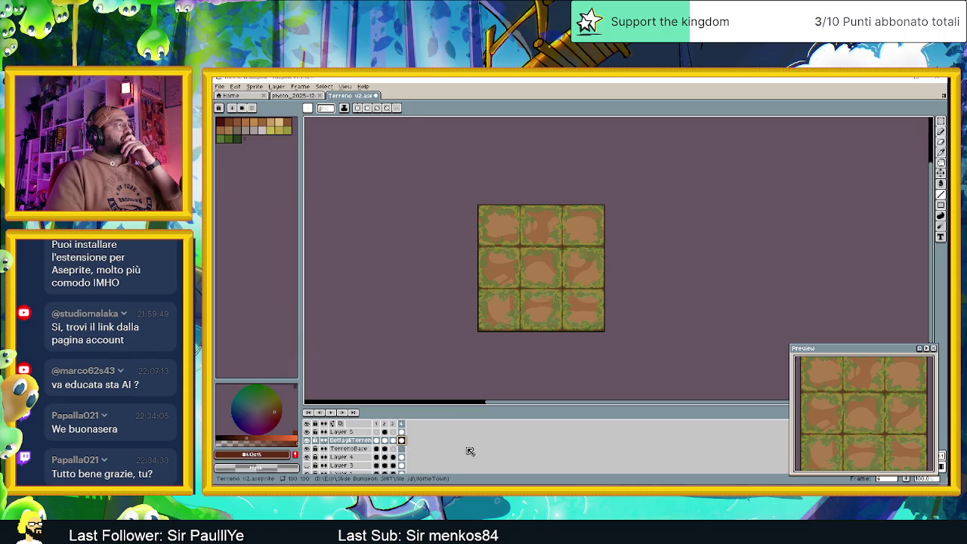
Hide the Erbetta and grass-border layers so only plain dirt tiles show.
{"action": "scroll", "coordinate": [355, 445], "scroll_direction": "up", "scroll_amount": 3}
{"action": "left_click", "coordinate": [307, 440]}
{"action": "left_click", "coordinate": [306, 457]}
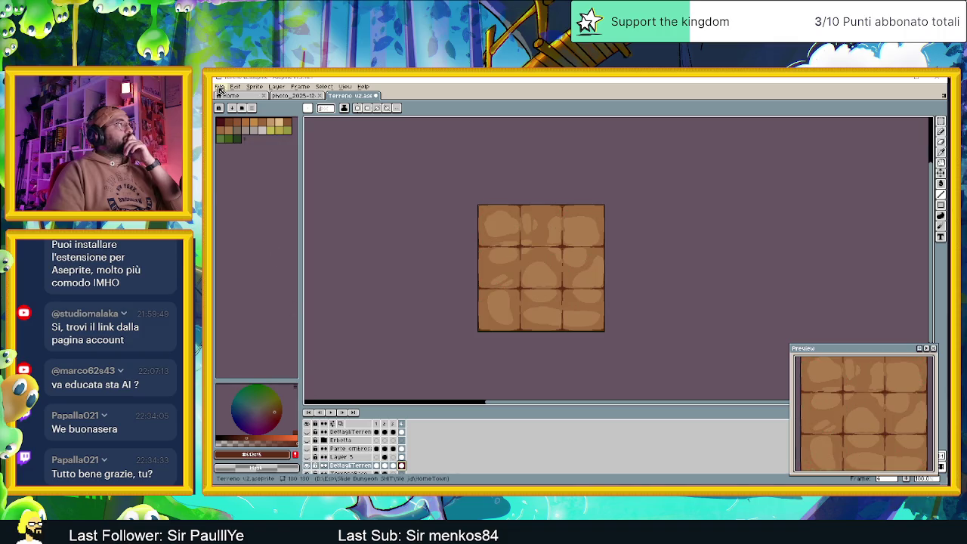
Export the plain dirt tiles as 'Terreno senza muschio' PNG into Nuovi test terreno, then minimize Aseprite.
{"action": "left_click", "coordinate": [219, 89]}
{"action": "mouse_move", "coordinate": [264, 157]}
{"action": "left_click", "coordinate": [309, 157]}
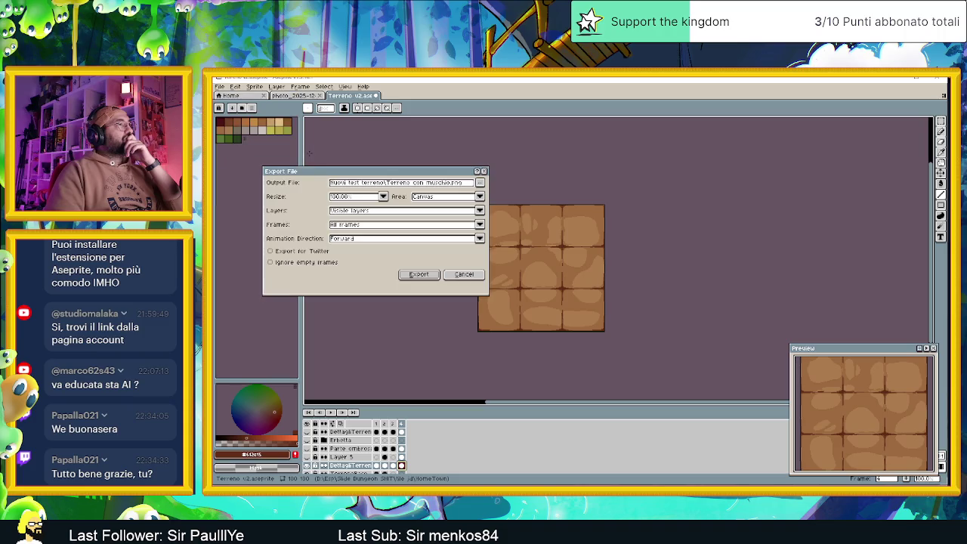
{"action": "left_click", "coordinate": [480, 183]}
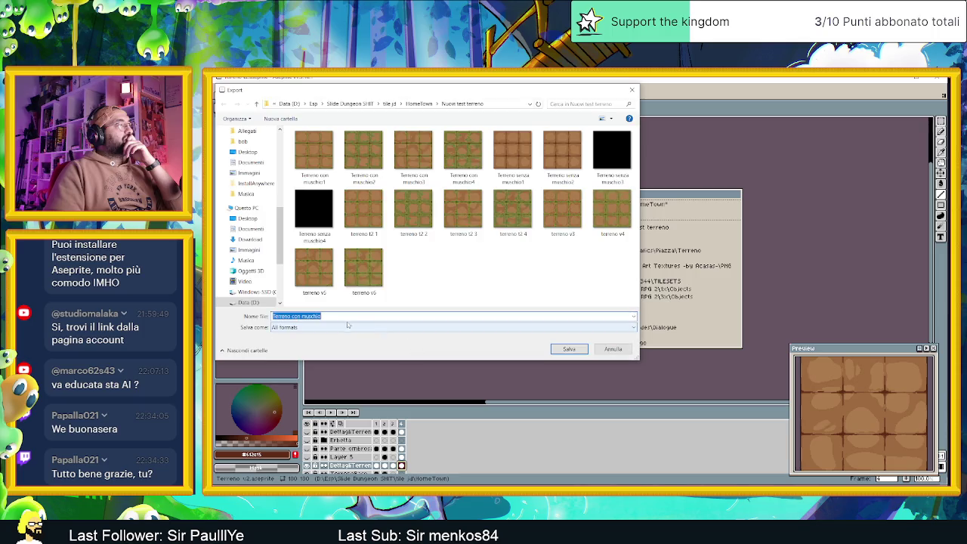
{"action": "type", "text": "Ter"}
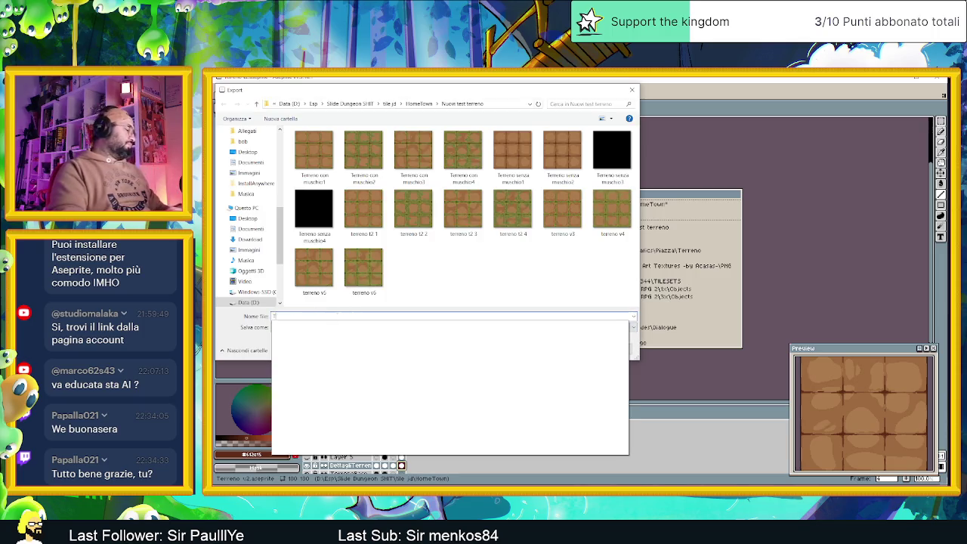
{"action": "type", "text": "reno senza muschio"}
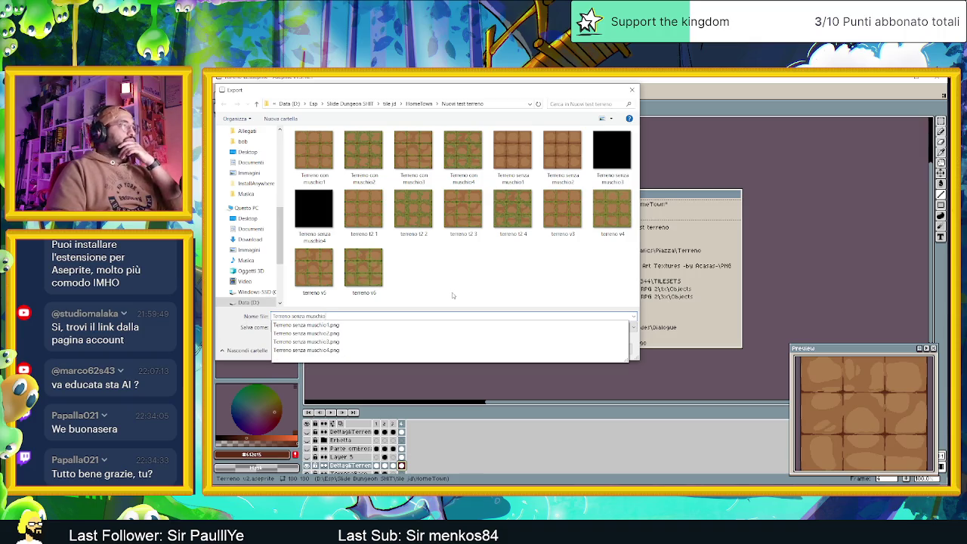
{"action": "left_click", "coordinate": [452, 295]}
{"action": "left_click", "coordinate": [572, 350]}
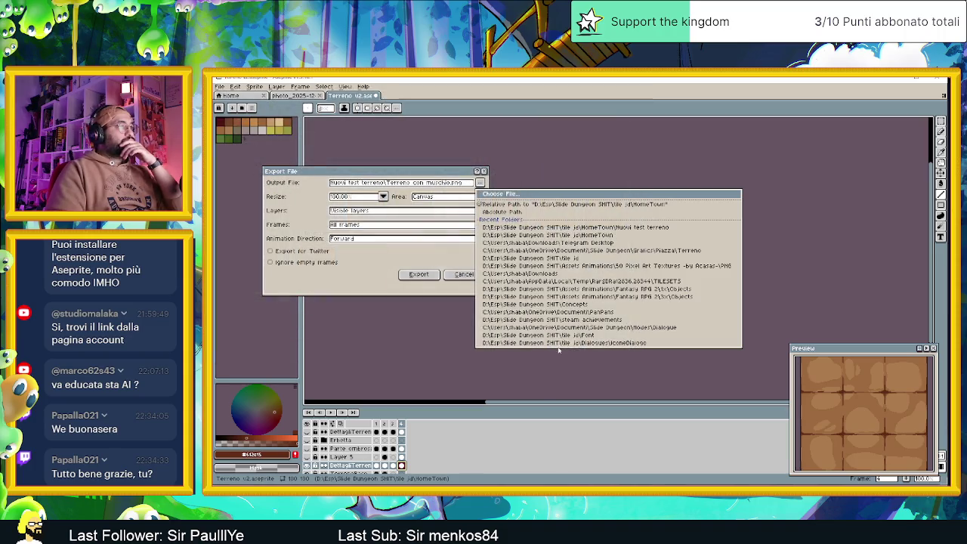
{"action": "left_click", "coordinate": [415, 275]}
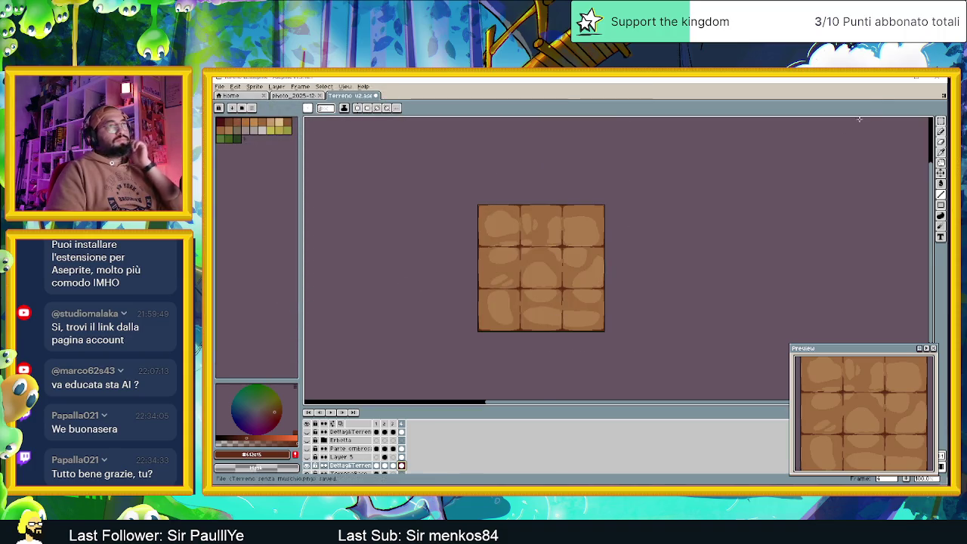
{"action": "left_click", "coordinate": [897, 79]}
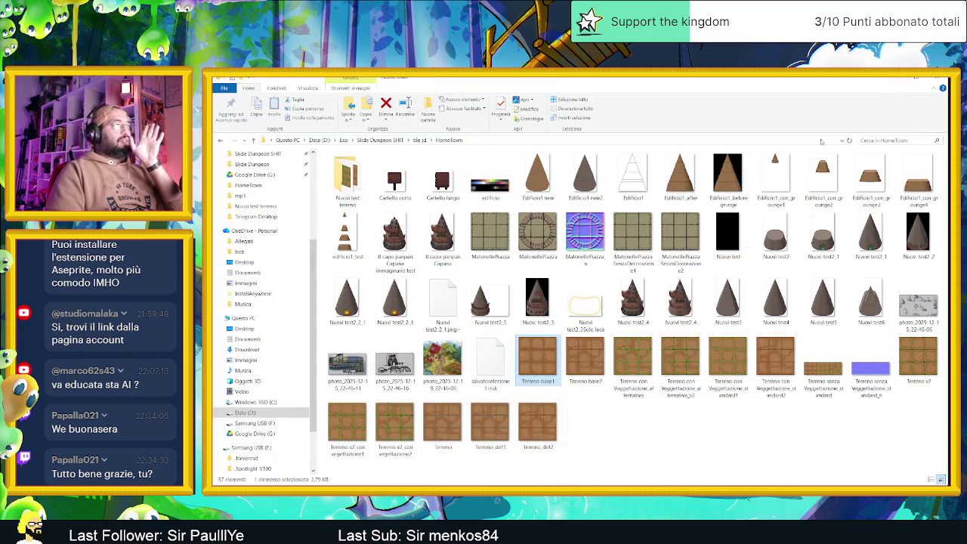
Open Nuovi test terreno and browse the Terreno con muschio and senza muschio images in Photos.
{"action": "double_click", "coordinate": [358, 187]}
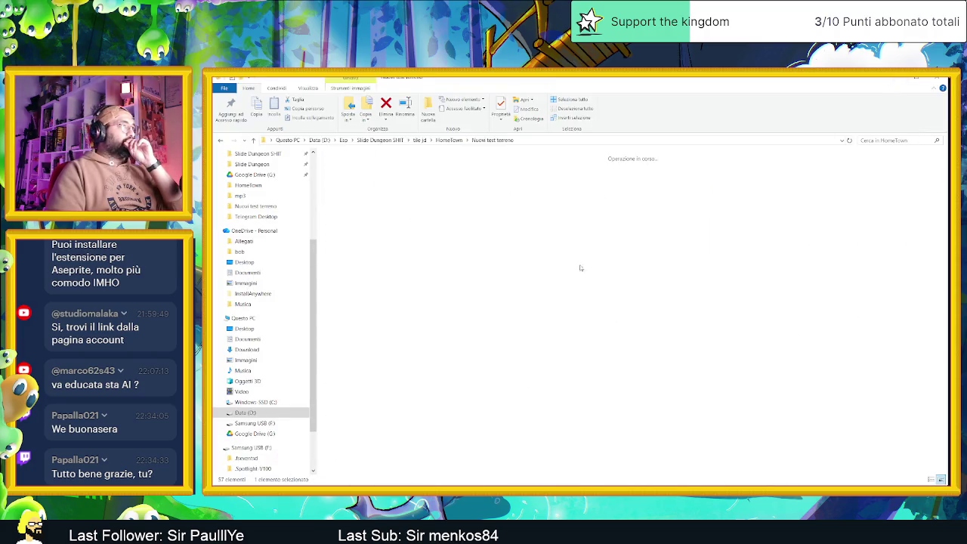
{"action": "double_click", "coordinate": [346, 174]}
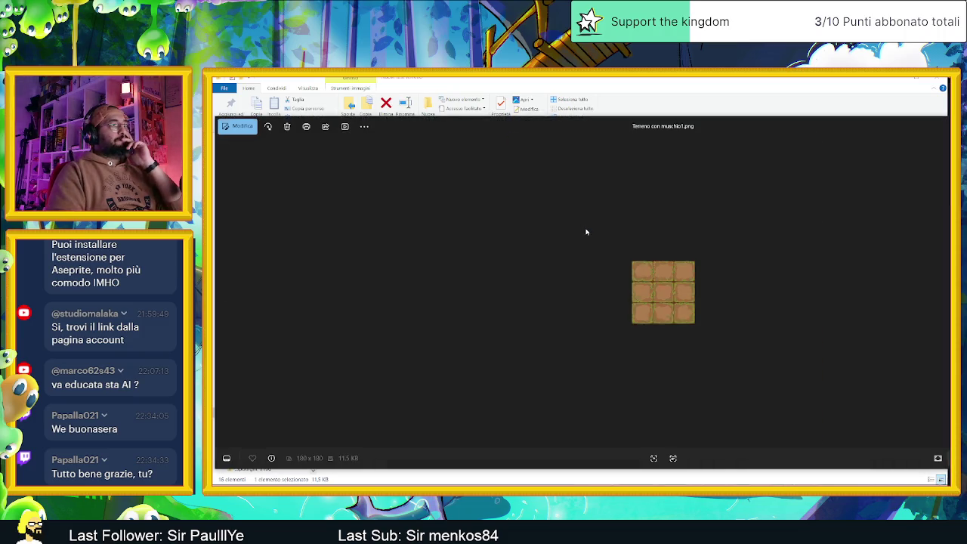
{"action": "key", "text": "Right"}
{"action": "key", "text": "Right"}
{"action": "key", "text": "Right"}
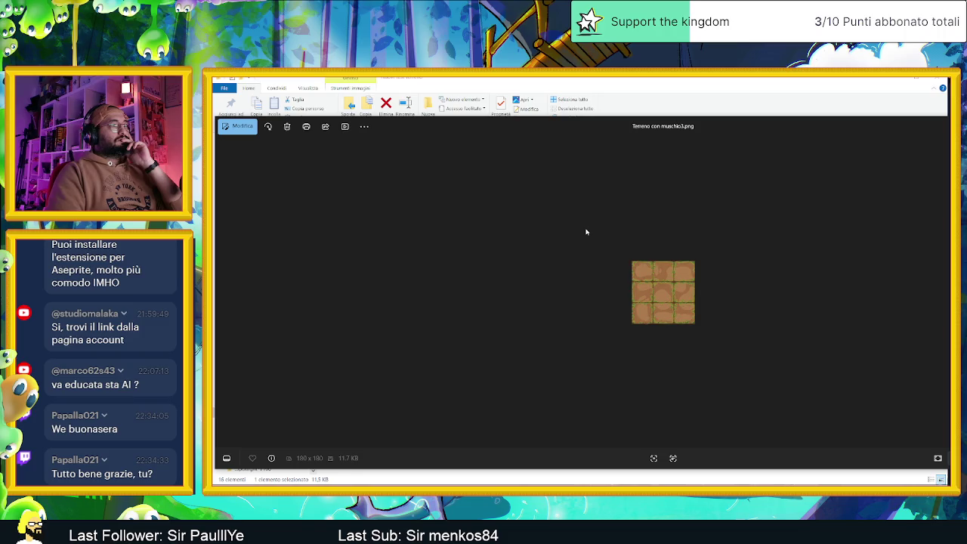
{"action": "key", "text": "Right"}
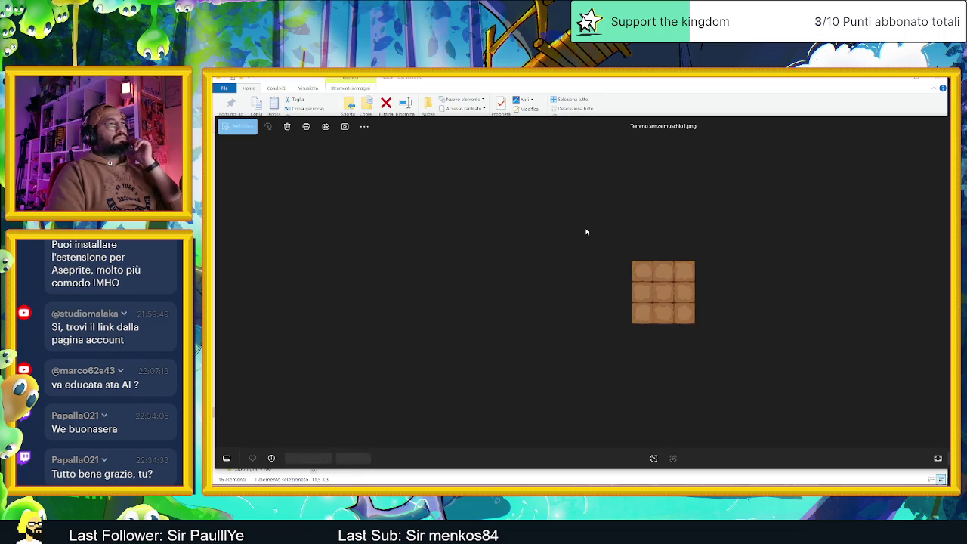
{"action": "key", "text": "Right"}
{"action": "key", "text": "Right"}
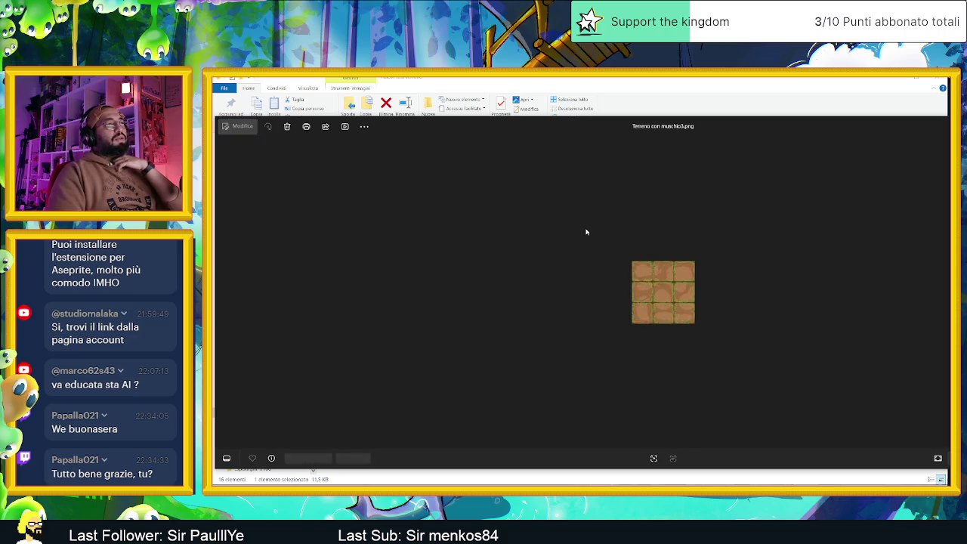
{"action": "key", "text": "Right"}
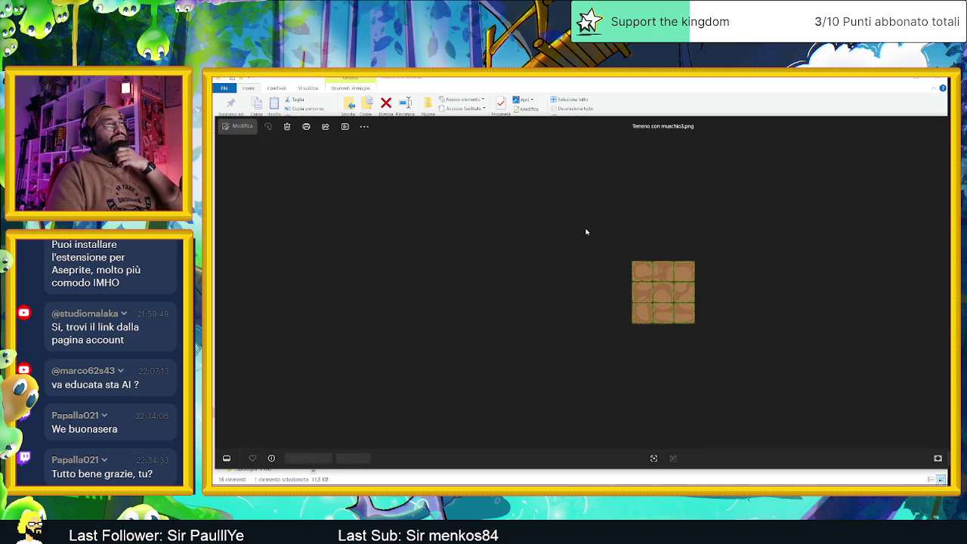
{"action": "key", "text": "Right"}
{"action": "key", "text": "Right"}
{"action": "key", "text": "Left"}
{"action": "key", "text": "Right"}
{"action": "key", "text": "Right"}
{"action": "key", "text": "Right"}
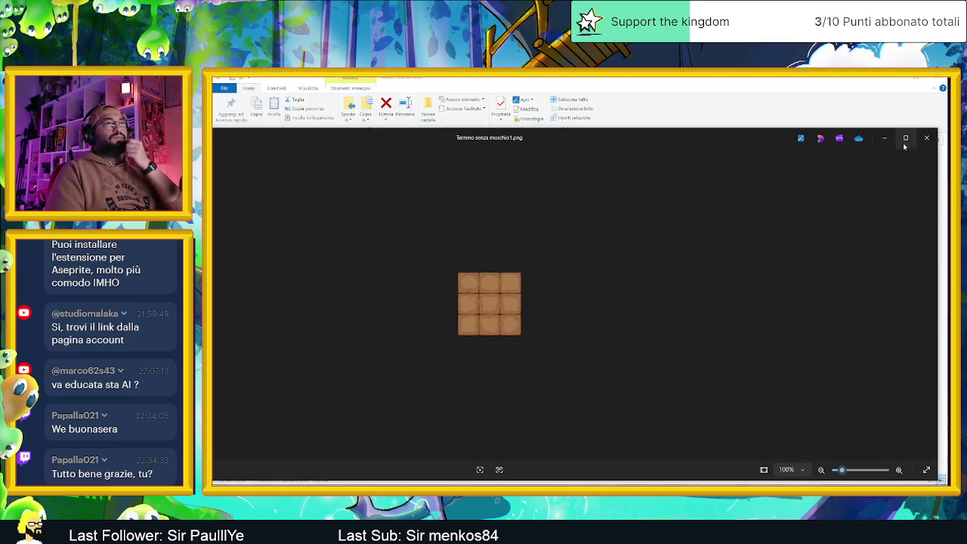
{"action": "left_click", "coordinate": [903, 138]}
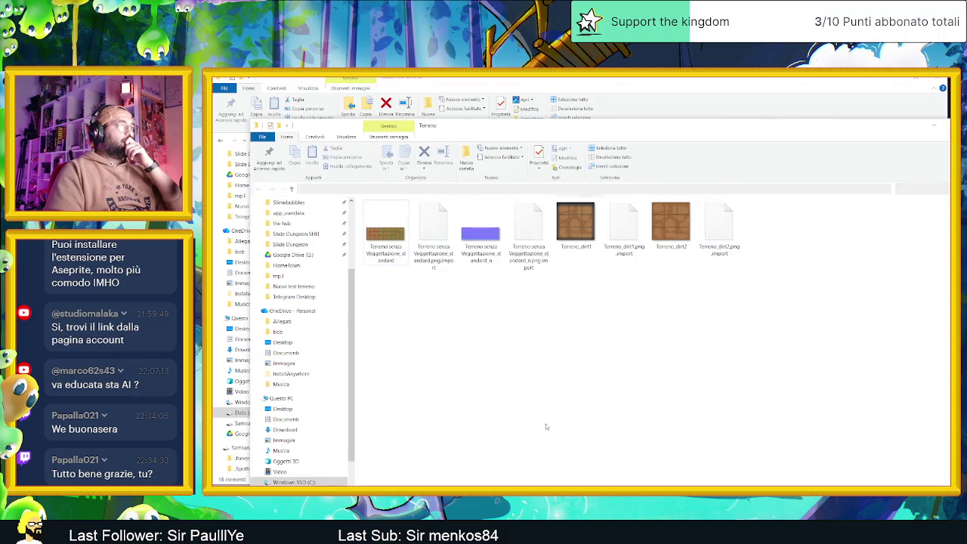
Open Terreno senza Veggetazione_standard.png in Aseprite and inspect the tileset.
{"action": "left_click", "coordinate": [382, 232]}
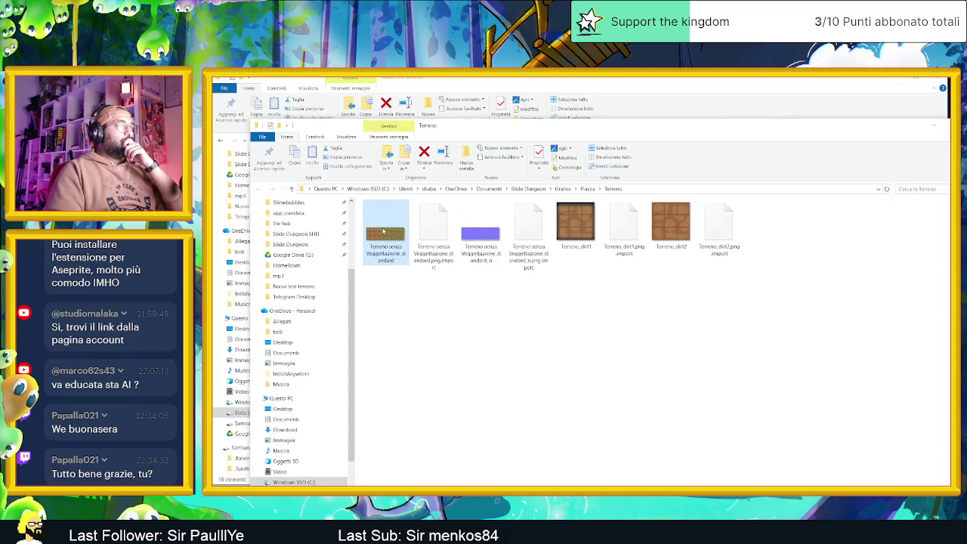
{"action": "key", "text": "Return"}
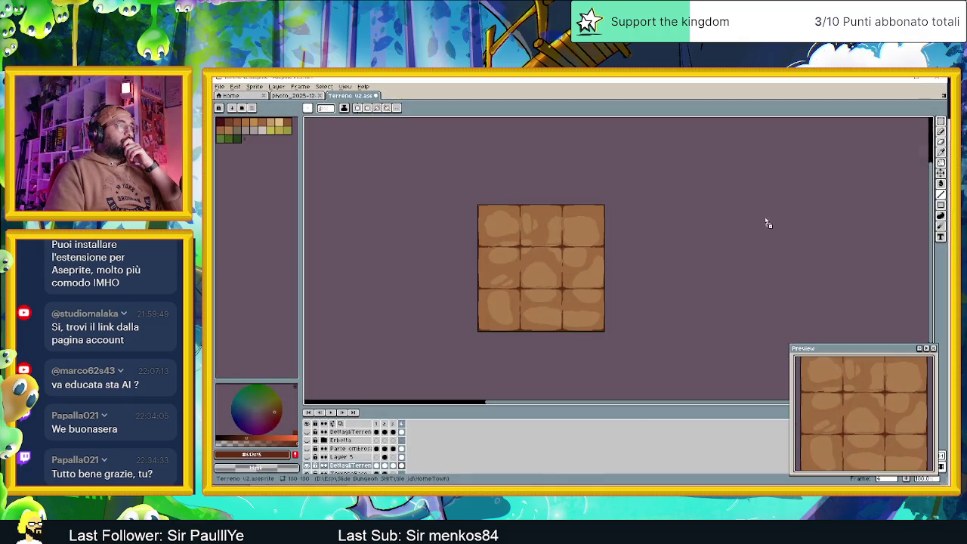
{"action": "scroll", "coordinate": [744, 287], "scroll_direction": "right", "scroll_amount": 3}
{"action": "scroll", "coordinate": [680, 286], "scroll_direction": "up", "scroll_amount": 1}
{"action": "scroll", "coordinate": [679, 285], "scroll_direction": "down", "scroll_amount": 1}
{"action": "scroll", "coordinate": [612, 284], "scroll_direction": "right", "scroll_amount": 1}
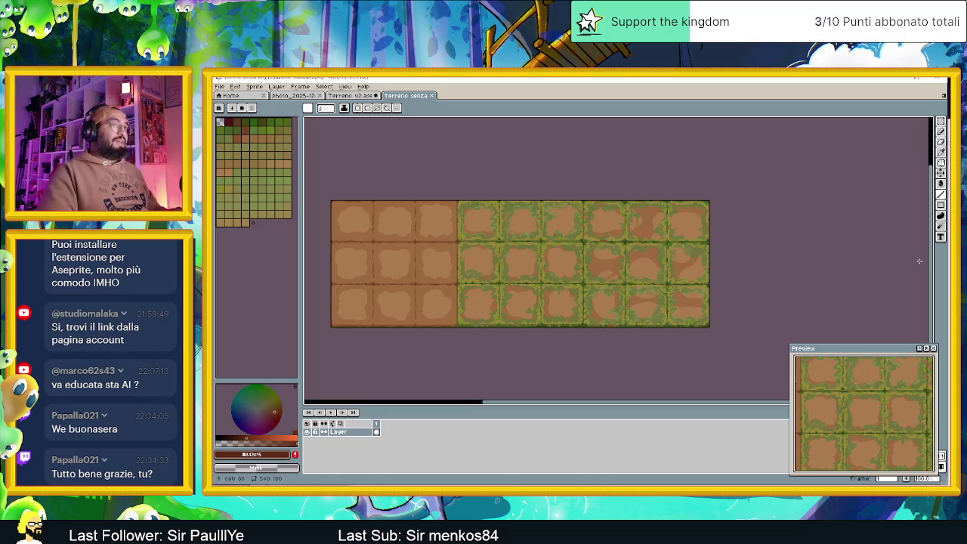
Close the Terreno folder window and return to Nuovi test terreno, selecting Terreno senza muschio1.
{"action": "key", "text": "alt+Tab"}
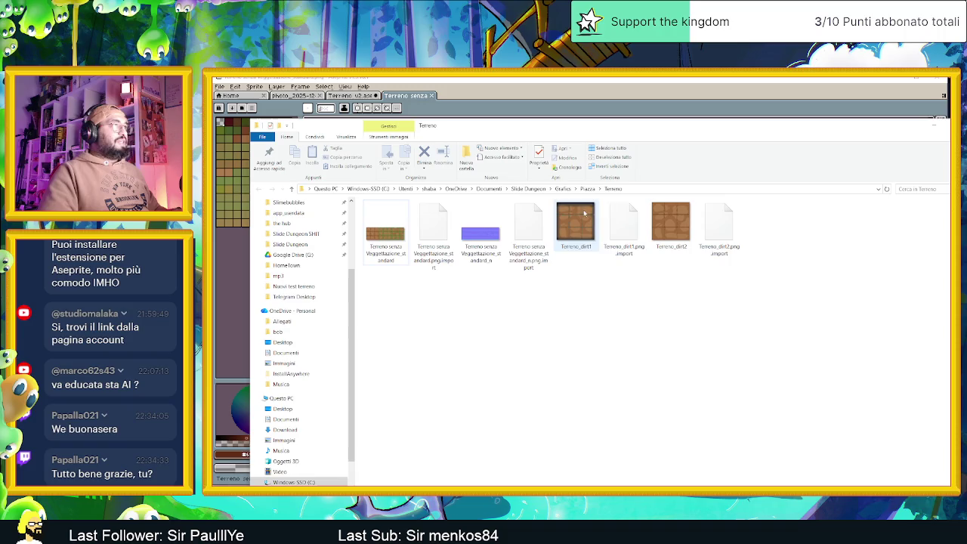
{"action": "left_click", "coordinate": [934, 125]}
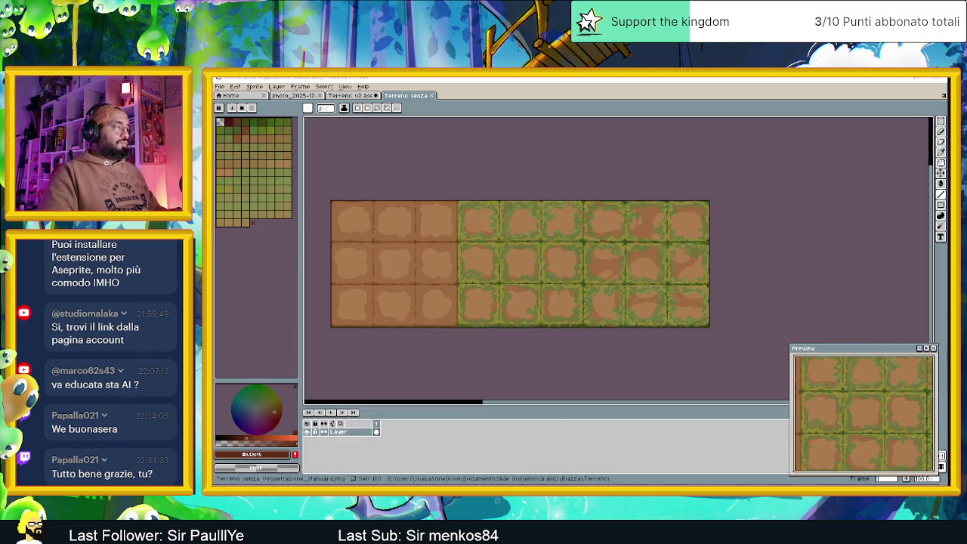
{"action": "key", "text": "alt+Tab"}
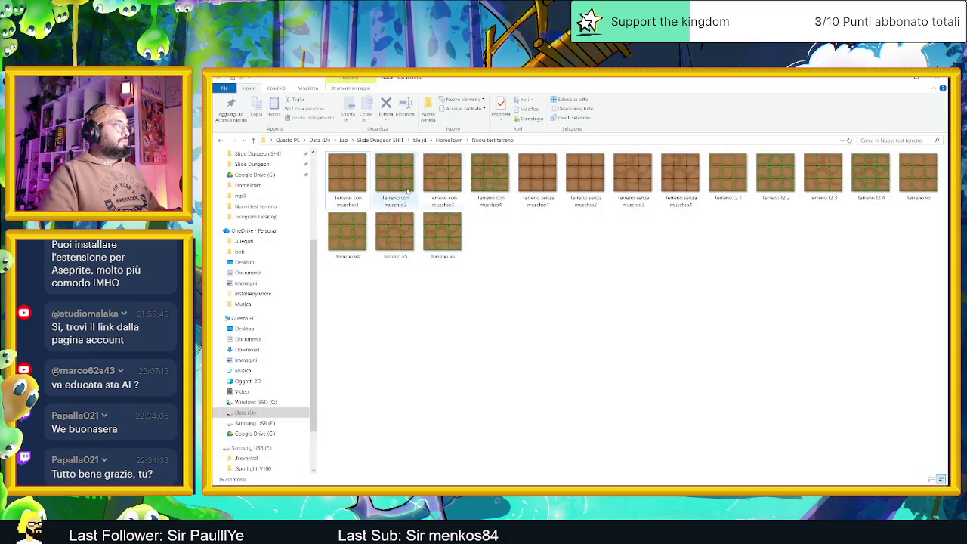
{"action": "left_click", "coordinate": [536, 186]}
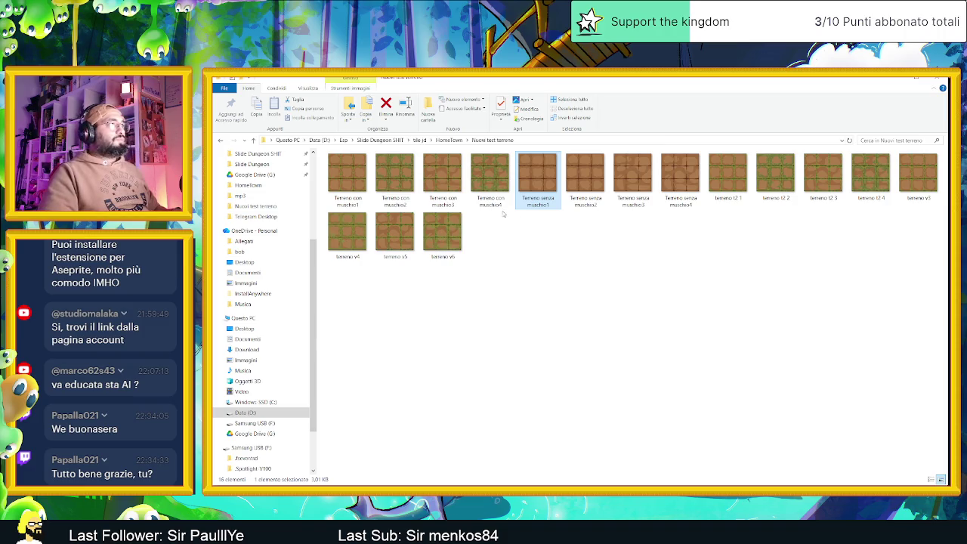
Extend the selection from Terreno senza muschio1 to Terreno con muschio4.
{"action": "left_click", "coordinate": [490, 186], "text": "ctrl"}
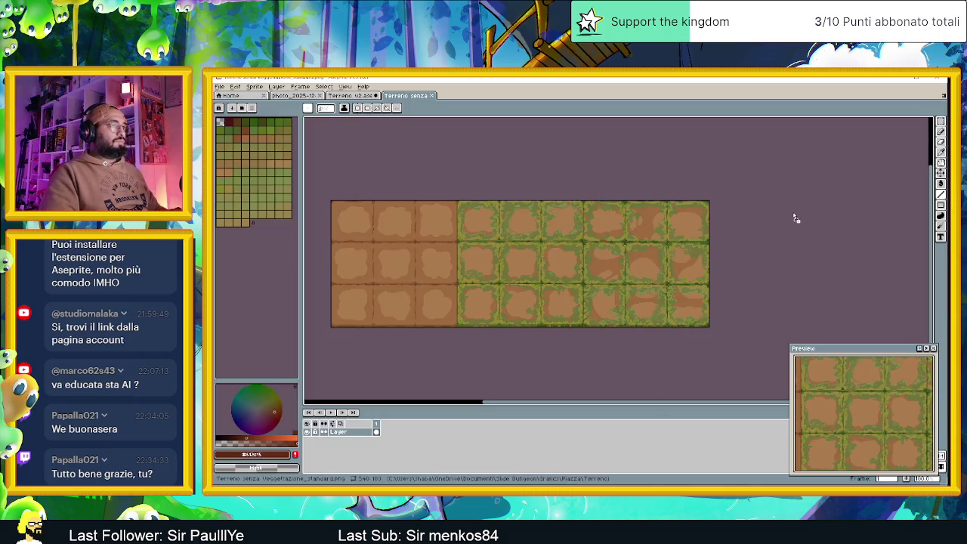
Drag the PNGs into Aseprite, loading con muschio as an animation and senza muschio as separate files.
{"action": "left_click_drag", "start_coordinate": [792, 218], "coordinate": [778, 224]}
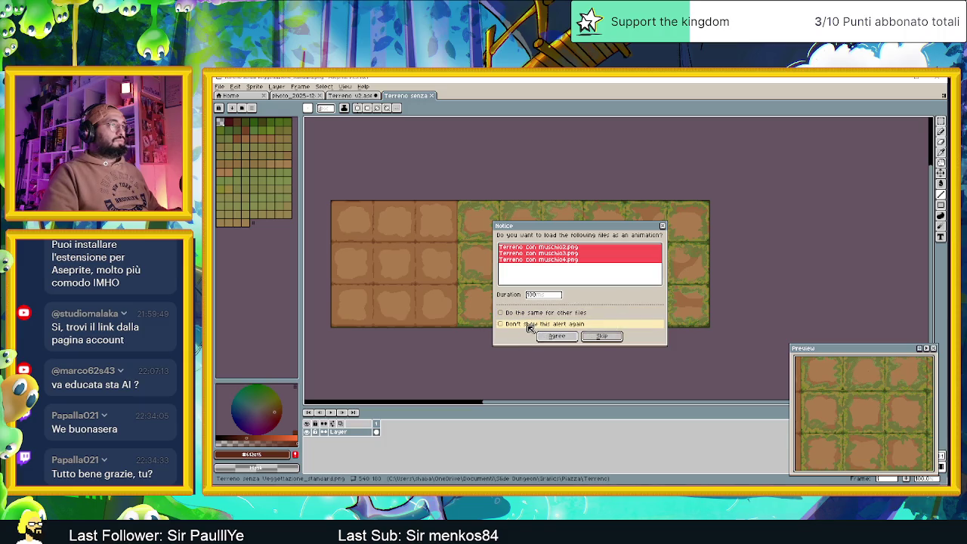
{"action": "left_click", "coordinate": [557, 335]}
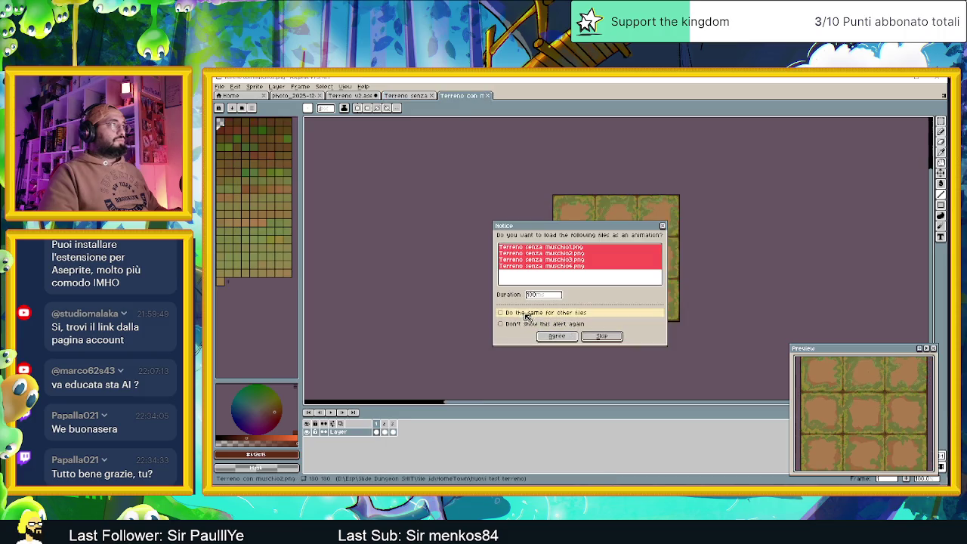
{"action": "left_click", "coordinate": [602, 336]}
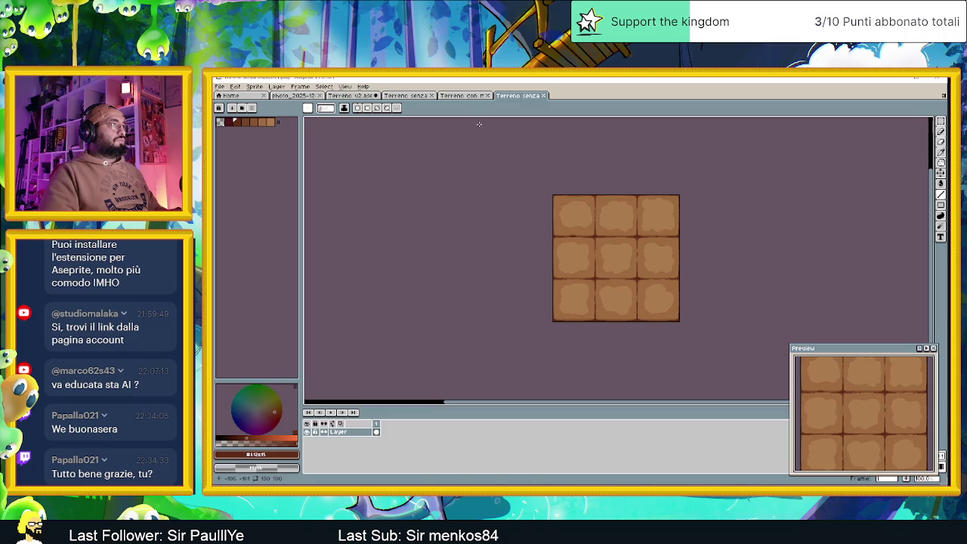
Check frames 1–3 of the mossy tiles animation, then select the Move tool.
{"action": "left_click", "coordinate": [464, 96]}
{"action": "left_click", "coordinate": [405, 95]}
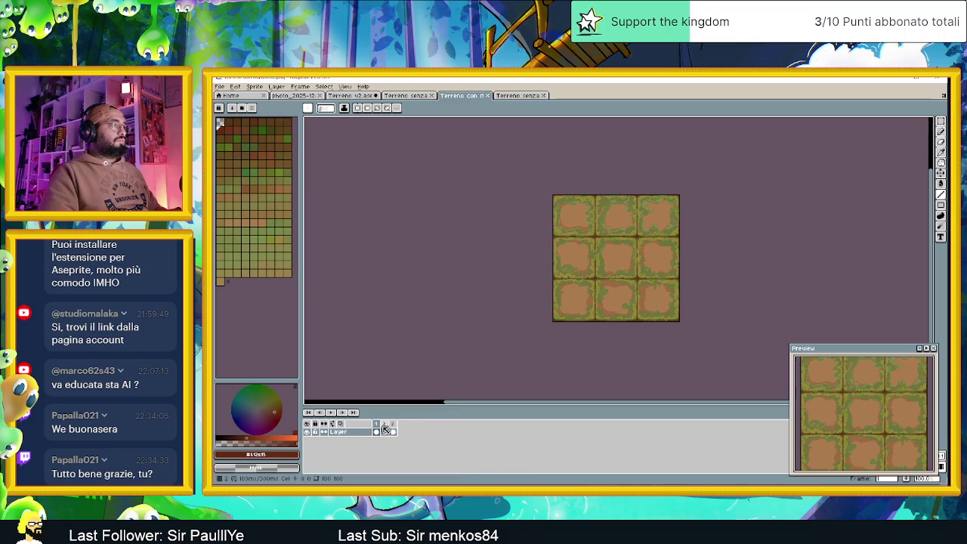
{"action": "left_click", "coordinate": [385, 428]}
{"action": "left_click", "coordinate": [393, 428]}
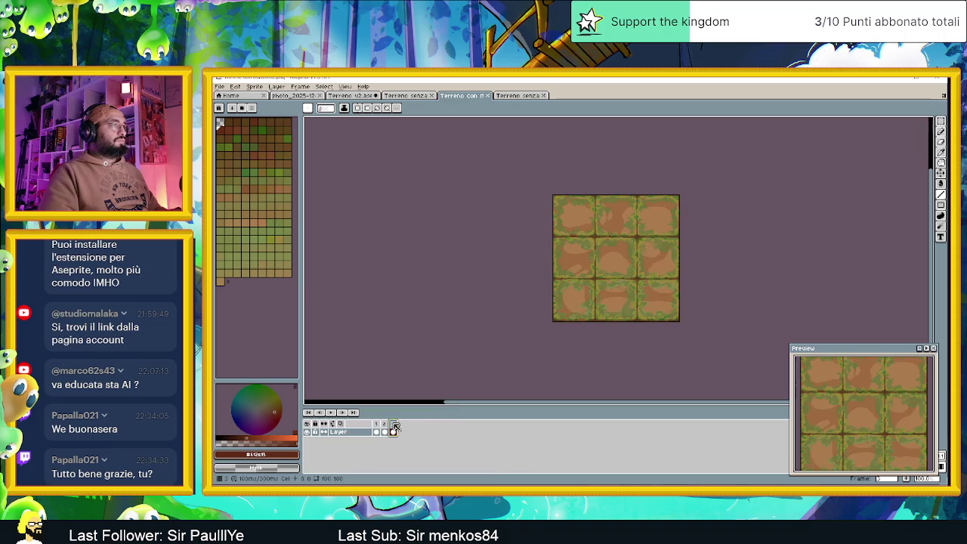
{"action": "left_click", "coordinate": [376, 429]}
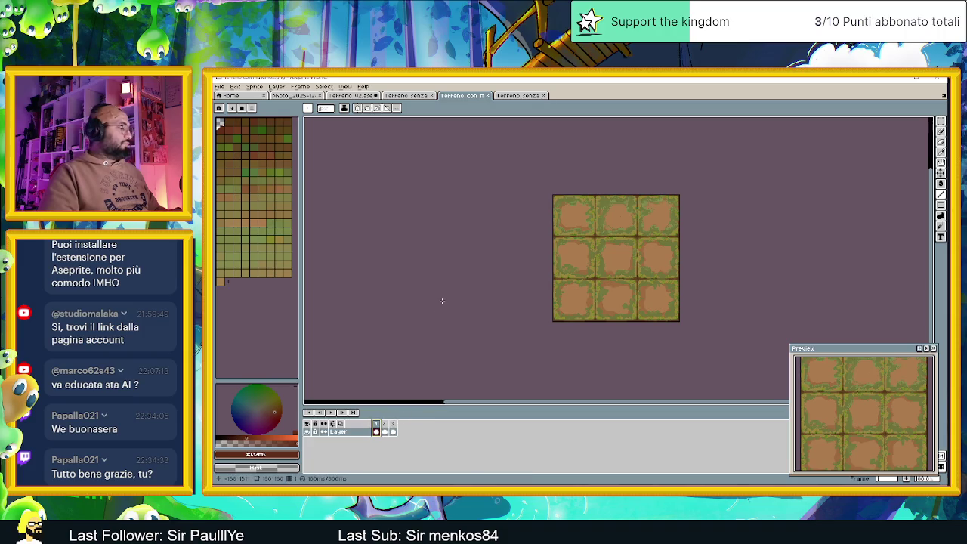
{"action": "key", "text": "v"}
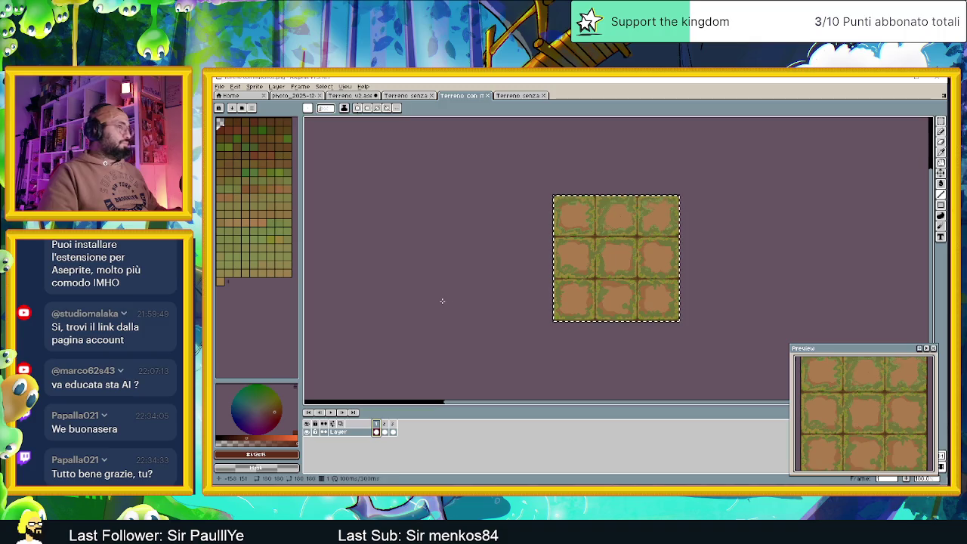
{"action": "left_click", "coordinate": [361, 95]}
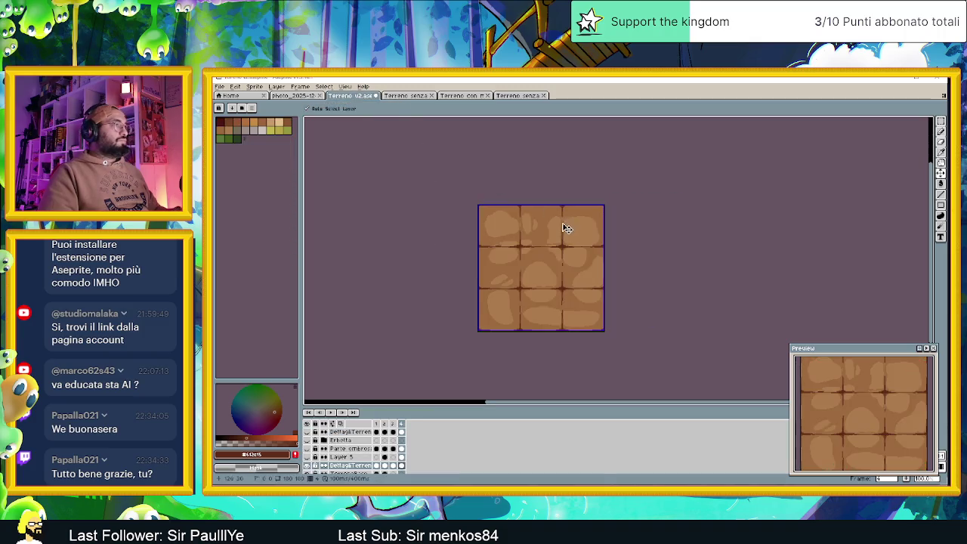
Undo the stray pasted frames and commit the paste in the mossy tiles sprite.
{"action": "key", "text": "ctrl+Tab"}
{"action": "key", "text": "m"}
{"action": "key", "text": "ctrl+z"}
{"action": "left_click", "coordinate": [487, 95]}
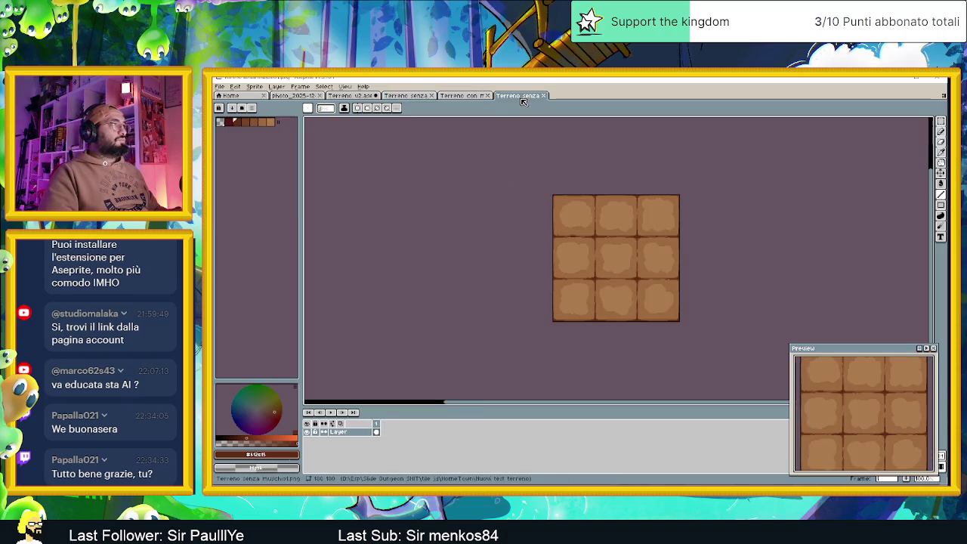
{"action": "key", "text": "ctrl+v"}
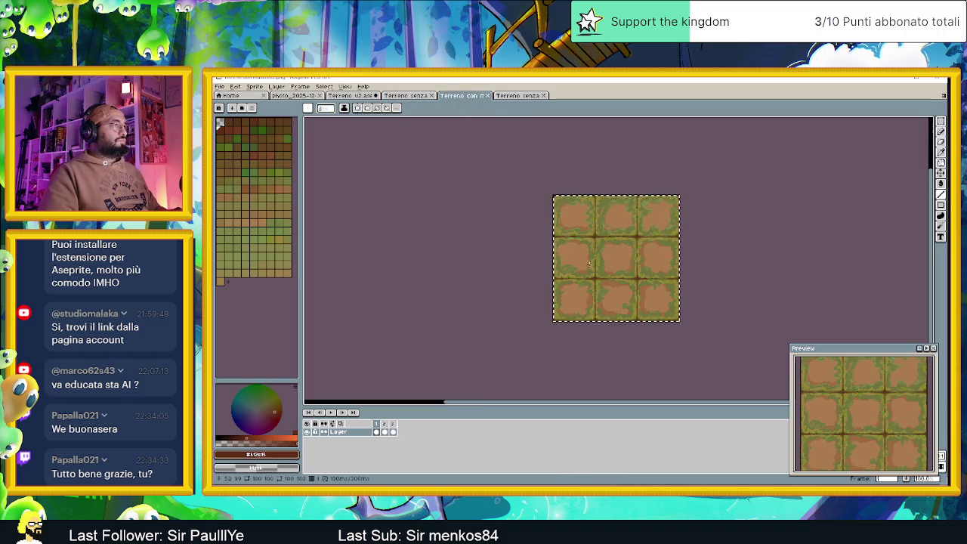
{"action": "key", "text": "Return"}
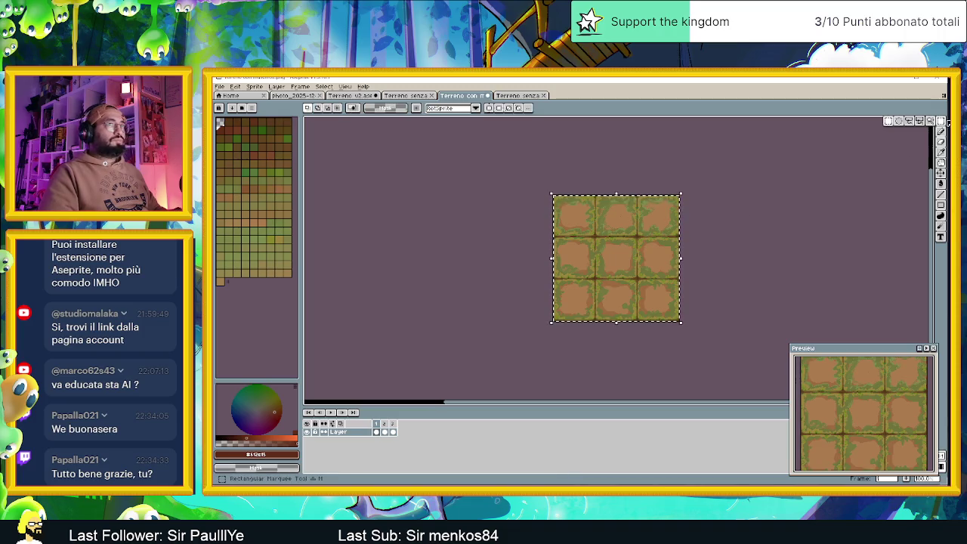
{"action": "left_click", "coordinate": [796, 180]}
Copy the whole mossy tile block and paste it, aligned, into the tileset strip.
{"action": "key", "text": "ctrl+a"}
{"action": "key", "text": "ctrl+c"}
{"action": "key", "text": "ctrl+shift+Tab"}
{"action": "key", "text": "ctrl+v"}
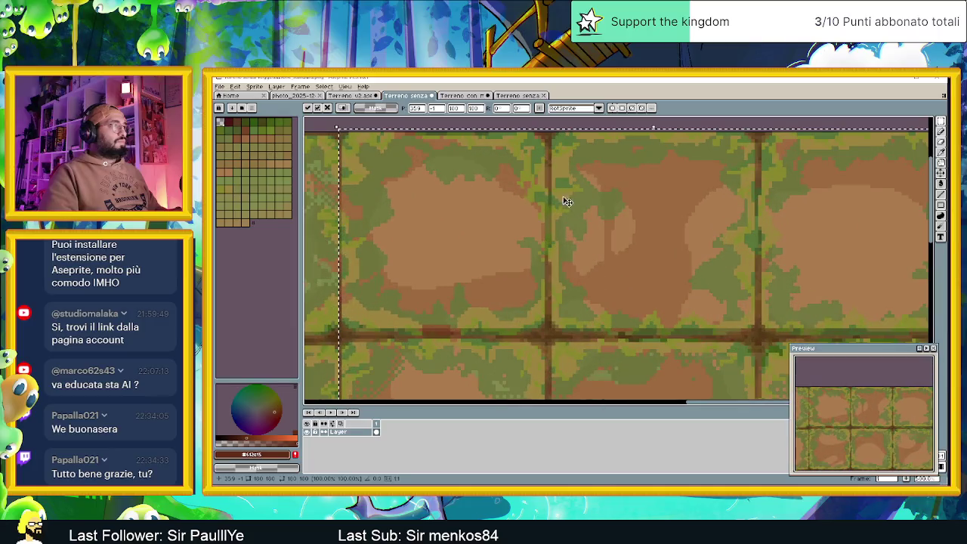
{"action": "left_click_drag", "start_coordinate": [367, 147], "coordinate": [372, 153]}
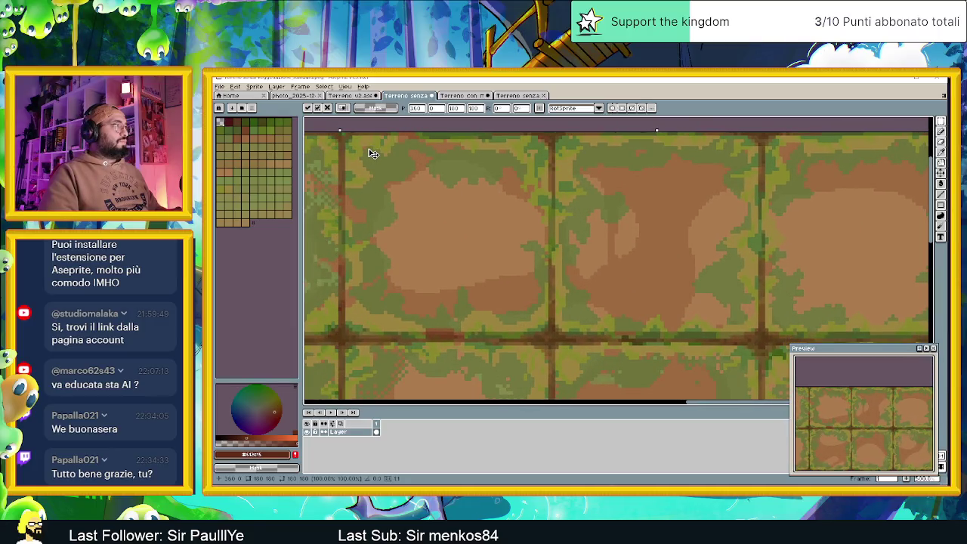
{"action": "scroll", "coordinate": [372, 154], "scroll_direction": "down", "scroll_amount": 3}
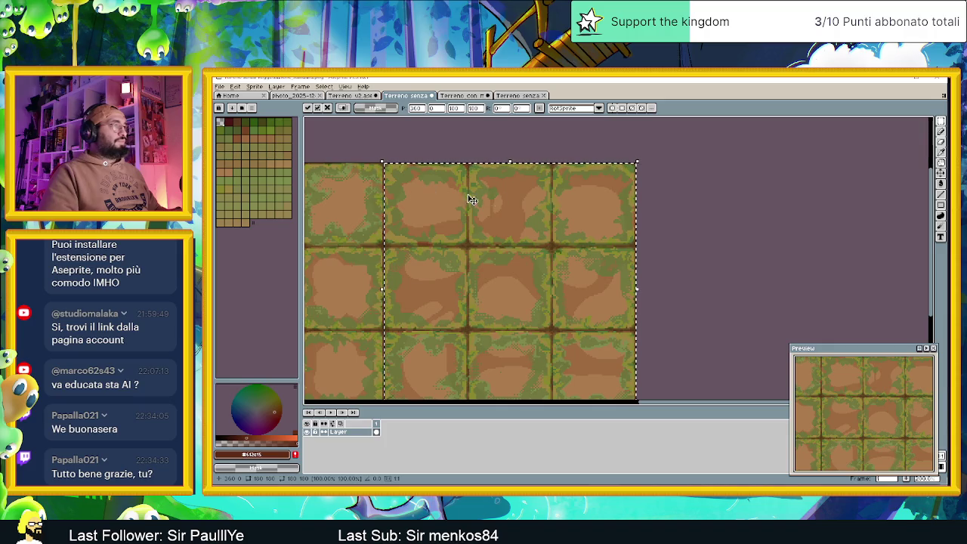
{"action": "scroll", "coordinate": [634, 215], "scroll_direction": "down", "scroll_amount": 2}
{"action": "left_click", "coordinate": [659, 214]}
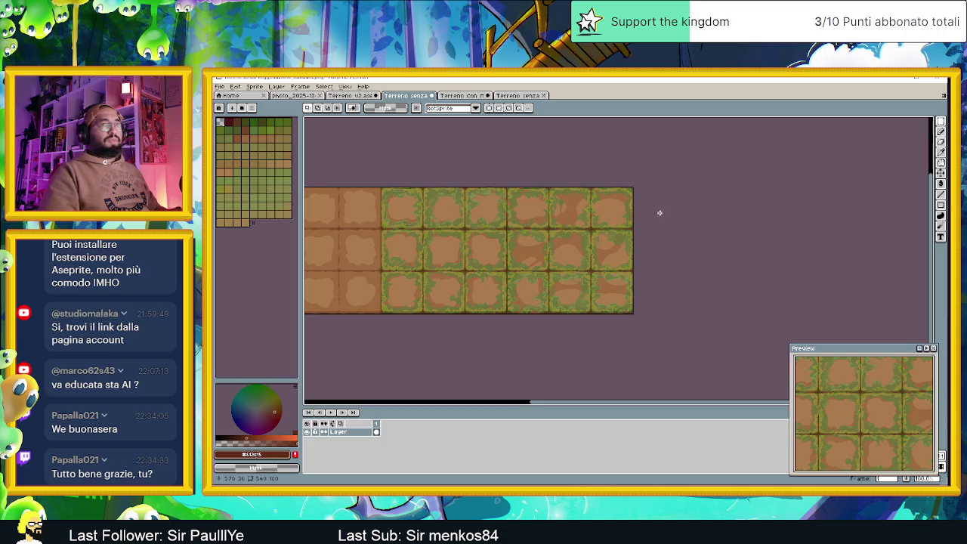
{"action": "scroll", "coordinate": [659, 212], "scroll_direction": "down", "scroll_amount": 1}
{"action": "scroll", "coordinate": [675, 233], "scroll_direction": "up", "scroll_amount": 2}
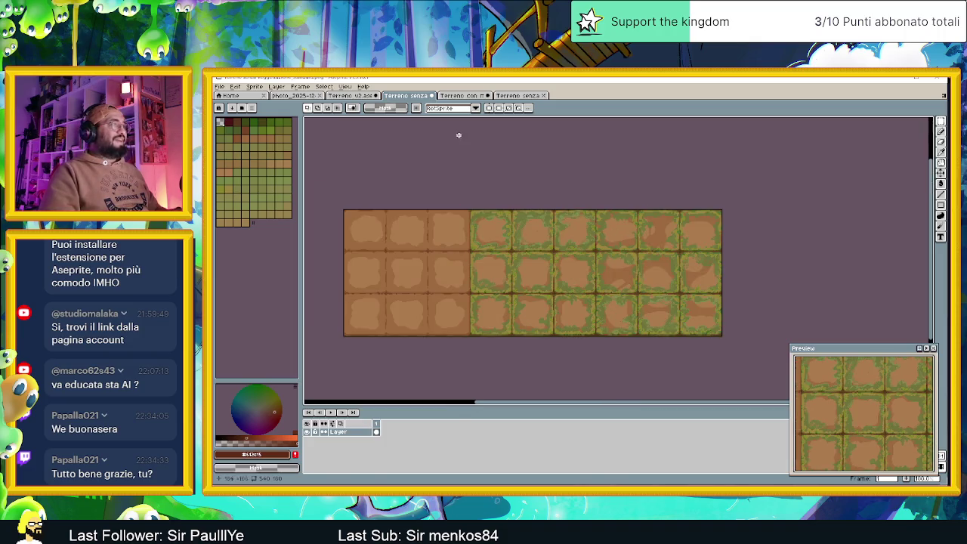
Copy the plain dirt sprite and paste it at the left of the tile strip.
{"action": "left_click", "coordinate": [514, 96]}
{"action": "key", "text": "ctrl+a"}
{"action": "left_click", "coordinate": [444, 97]}
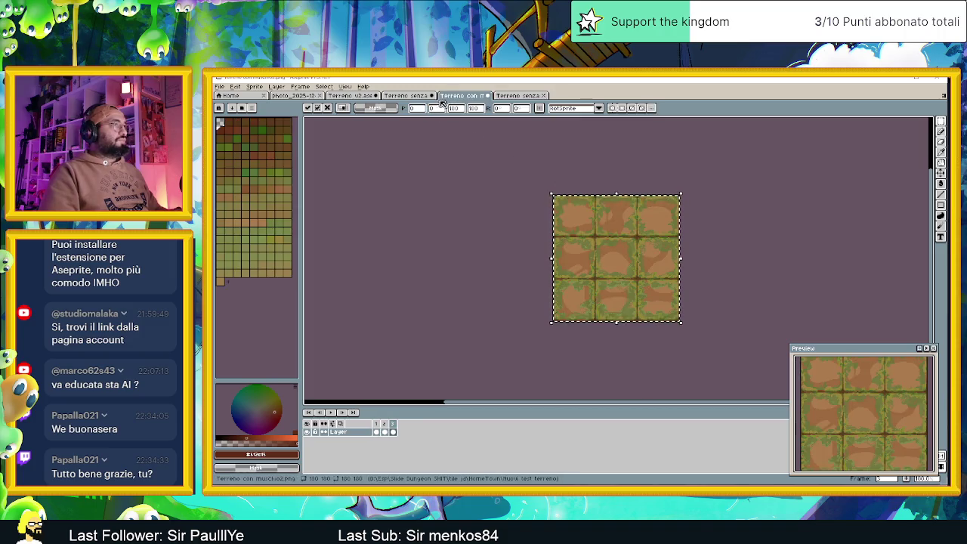
{"action": "left_click", "coordinate": [408, 95]}
{"action": "key", "text": "ctrl+v"}
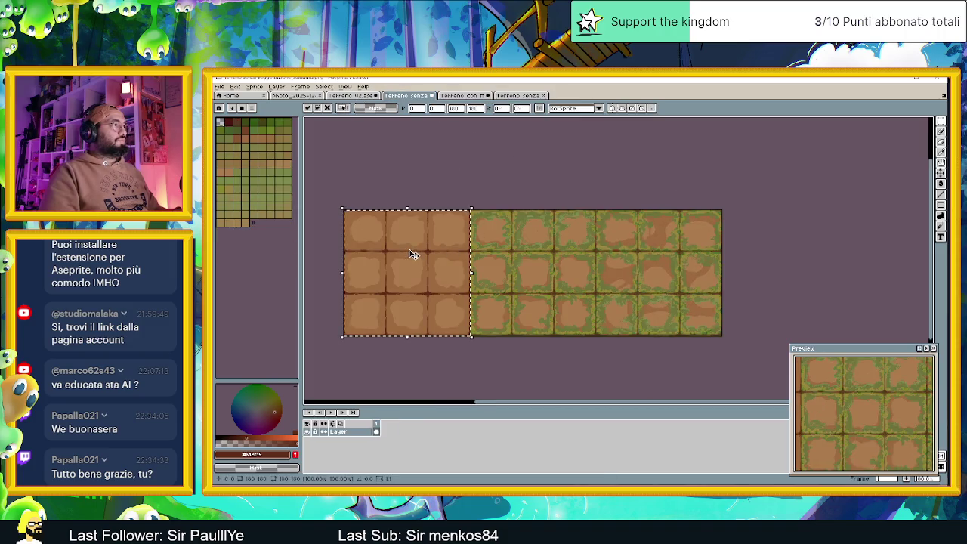
{"action": "left_click", "coordinate": [536, 163]}
Save the tile strip with Ctrl+S and minimize Aseprite.
{"action": "key", "text": "ctrl+s"}
{"action": "key", "text": "Return"}
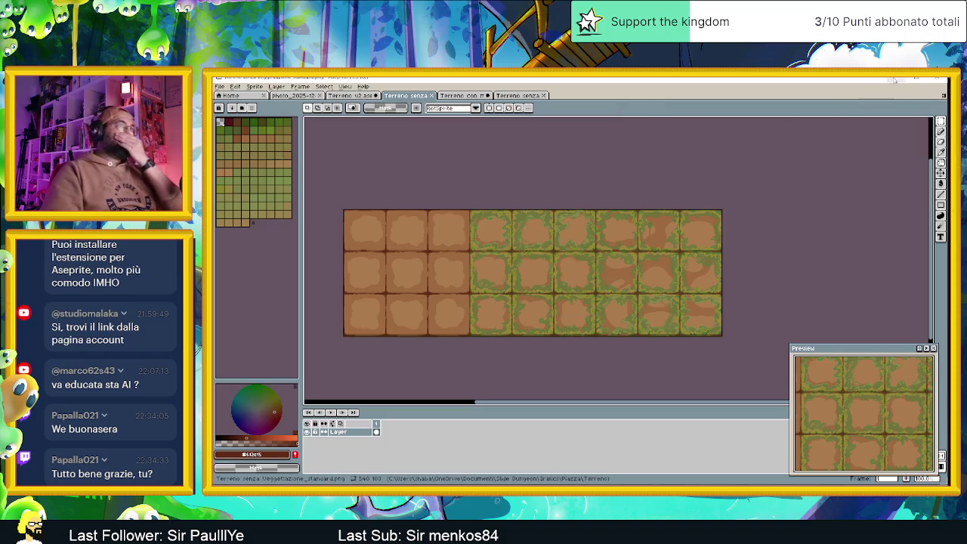
{"action": "left_click", "coordinate": [915, 77]}
{"action": "left_click", "coordinate": [926, 77]}
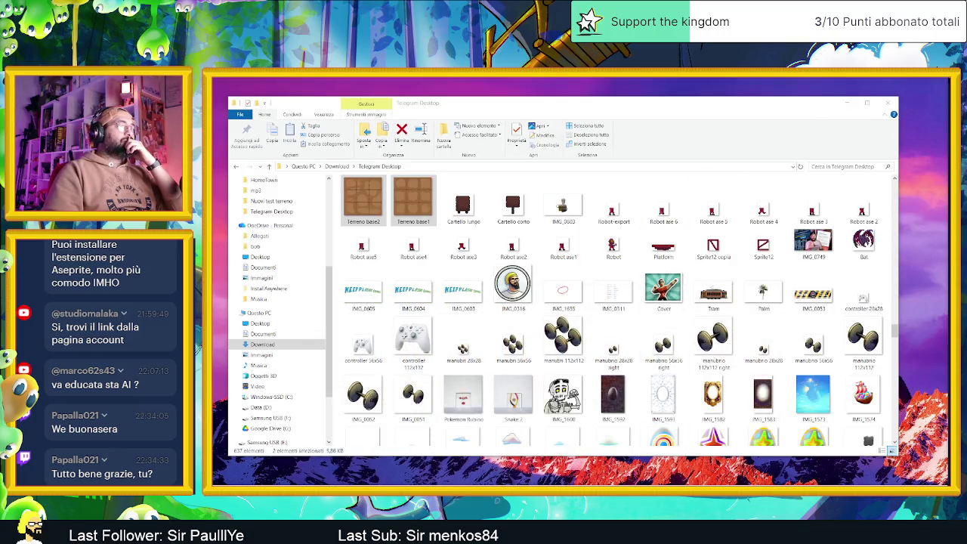
In Godot, hide the bottom panel and select the TileMapLayer2 node.
{"action": "key", "text": "alt+Tab"}
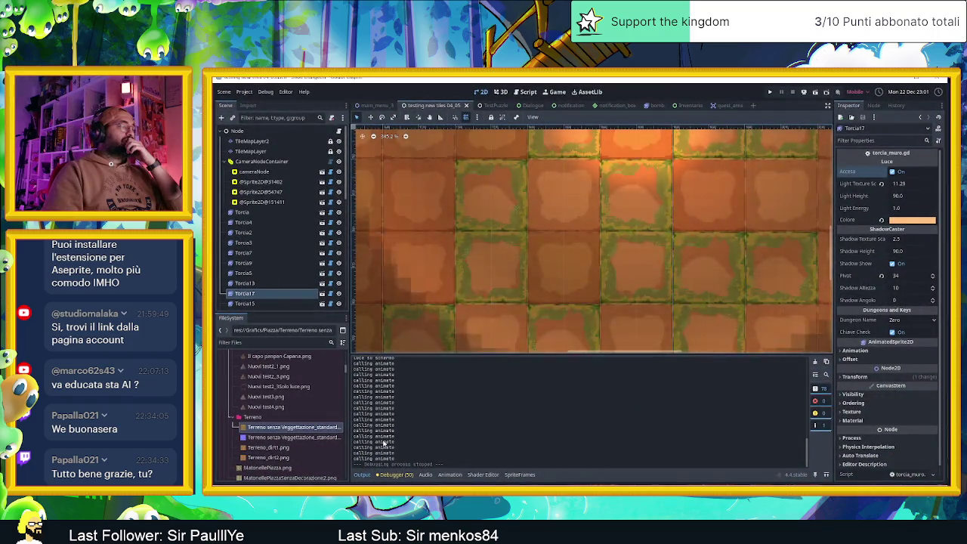
{"action": "left_click", "coordinate": [480, 474]}
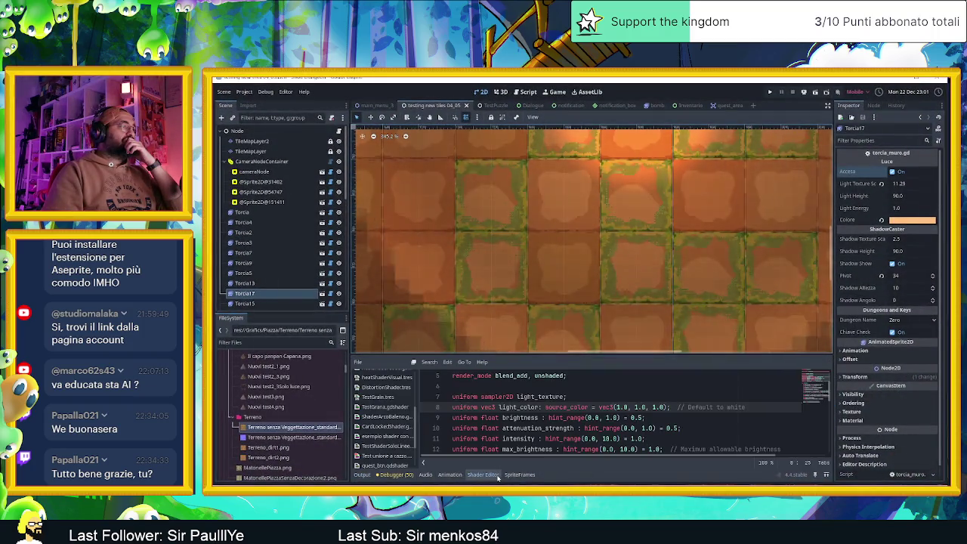
{"action": "left_click", "coordinate": [478, 472]}
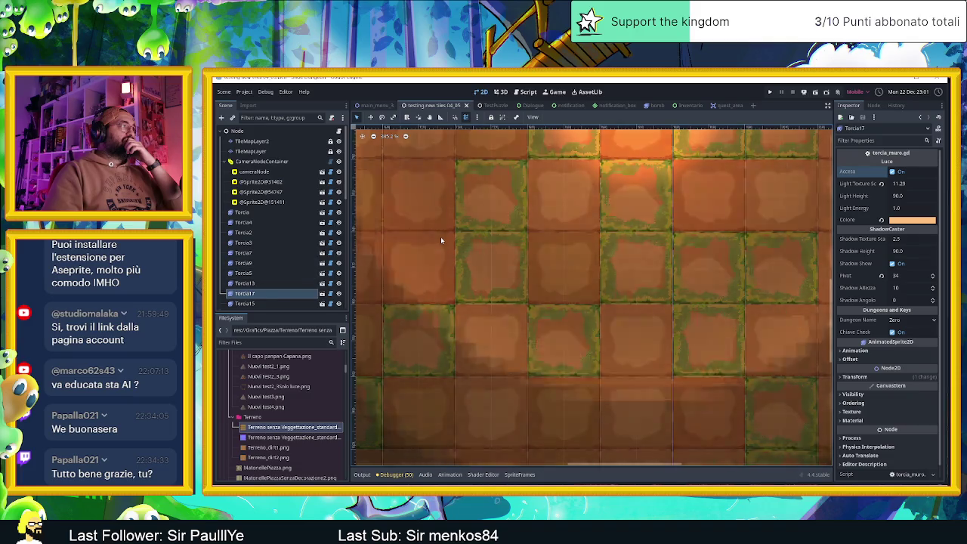
{"action": "left_click", "coordinate": [304, 141]}
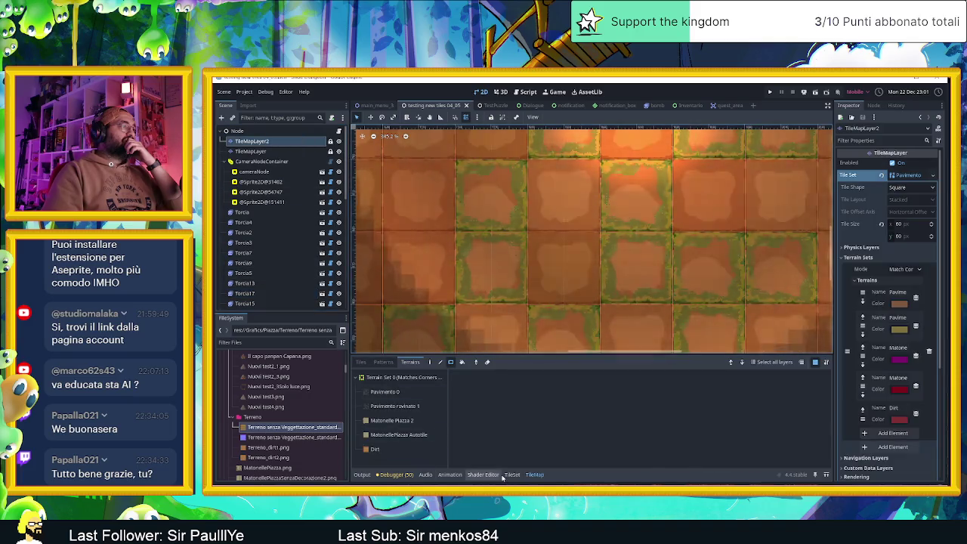
Replace the TileSet's Diffuse texture with the updated dirt strip PNG and save the scene.
{"action": "left_click", "coordinate": [512, 474]}
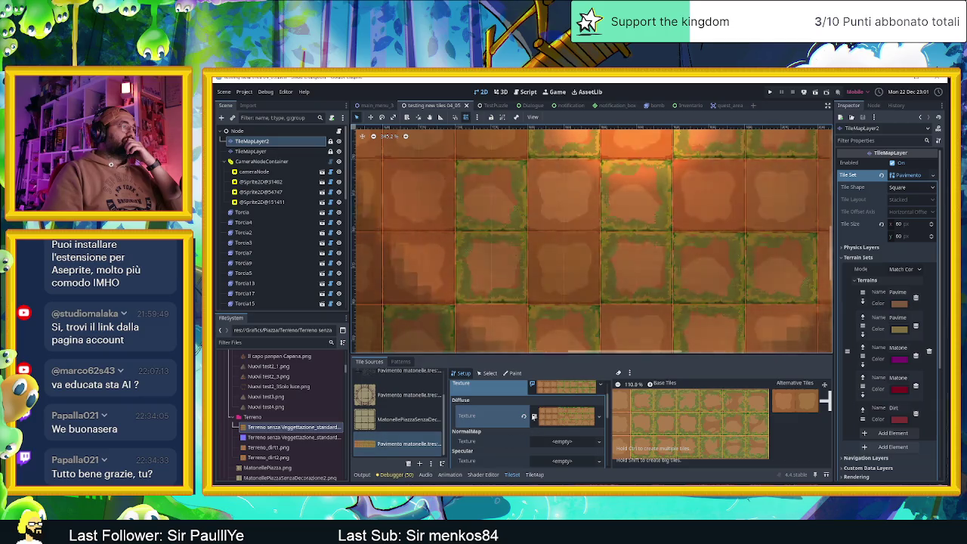
{"action": "left_click", "coordinate": [523, 416]}
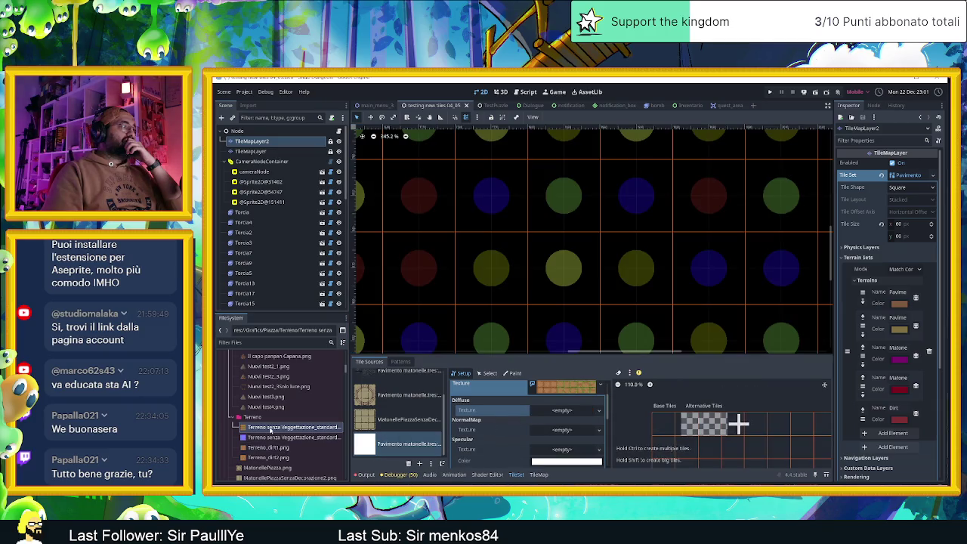
{"action": "left_click", "coordinate": [265, 428]}
{"action": "mouse_move", "coordinate": [260, 428]}
{"action": "left_mouse_down"}
{"action": "mouse_move", "coordinate": [568, 423]}
{"action": "mouse_move", "coordinate": [565, 412]}
{"action": "left_mouse_up"}
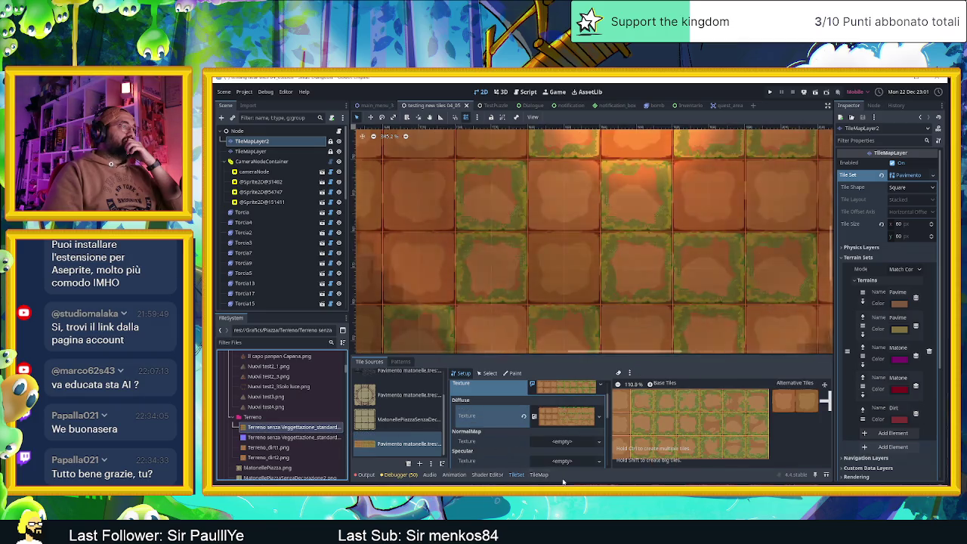
{"action": "scroll", "coordinate": [511, 266], "scroll_direction": "down", "scroll_amount": 3}
{"action": "scroll", "coordinate": [511, 266], "scroll_direction": "down", "scroll_amount": 5}
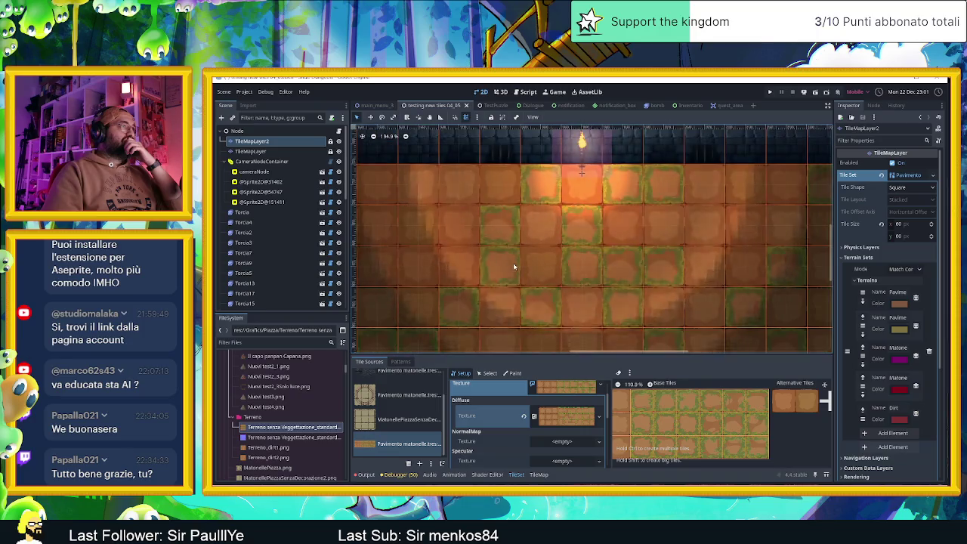
{"action": "scroll", "coordinate": [578, 247], "scroll_direction": "down", "scroll_amount": 3}
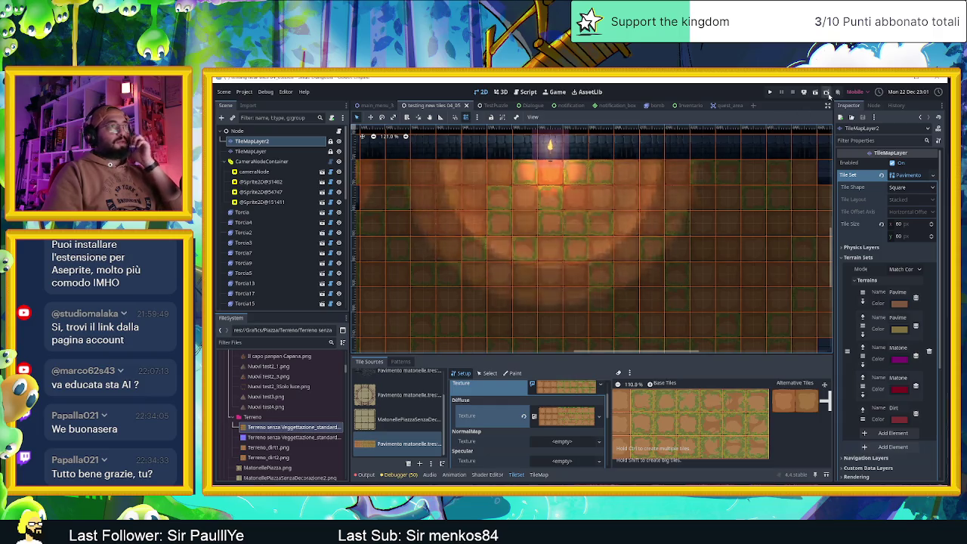
{"action": "key", "text": "ctrl+s"}
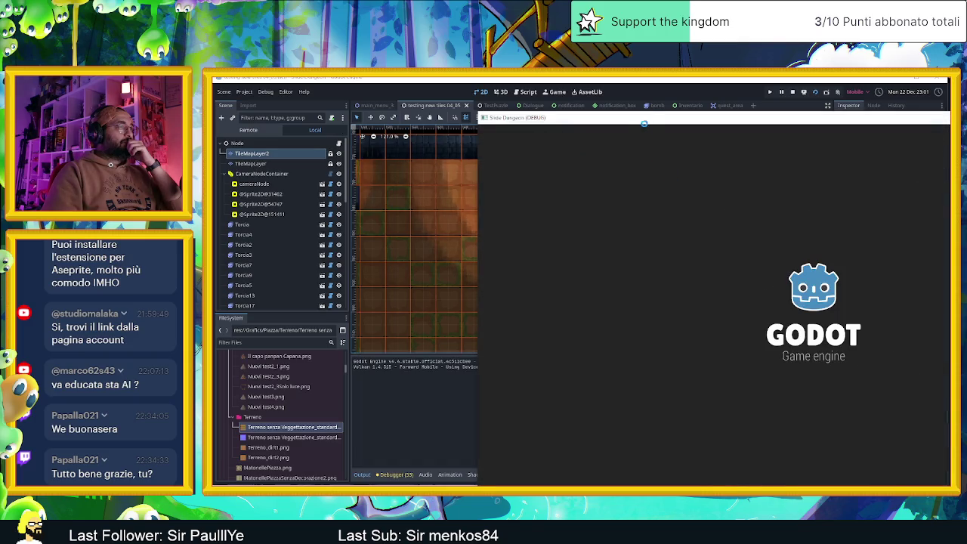
Slide the slime up and right across the new dirt floor, then close the game.
{"action": "mouse_move", "coordinate": [657, 123]}
{"action": "left_mouse_down"}
{"action": "mouse_move", "coordinate": [589, 107]}
{"action": "mouse_move", "coordinate": [460, 104]}
{"action": "left_mouse_up"}
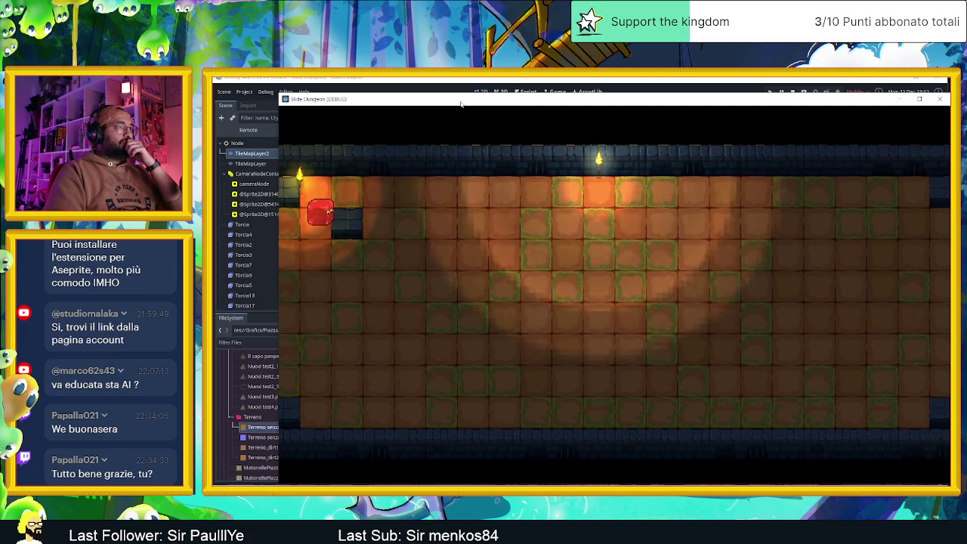
{"action": "key", "text": "Up"}
{"action": "key", "text": "Right"}
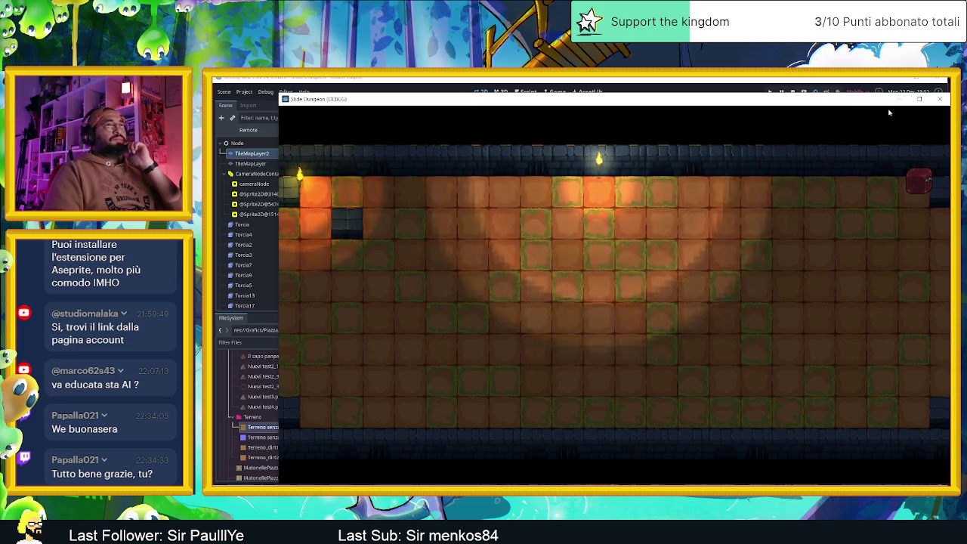
{"action": "left_click", "coordinate": [937, 101]}
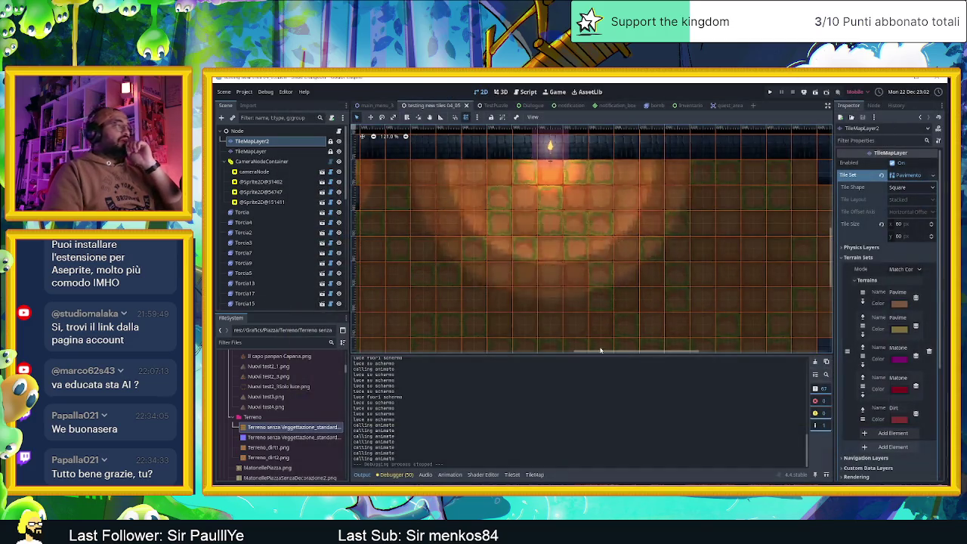
Minimize Godot and select the dirt tile strip image in the Terreno folder.
{"action": "left_click", "coordinate": [915, 79]}
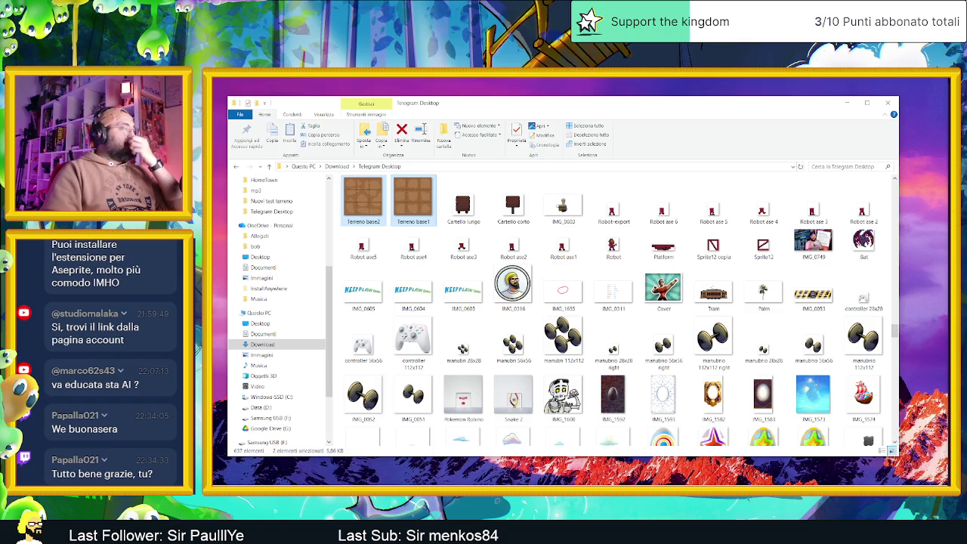
{"action": "key", "text": "alt+Tab"}
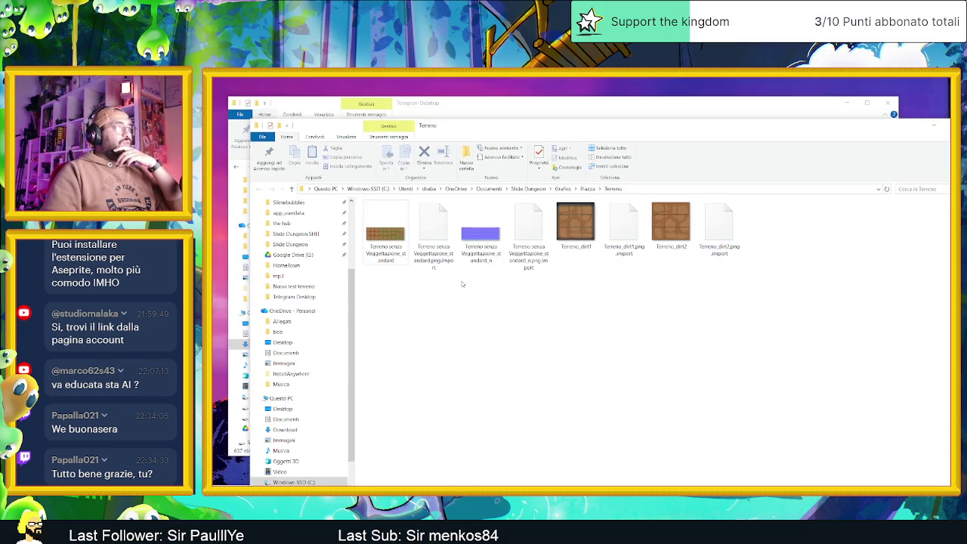
{"action": "left_click", "coordinate": [381, 223]}
Drag the Terreno senza Veggetazione_standard PNG into Laigter to regenerate the dirt strip's normal map.
{"action": "left_click_drag", "start_coordinate": [381, 229], "coordinate": [510, 390]}
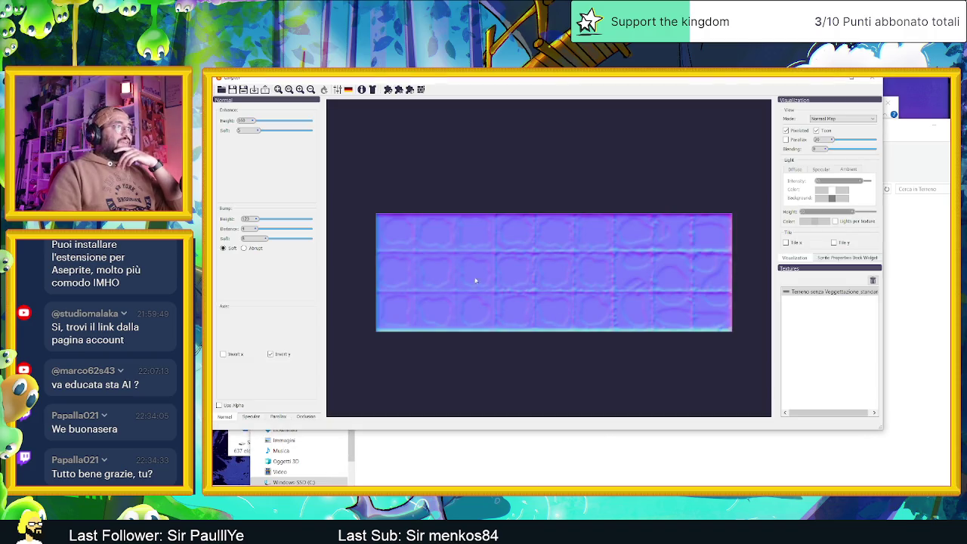
{"action": "left_click_drag", "start_coordinate": [574, 78], "coordinate": [789, 149]}
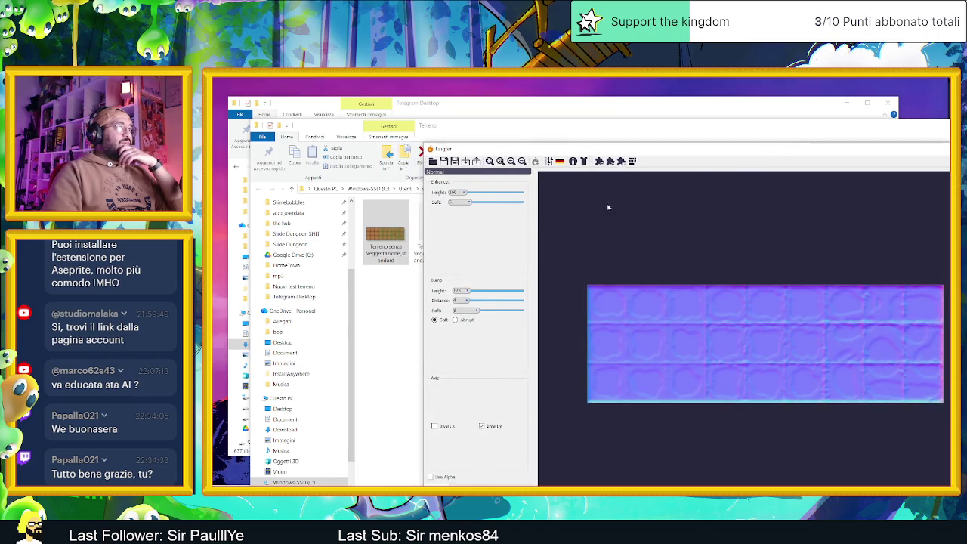
{"action": "mouse_move", "coordinate": [385, 228]}
{"action": "left_mouse_down"}
{"action": "mouse_move", "coordinate": [626, 232]}
{"action": "mouse_move", "coordinate": [626, 251]}
{"action": "left_mouse_up"}
{"action": "mouse_move", "coordinate": [721, 155]}
{"action": "left_mouse_down"}
{"action": "mouse_move", "coordinate": [580, 146]}
{"action": "mouse_move", "coordinate": [562, 160]}
{"action": "left_mouse_up"}
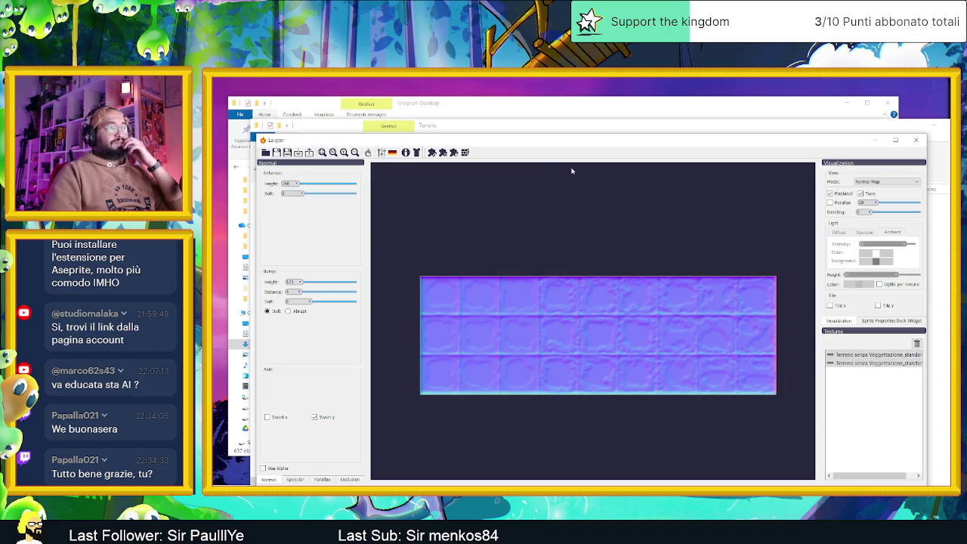
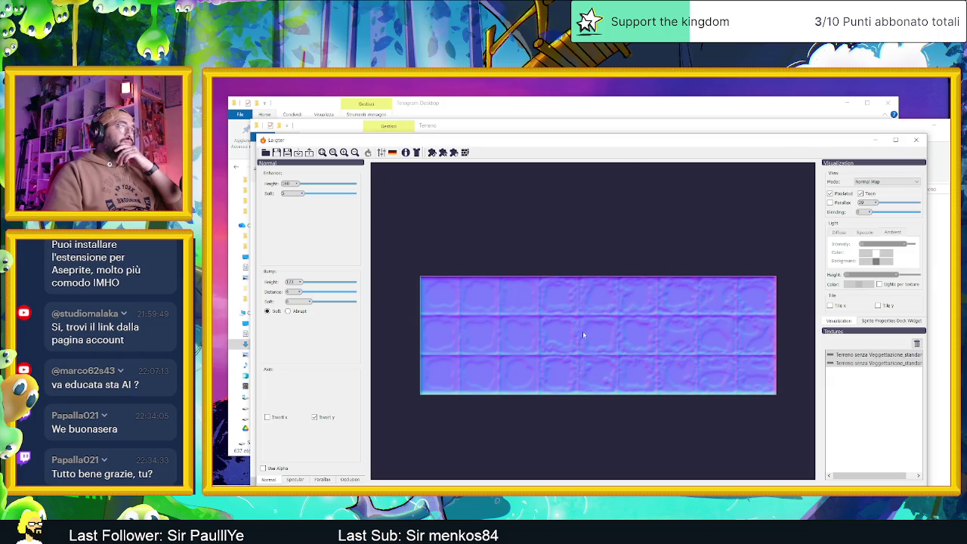
Zoom the normal-map preview in and out, then quit Laigter.
{"action": "scroll", "coordinate": [458, 330], "scroll_direction": "up", "scroll_amount": 1}
{"action": "scroll", "coordinate": [453, 327], "scroll_direction": "up", "scroll_amount": 1}
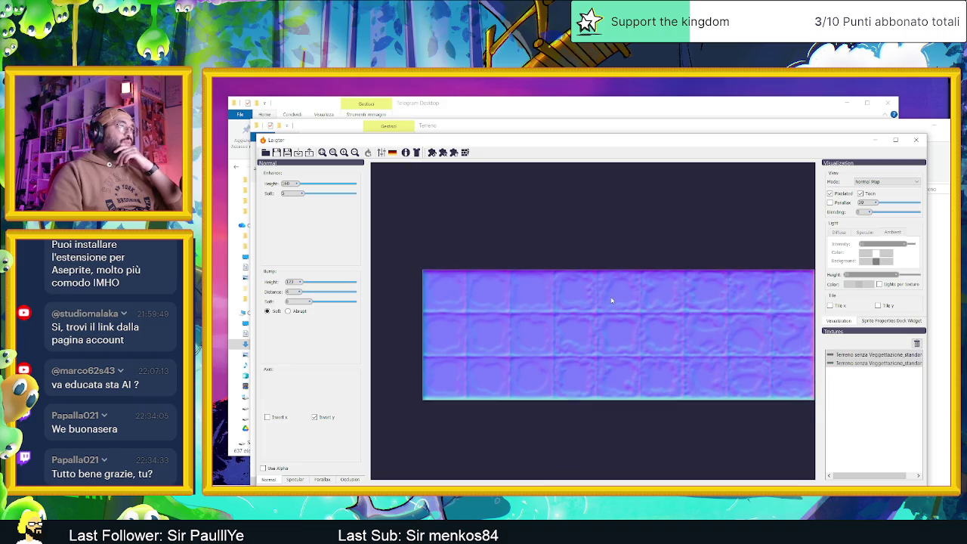
{"action": "scroll", "coordinate": [613, 301], "scroll_direction": "down", "scroll_amount": 1}
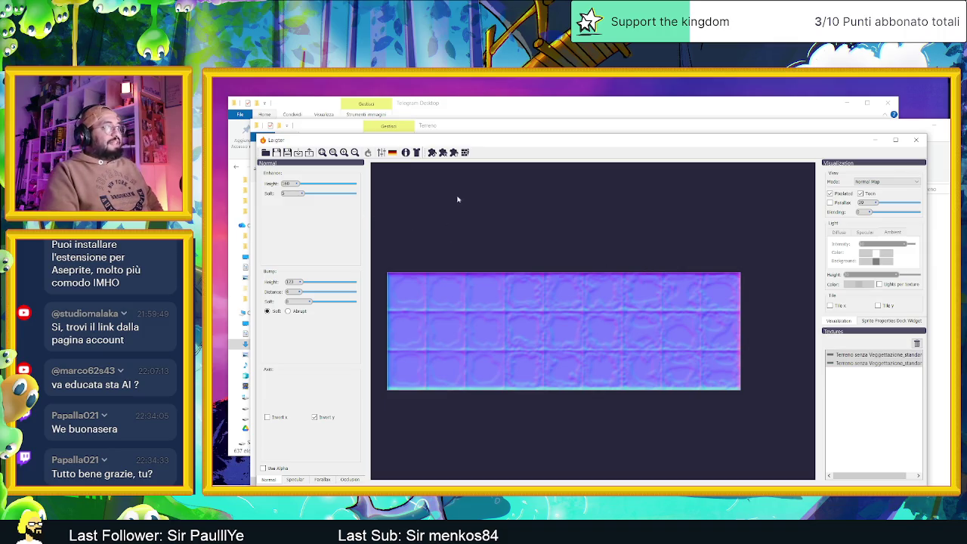
{"action": "left_click", "coordinate": [915, 140]}
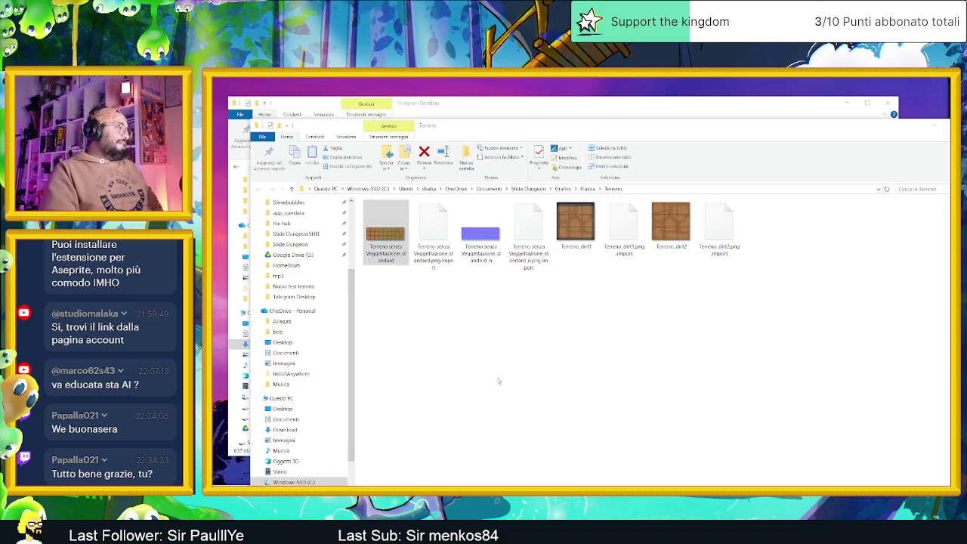
Launch Laigter from the Start menu app list.
{"action": "key", "text": "super"}
{"action": "scroll", "coordinate": [412, 477], "scroll_direction": "down", "scroll_amount": 2}
{"action": "mouse_move", "coordinate": [411, 477]}
{"action": "left_mouse_down"}
{"action": "mouse_move", "coordinate": [483, 408]}
{"action": "mouse_move", "coordinate": [529, 412]}
{"action": "mouse_move", "coordinate": [558, 431]}
{"action": "left_mouse_up"}
{"action": "scroll", "coordinate": [557, 432], "scroll_direction": "up", "scroll_amount": 4}
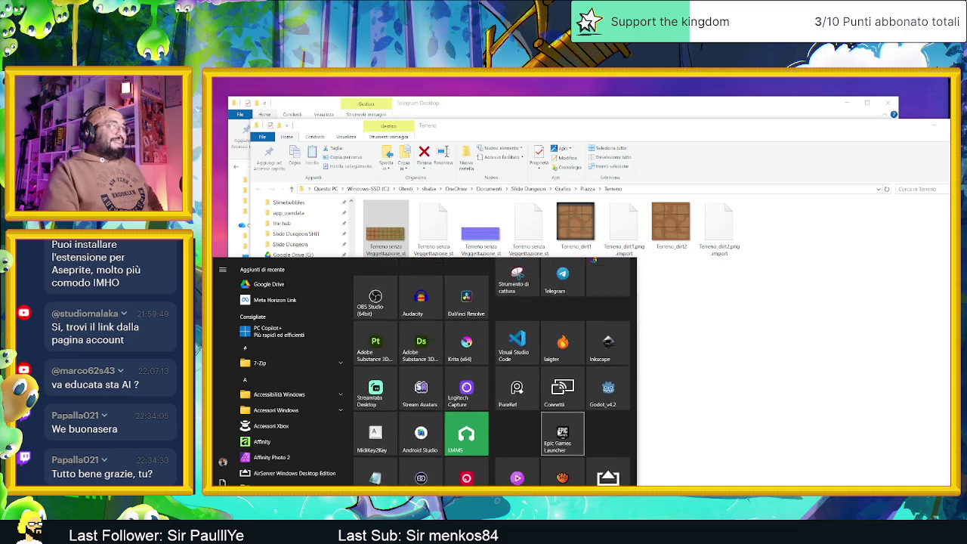
{"action": "left_click", "coordinate": [564, 434]}
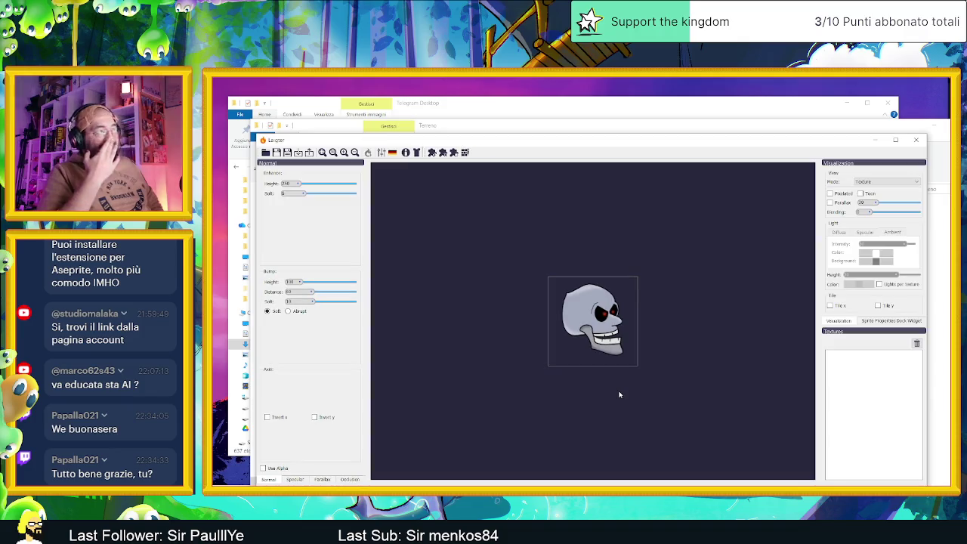
Load the Terreno grass-and-dirt tileset image into Laigter by dragging it from its folder.
{"action": "left_click", "coordinate": [571, 121]}
{"action": "left_click_drag", "start_coordinate": [570, 121], "coordinate": [725, 121]}
{"action": "mouse_move", "coordinate": [542, 227]}
{"action": "left_mouse_down"}
{"action": "mouse_move", "coordinate": [379, 259]}
{"action": "mouse_move", "coordinate": [327, 254]}
{"action": "left_mouse_up"}
{"action": "left_click", "coordinate": [383, 141]}
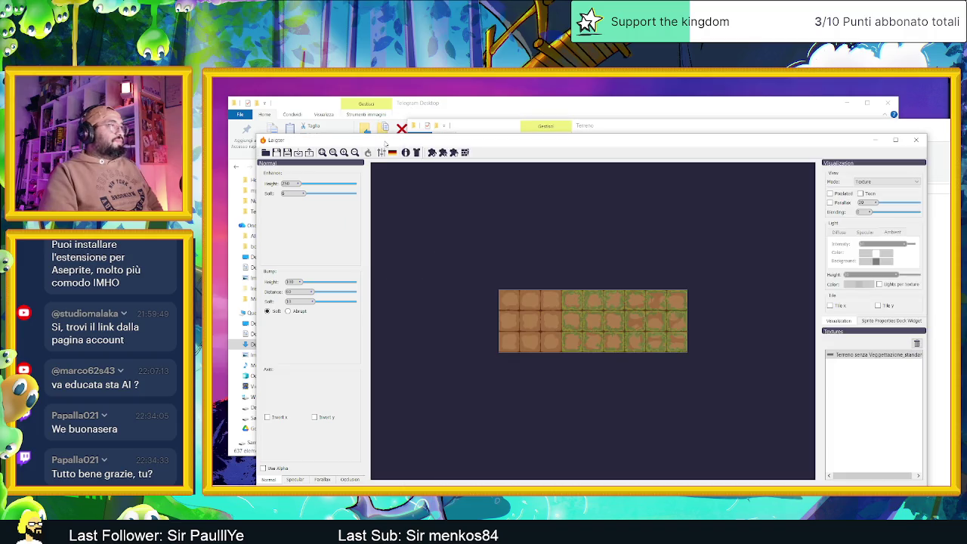
{"action": "scroll", "coordinate": [575, 305], "scroll_direction": "up", "scroll_amount": 5}
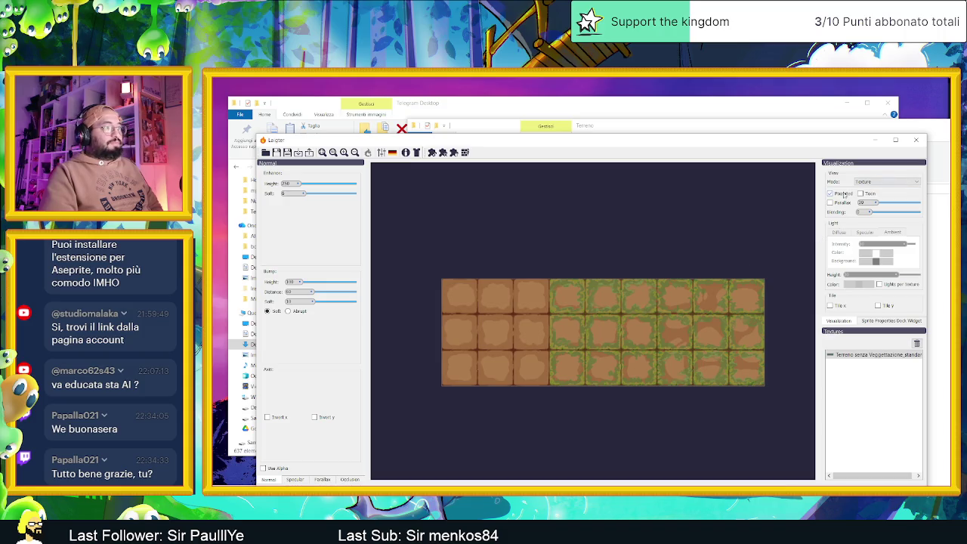
{"action": "scroll", "coordinate": [702, 288], "scroll_direction": "up", "scroll_amount": 3}
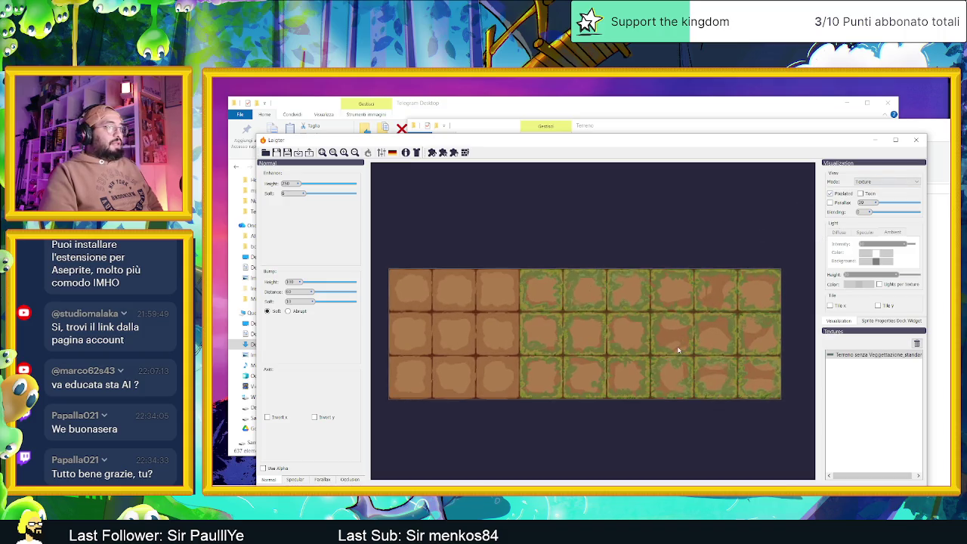
Set the preview Mode to Normal Map and bring up the Presets Manager.
{"action": "left_click", "coordinate": [881, 182]}
{"action": "left_click", "coordinate": [875, 195]}
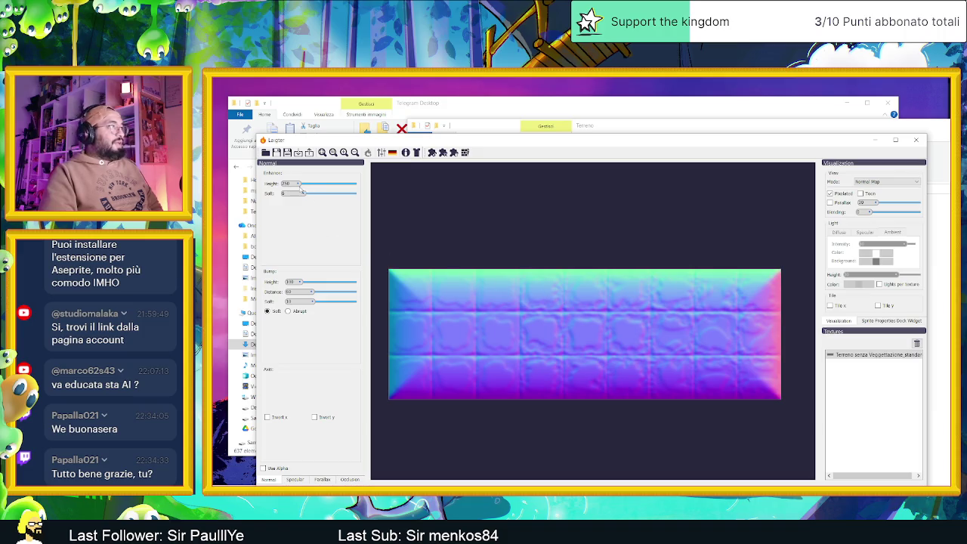
{"action": "left_click", "coordinate": [383, 154]}
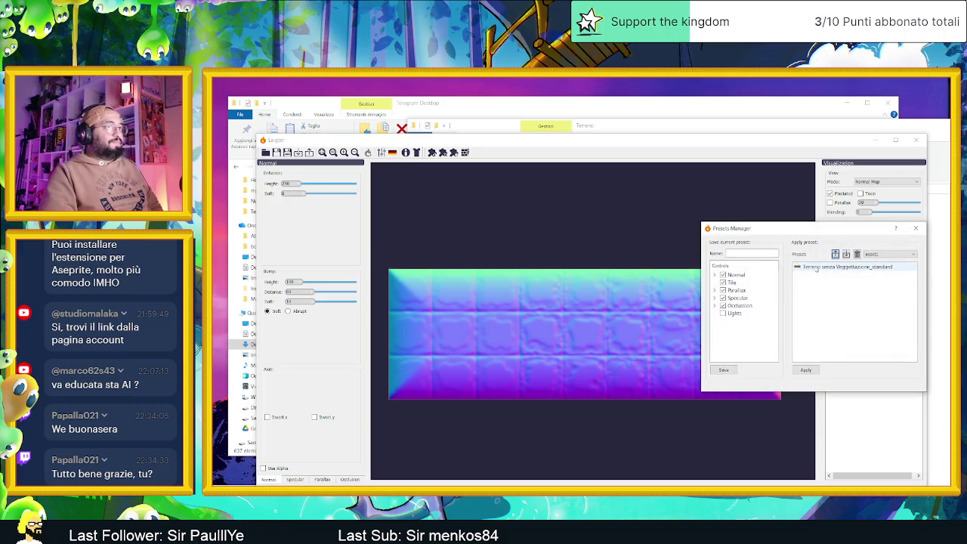
Apply the 'Terreno senza Vegetazione_standard' preset to the normal map and close the Presets Manager.
{"action": "left_click", "coordinate": [890, 254]}
{"action": "left_click", "coordinate": [880, 268]}
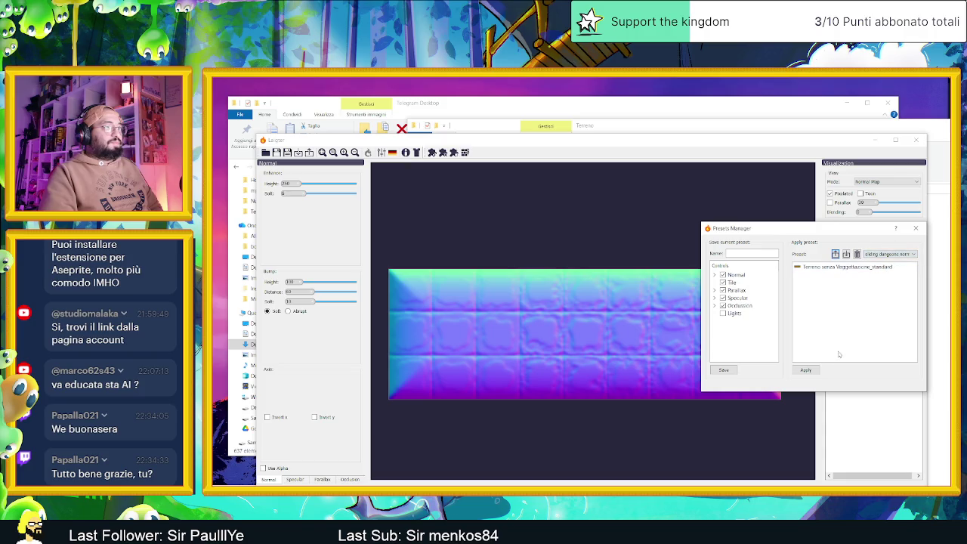
{"action": "left_click", "coordinate": [824, 287]}
{"action": "left_click", "coordinate": [805, 371]}
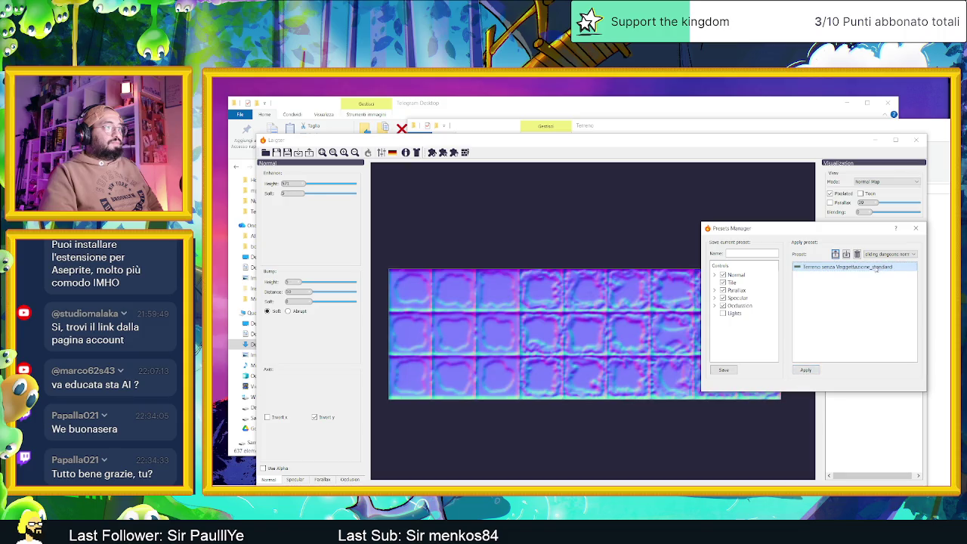
{"action": "left_click", "coordinate": [912, 230]}
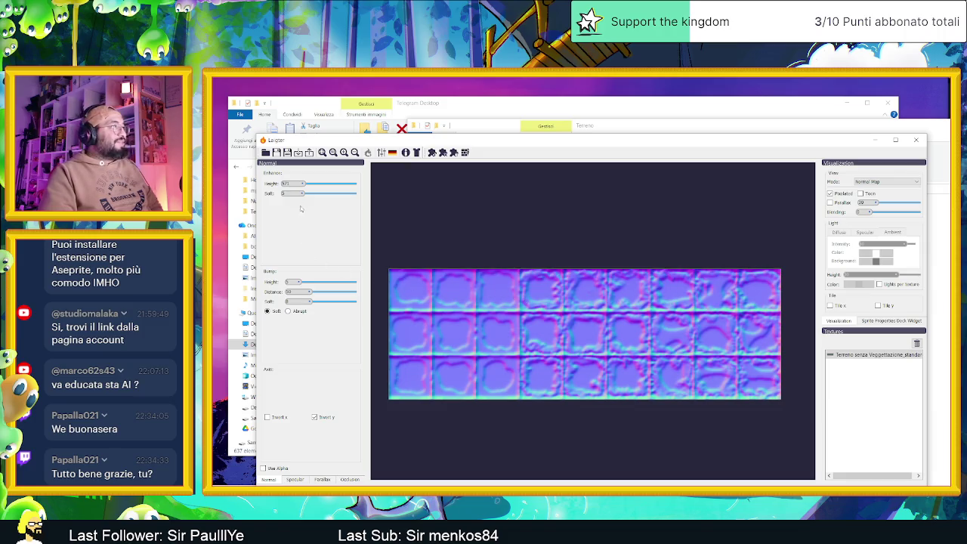
Lower Enhance Height and reduce Enhance Soft for subtle relief, then raise Bump Height.
{"action": "mouse_move", "coordinate": [304, 185]}
{"action": "left_mouse_down"}
{"action": "mouse_move", "coordinate": [314, 185]}
{"action": "mouse_move", "coordinate": [287, 187]}
{"action": "mouse_move", "coordinate": [295, 188]}
{"action": "left_mouse_up"}
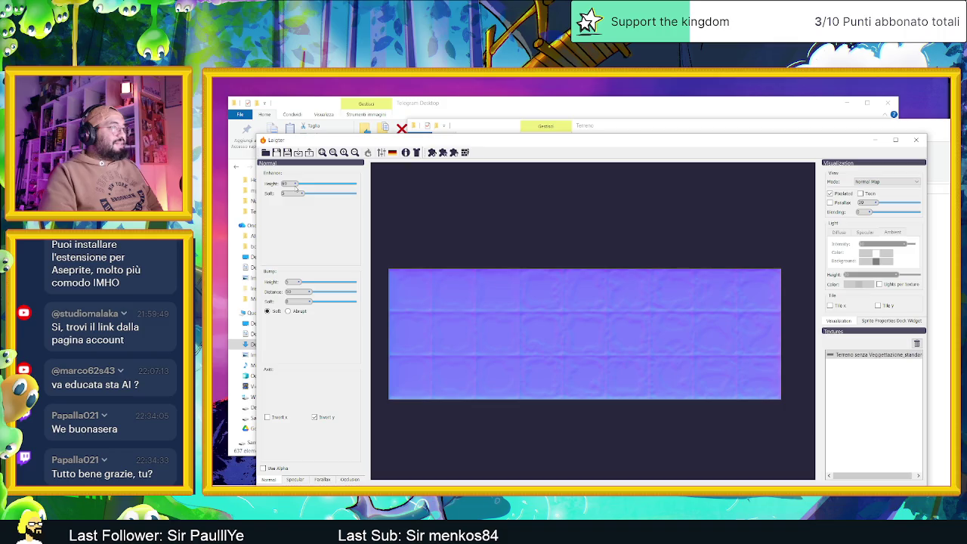
{"action": "left_click_drag", "start_coordinate": [295, 186], "coordinate": [294, 187]}
{"action": "mouse_move", "coordinate": [302, 195]}
{"action": "left_mouse_down"}
{"action": "mouse_move", "coordinate": [311, 200]}
{"action": "mouse_move", "coordinate": [293, 200]}
{"action": "left_mouse_up"}
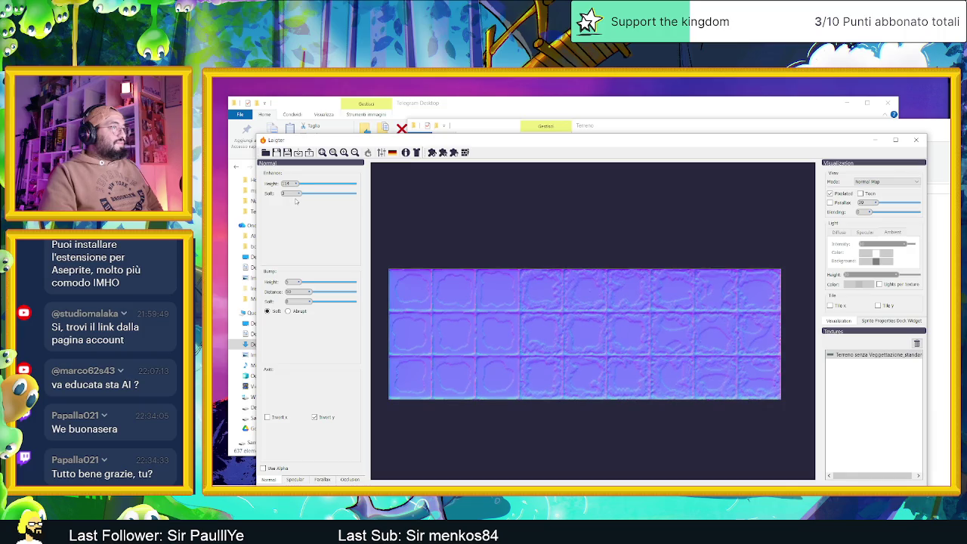
{"action": "left_click_drag", "start_coordinate": [297, 184], "coordinate": [293, 186]}
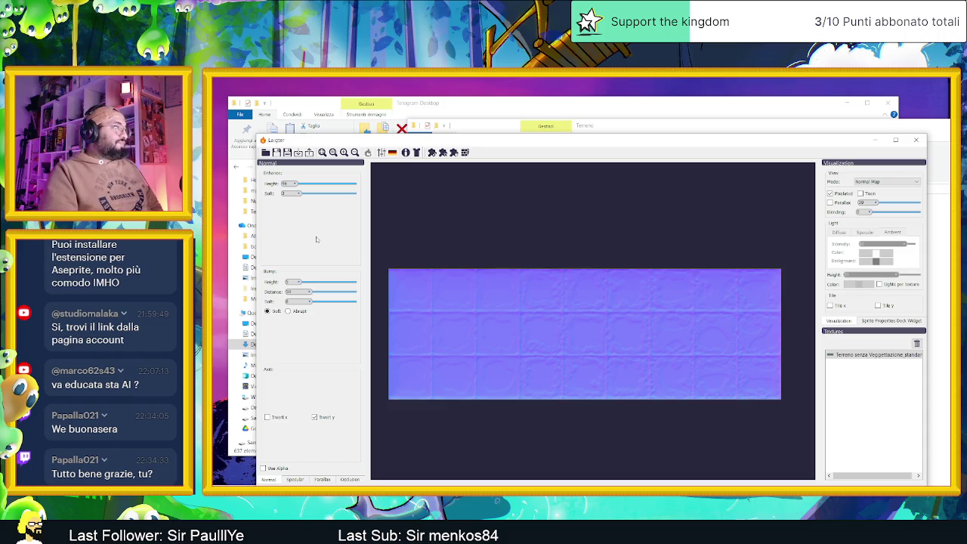
{"action": "left_click", "coordinate": [310, 283]}
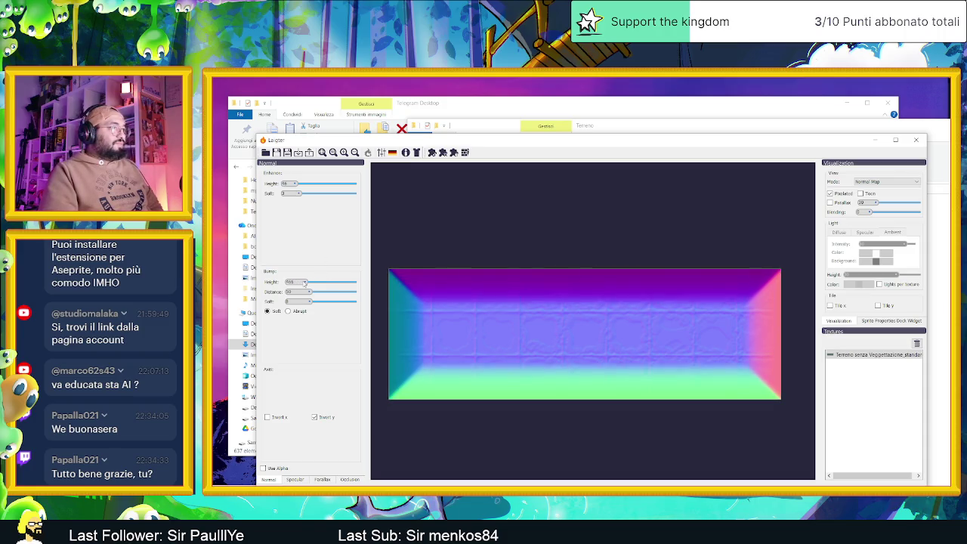
Tune Bump Height, Distance and Soft down so tile edges get a thin, soft bevel.
{"action": "left_click_drag", "start_coordinate": [306, 283], "coordinate": [295, 285]}
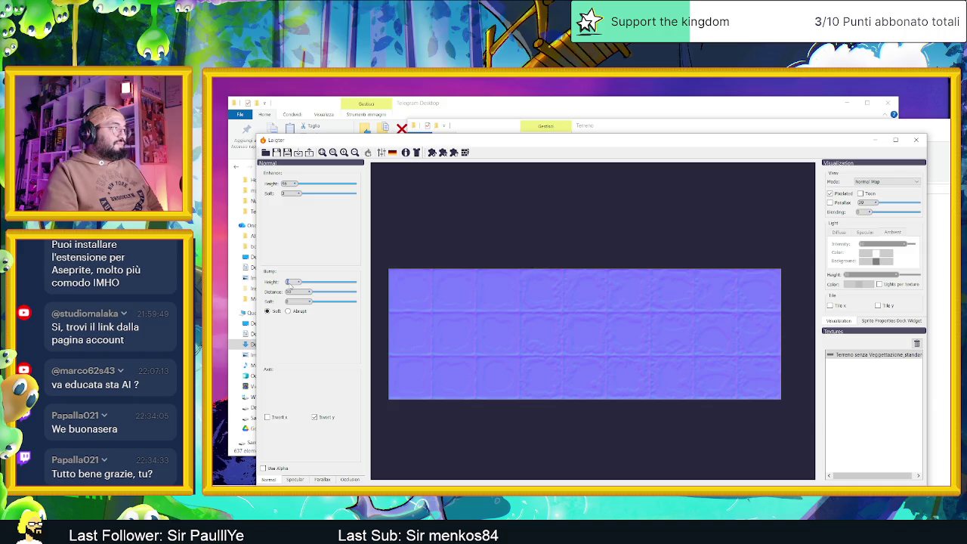
{"action": "left_click_drag", "start_coordinate": [292, 285], "coordinate": [291, 286]}
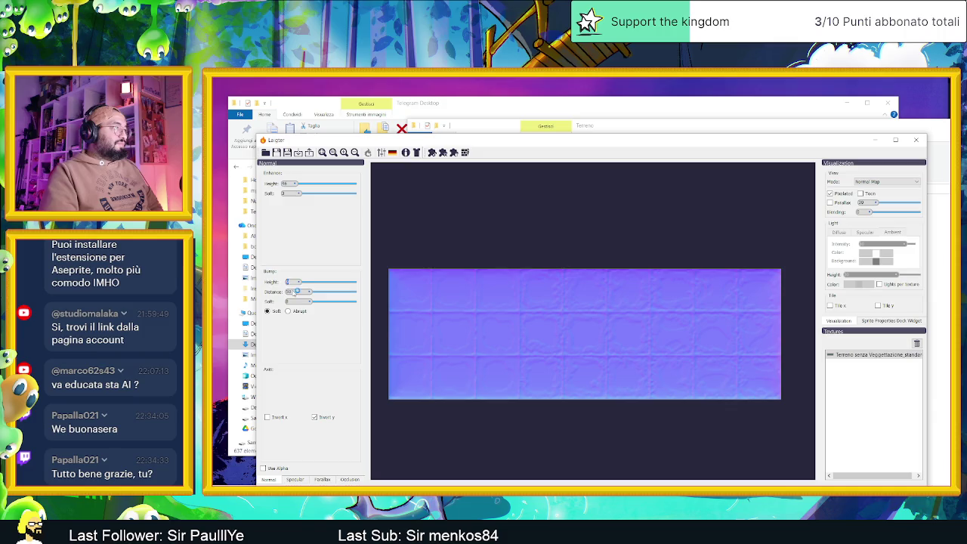
{"action": "left_click_drag", "start_coordinate": [301, 283], "coordinate": [302, 283]}
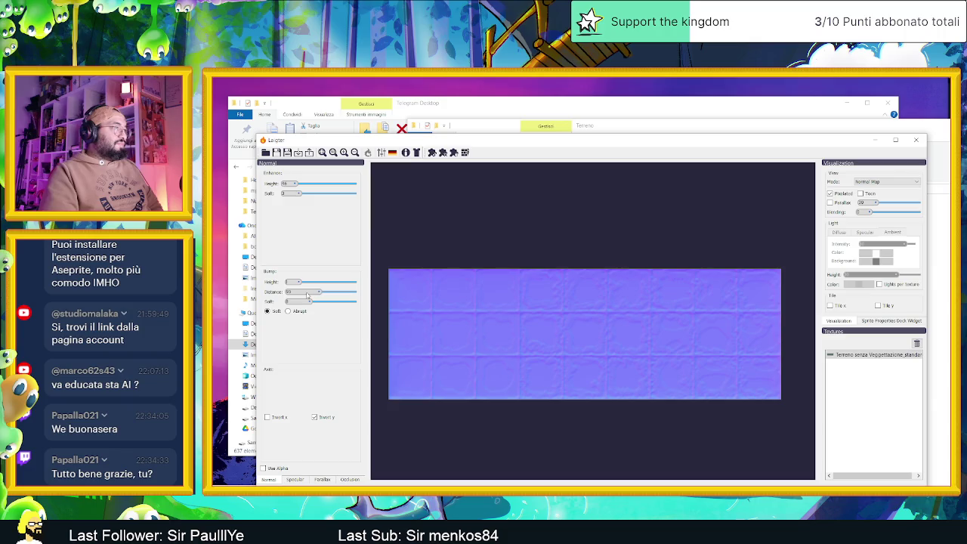
{"action": "mouse_move", "coordinate": [312, 295]}
{"action": "left_mouse_down"}
{"action": "mouse_move", "coordinate": [358, 295]}
{"action": "mouse_move", "coordinate": [303, 295]}
{"action": "mouse_move", "coordinate": [343, 296]}
{"action": "mouse_move", "coordinate": [310, 283]}
{"action": "mouse_move", "coordinate": [332, 284]}
{"action": "left_mouse_up"}
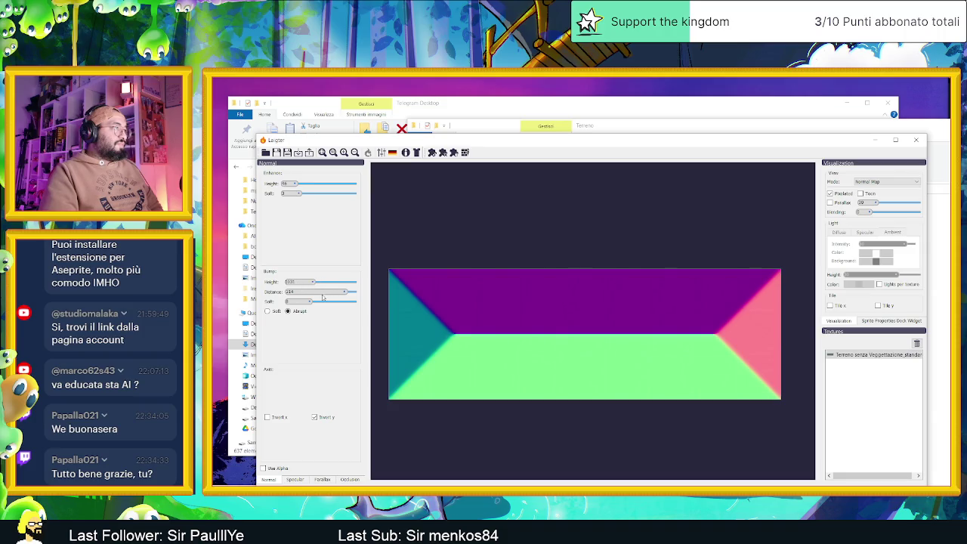
{"action": "mouse_move", "coordinate": [328, 294]}
{"action": "left_mouse_down"}
{"action": "mouse_move", "coordinate": [288, 296]}
{"action": "mouse_move", "coordinate": [297, 293]}
{"action": "left_mouse_up"}
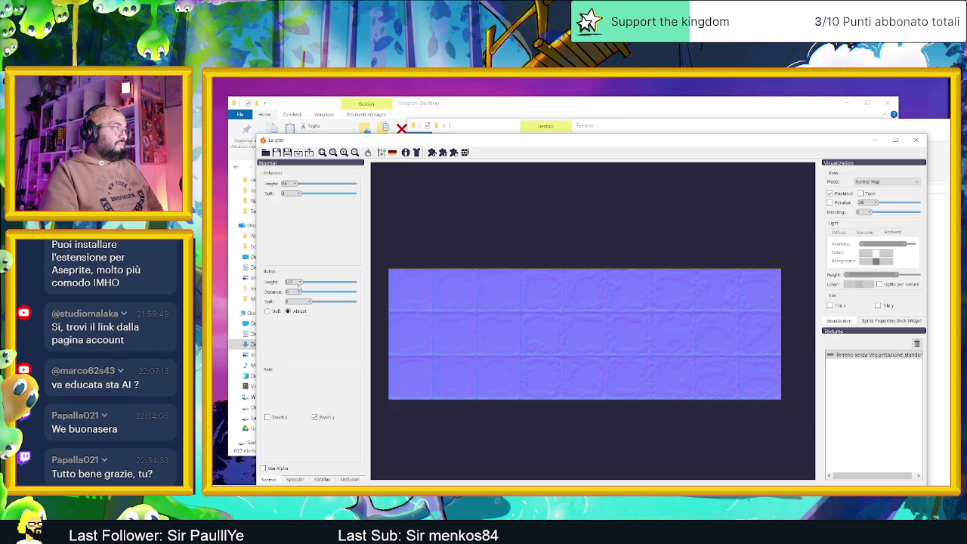
{"action": "left_click_drag", "start_coordinate": [300, 293], "coordinate": [299, 293]}
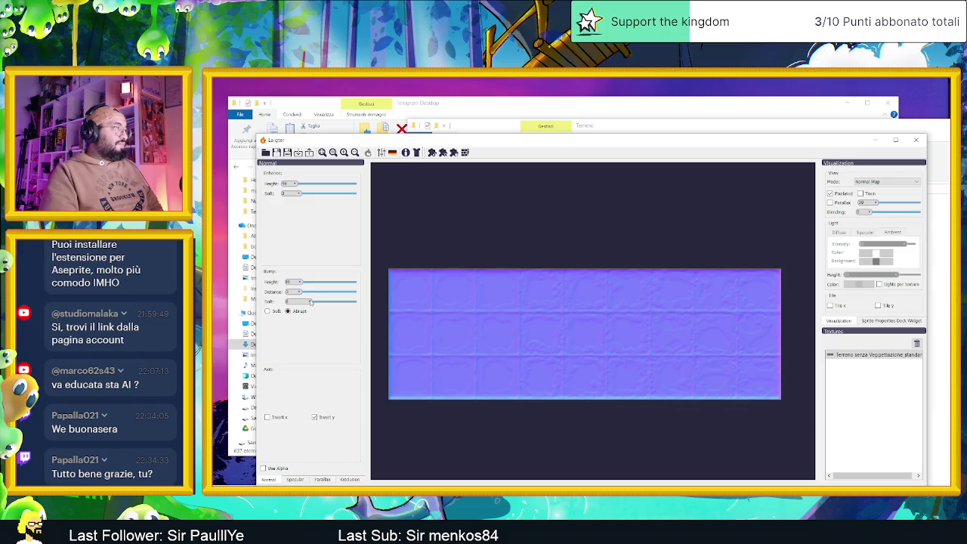
{"action": "left_click_drag", "start_coordinate": [308, 302], "coordinate": [304, 303]}
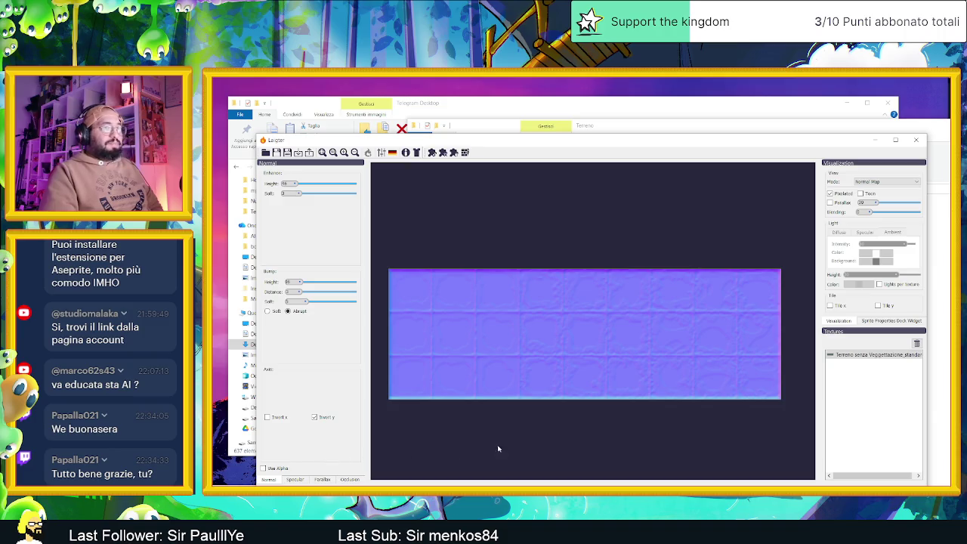
Show the tileset in lit Preview mode with the light above the middle tiles, then open Export.
{"action": "left_click", "coordinate": [868, 354]}
{"action": "left_click", "coordinate": [885, 182]}
{"action": "left_click", "coordinate": [876, 218]}
{"action": "mouse_move", "coordinate": [771, 194]}
{"action": "left_mouse_down"}
{"action": "mouse_move", "coordinate": [729, 263]}
{"action": "mouse_move", "coordinate": [405, 266]}
{"action": "mouse_move", "coordinate": [451, 244]}
{"action": "mouse_move", "coordinate": [501, 274]}
{"action": "mouse_move", "coordinate": [582, 274]}
{"action": "mouse_move", "coordinate": [548, 331]}
{"action": "mouse_move", "coordinate": [491, 326]}
{"action": "mouse_move", "coordinate": [455, 252]}
{"action": "mouse_move", "coordinate": [413, 279]}
{"action": "mouse_move", "coordinate": [445, 359]}
{"action": "mouse_move", "coordinate": [654, 300]}
{"action": "mouse_move", "coordinate": [668, 262]}
{"action": "mouse_move", "coordinate": [649, 250]}
{"action": "mouse_move", "coordinate": [732, 276]}
{"action": "mouse_move", "coordinate": [546, 278]}
{"action": "mouse_move", "coordinate": [430, 249]}
{"action": "mouse_move", "coordinate": [440, 279]}
{"action": "mouse_move", "coordinate": [506, 298]}
{"action": "mouse_move", "coordinate": [643, 306]}
{"action": "mouse_move", "coordinate": [695, 307]}
{"action": "mouse_move", "coordinate": [721, 286]}
{"action": "mouse_move", "coordinate": [541, 224]}
{"action": "mouse_move", "coordinate": [701, 242]}
{"action": "mouse_move", "coordinate": [679, 203]}
{"action": "mouse_move", "coordinate": [624, 239]}
{"action": "mouse_move", "coordinate": [601, 207]}
{"action": "left_mouse_up"}
{"action": "left_click", "coordinate": [868, 194]}
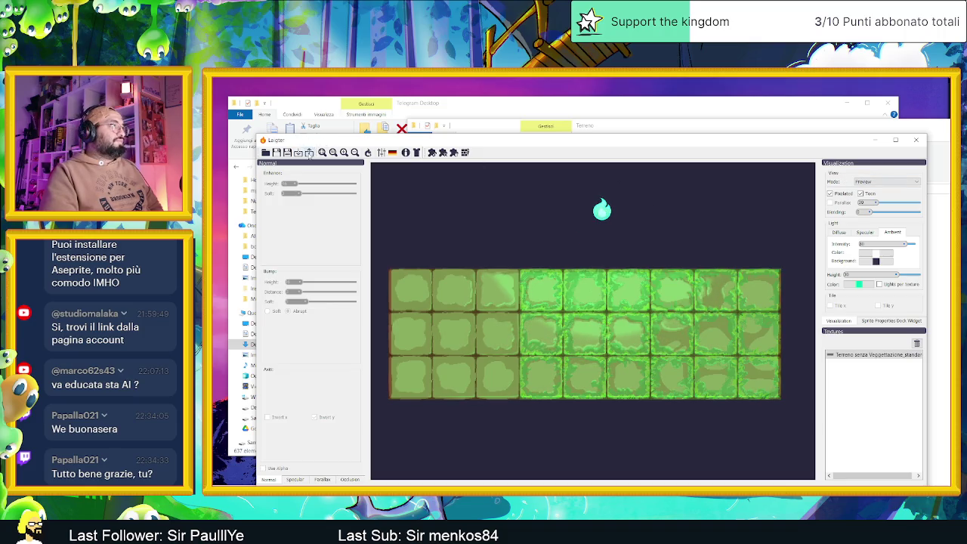
{"action": "left_click", "coordinate": [309, 153]}
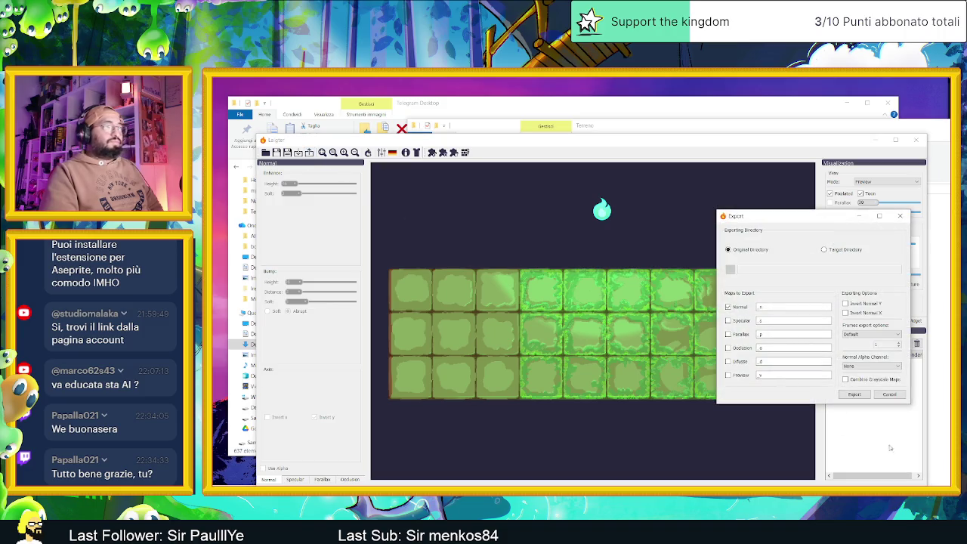
Export the tileset's normal map as a '_n' image and minimize Laigter.
{"action": "left_click", "coordinate": [854, 394]}
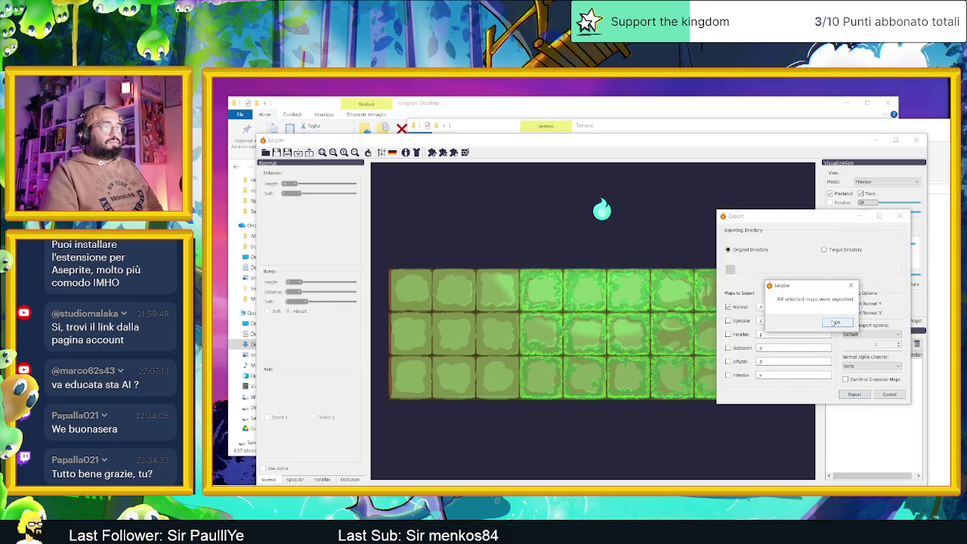
{"action": "left_click", "coordinate": [835, 323]}
{"action": "left_click", "coordinate": [874, 140]}
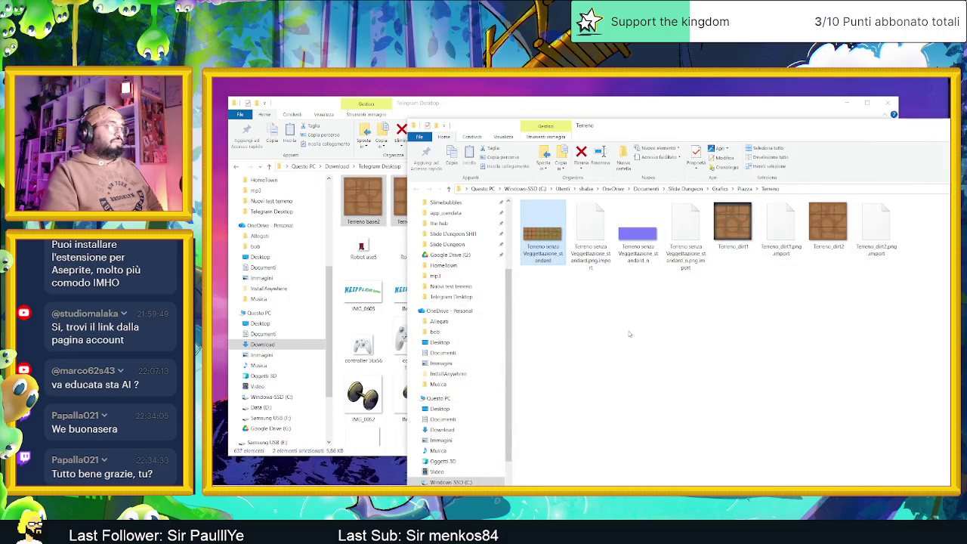
Preview the exported purple _n.png normal map in Photos, then close it and the Terreno folder.
{"action": "left_click", "coordinate": [638, 230]}
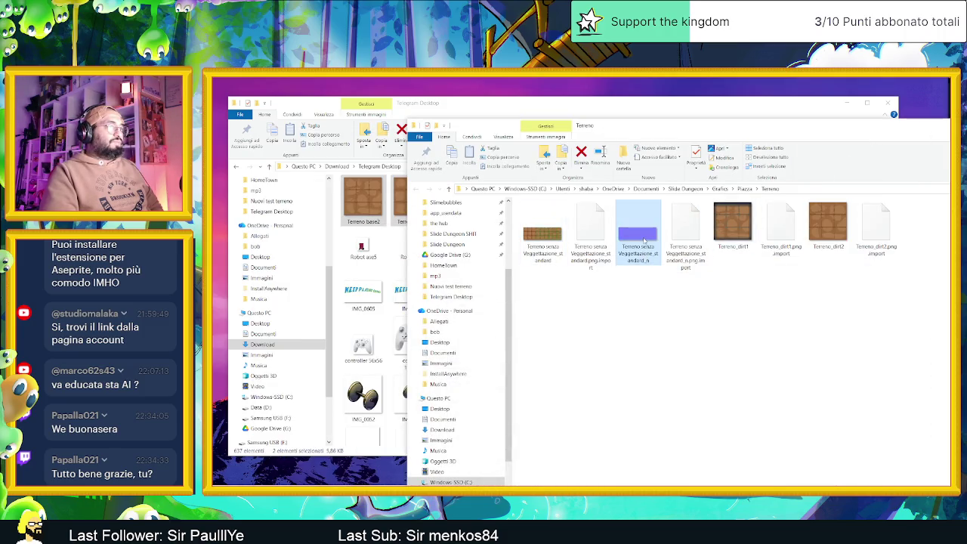
{"action": "double_click", "coordinate": [643, 240]}
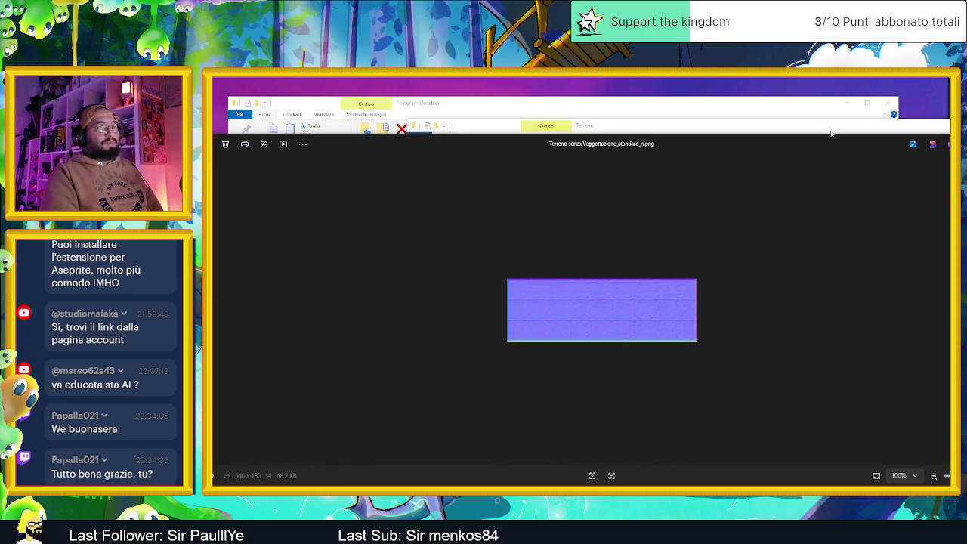
{"action": "left_click", "coordinate": [941, 144]}
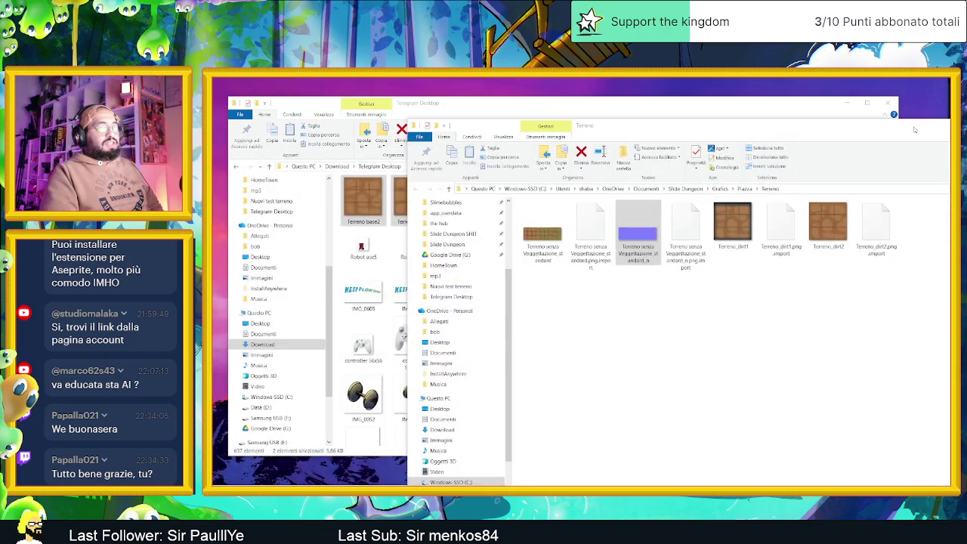
{"action": "left_click", "coordinate": [944, 137]}
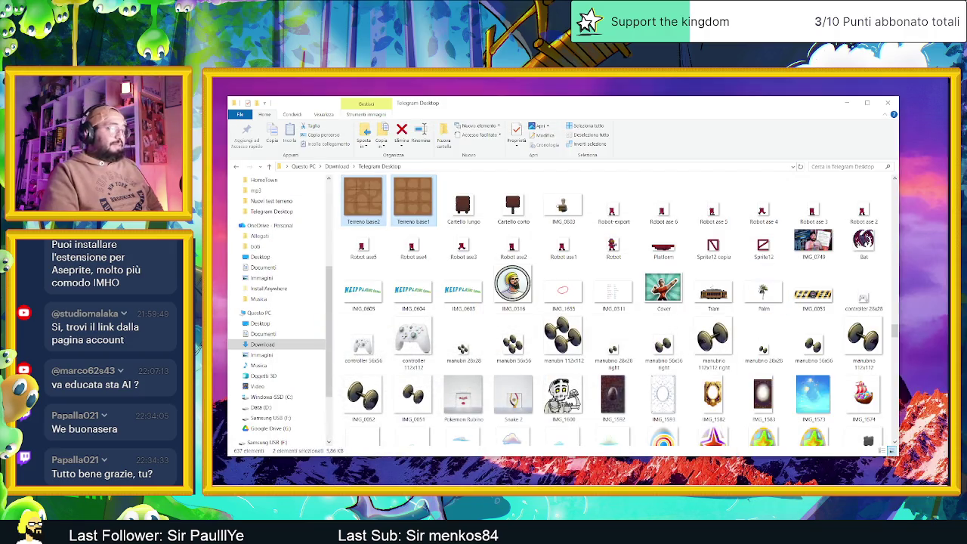
Assign the terrain _n.png normal map as the floor tileset's NormalMap texture.
{"action": "left_click", "coordinate": [887, 101]}
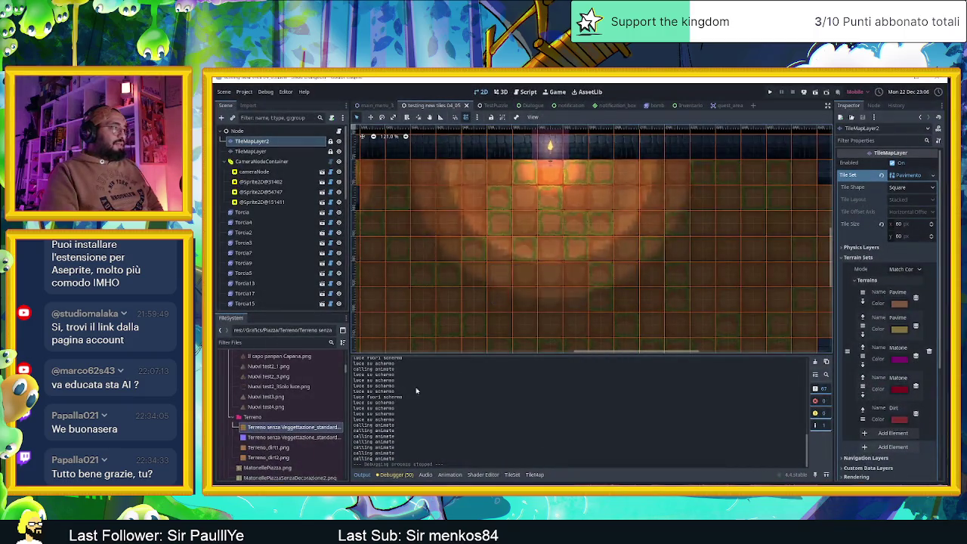
{"action": "left_click", "coordinate": [514, 475]}
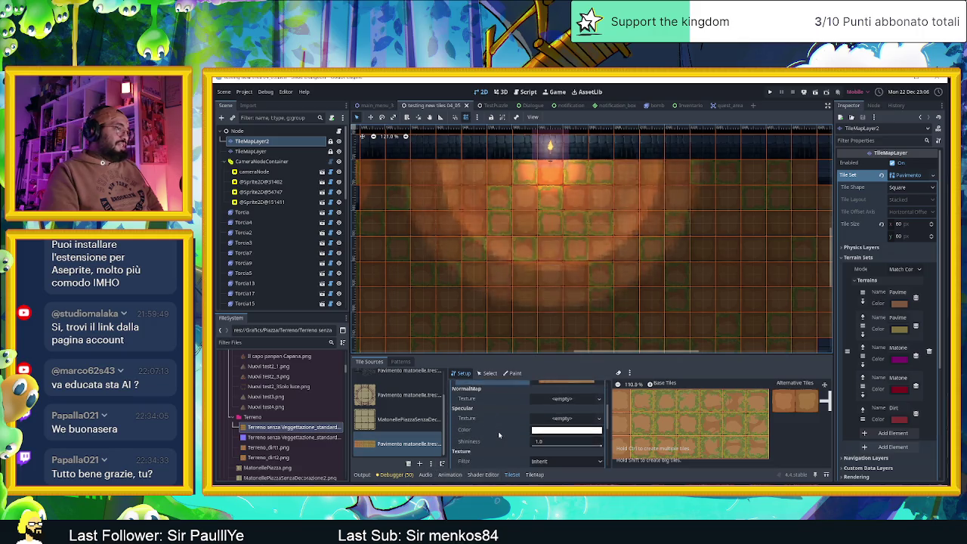
{"action": "mouse_move", "coordinate": [290, 437]}
{"action": "left_mouse_down"}
{"action": "mouse_move", "coordinate": [579, 407]}
{"action": "mouse_move", "coordinate": [569, 403]}
{"action": "left_mouse_up"}
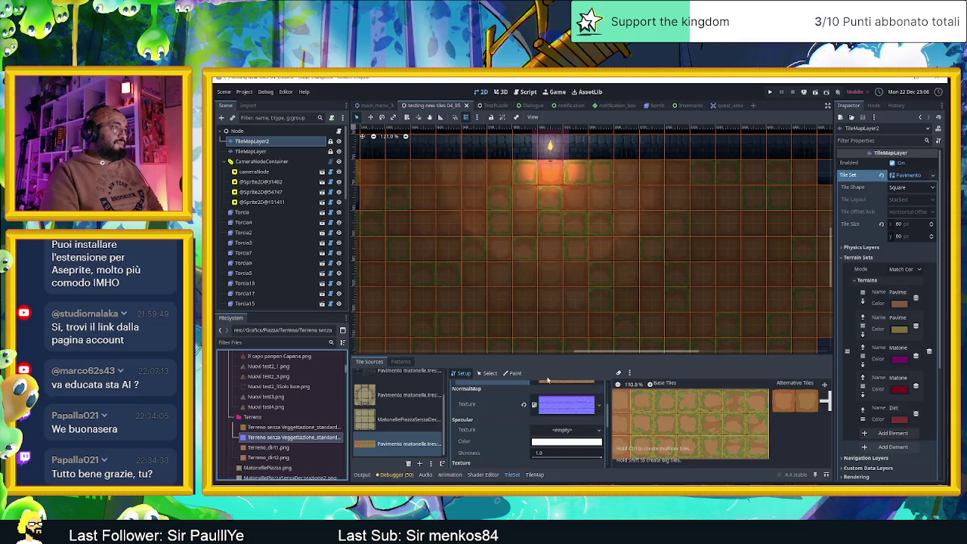
Run the current scene to test the normal-mapped floor.
{"action": "scroll", "coordinate": [531, 216], "scroll_direction": "up", "scroll_amount": 5}
{"action": "scroll", "coordinate": [531, 216], "scroll_direction": "up", "scroll_amount": 1}
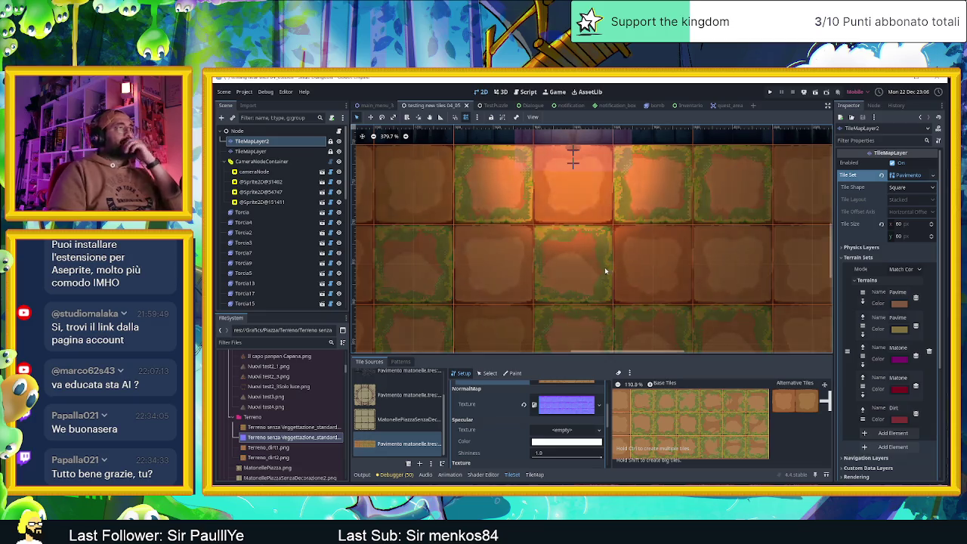
{"action": "scroll", "coordinate": [592, 271], "scroll_direction": "down", "scroll_amount": 5}
{"action": "scroll", "coordinate": [562, 277], "scroll_direction": "up", "scroll_amount": 1}
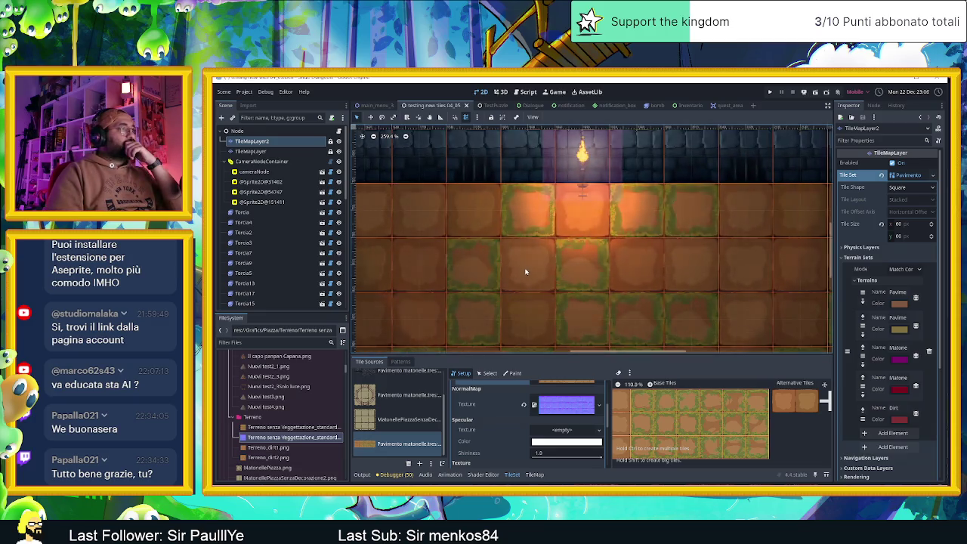
{"action": "scroll", "coordinate": [525, 271], "scroll_direction": "down", "scroll_amount": 2}
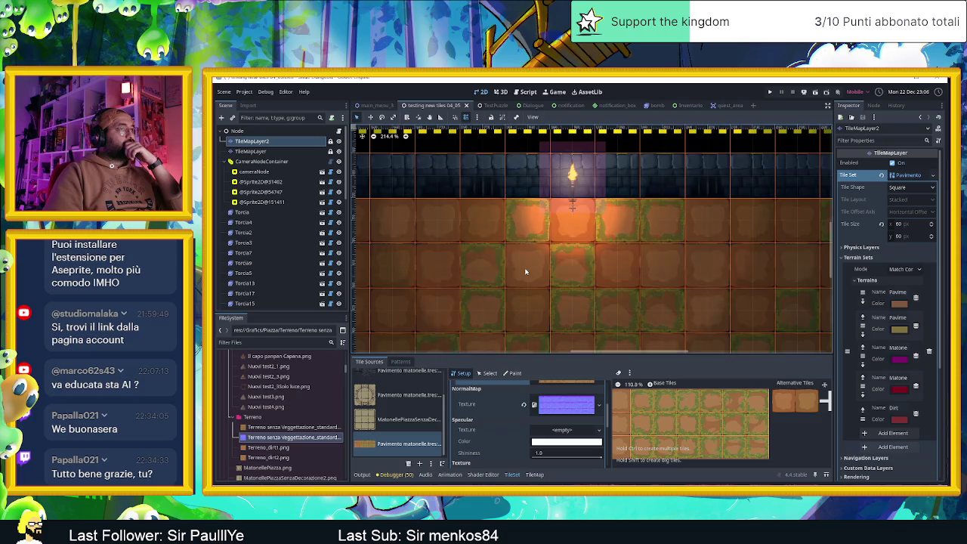
{"action": "scroll", "coordinate": [525, 271], "scroll_direction": "down", "scroll_amount": 2}
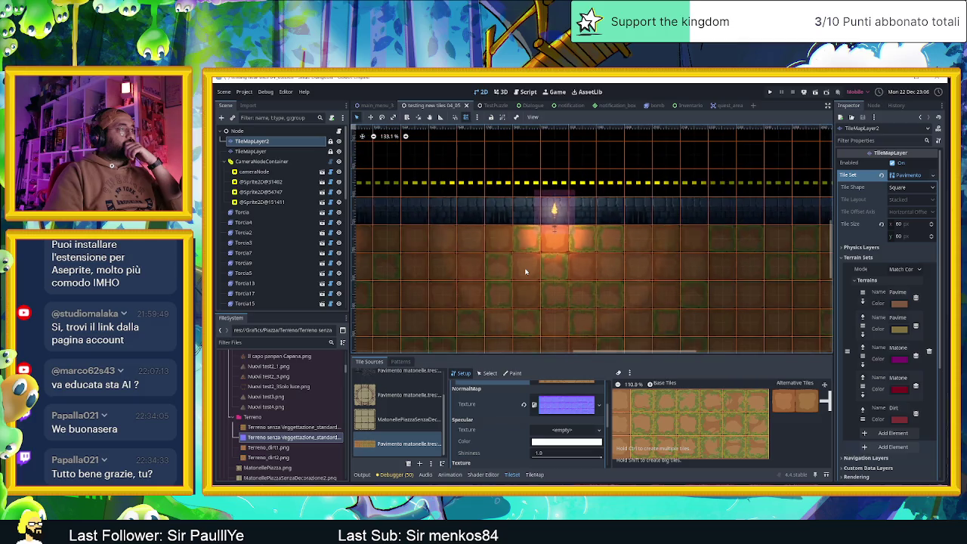
{"action": "left_click", "coordinate": [815, 92]}
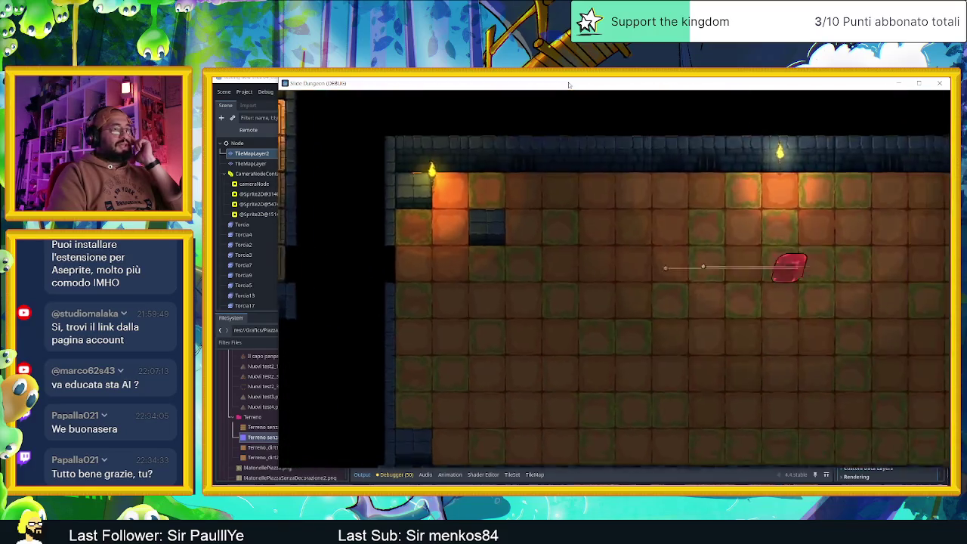
Walk the player around the room with the arrow keys, then close the game and return to Aseprite.
{"action": "key", "text": "Left"}
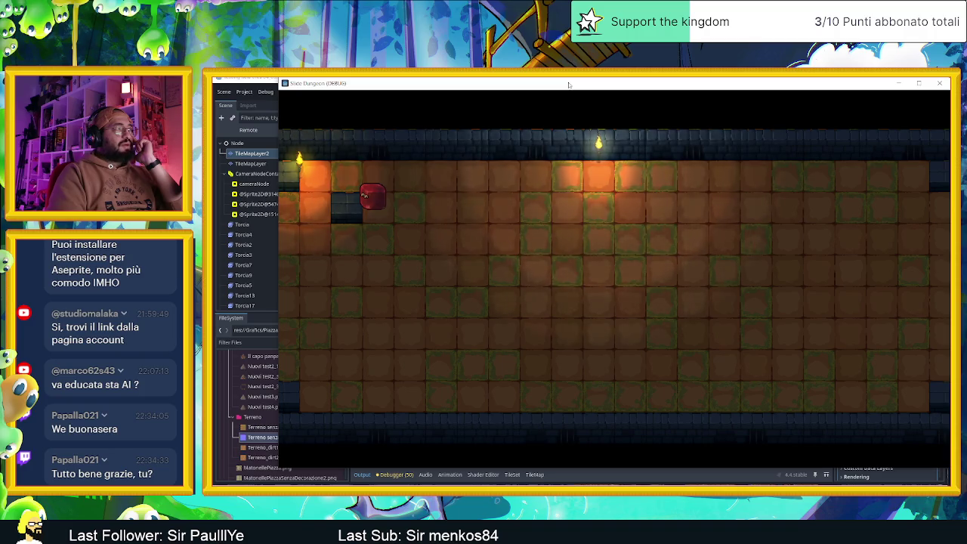
{"action": "key", "text": "Up"}
{"action": "key", "text": "Left"}
{"action": "key", "text": "Down"}
{"action": "key", "text": "Right"}
{"action": "key", "text": "Up"}
{"action": "key", "text": "Left"}
{"action": "key", "text": "Right"}
{"action": "key", "text": "Down"}
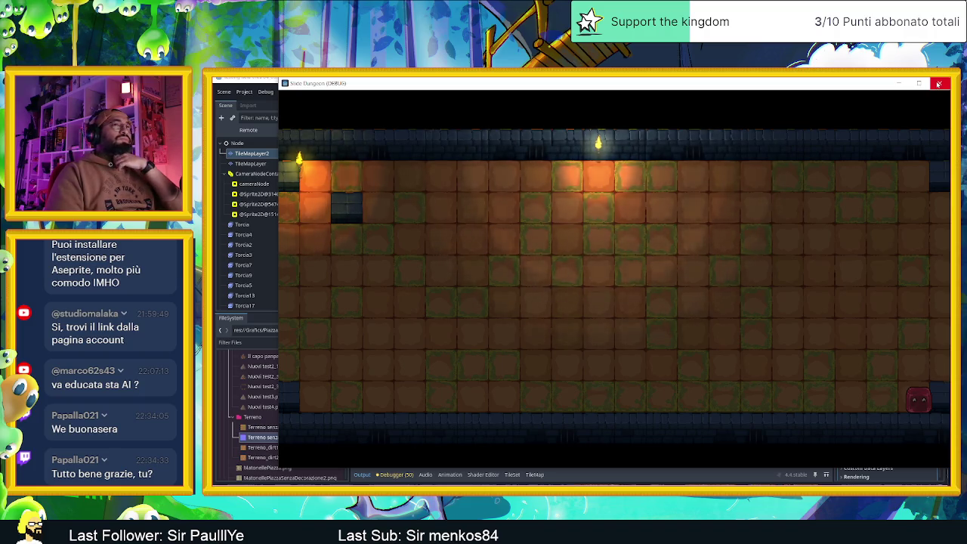
{"action": "left_click", "coordinate": [937, 84]}
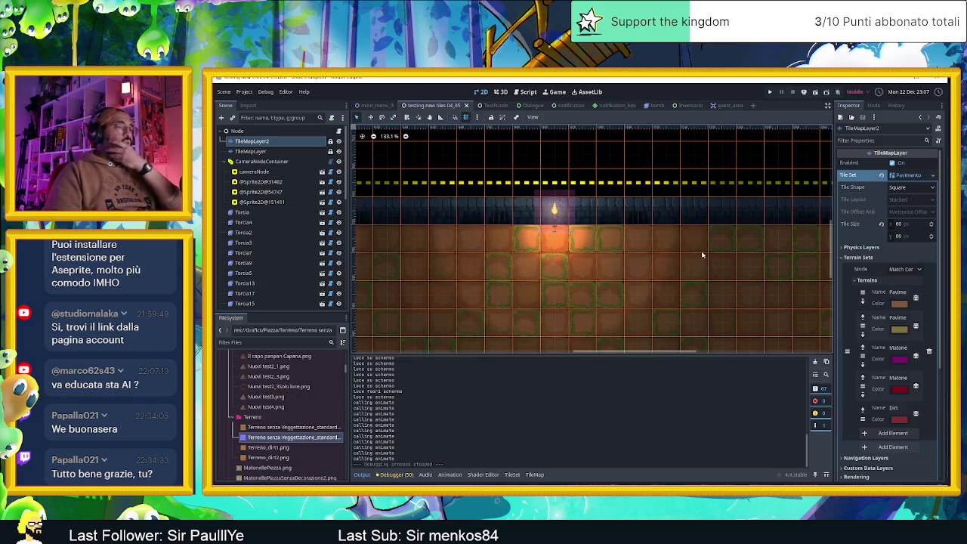
{"action": "key", "text": "alt+Tab"}
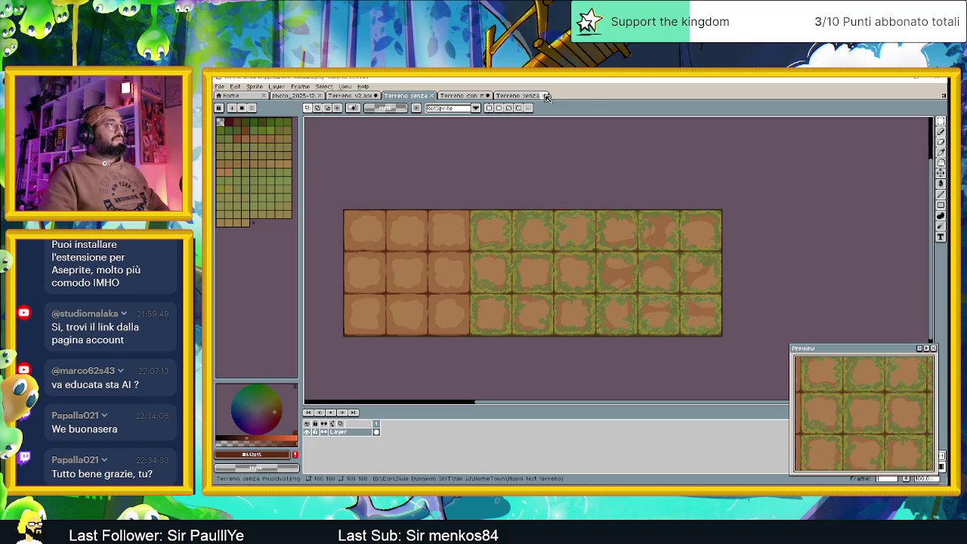
Close the duplicate sprite and Terreno con muschio2.png, discarding its unsaved changes.
{"action": "left_click", "coordinate": [546, 97]}
{"action": "left_click", "coordinate": [488, 96]}
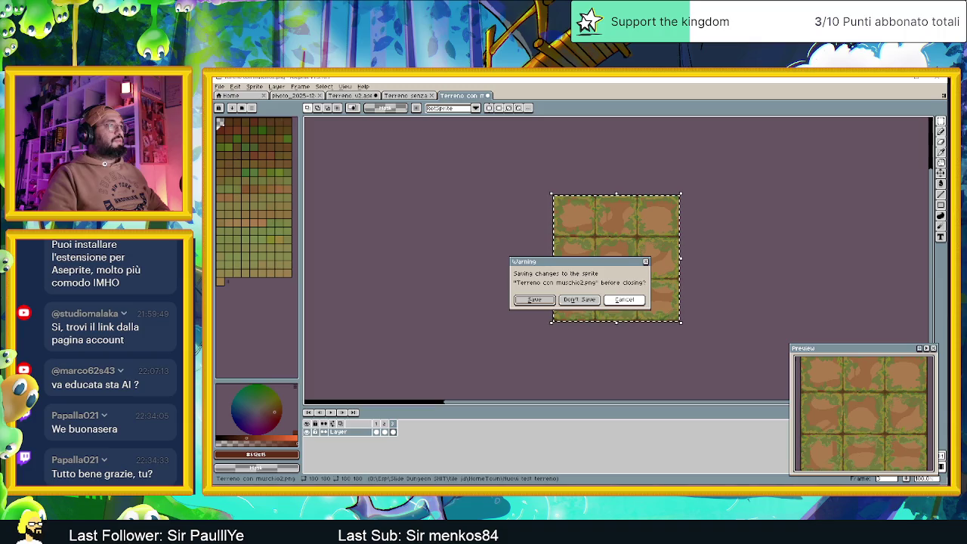
{"action": "left_click", "coordinate": [624, 300]}
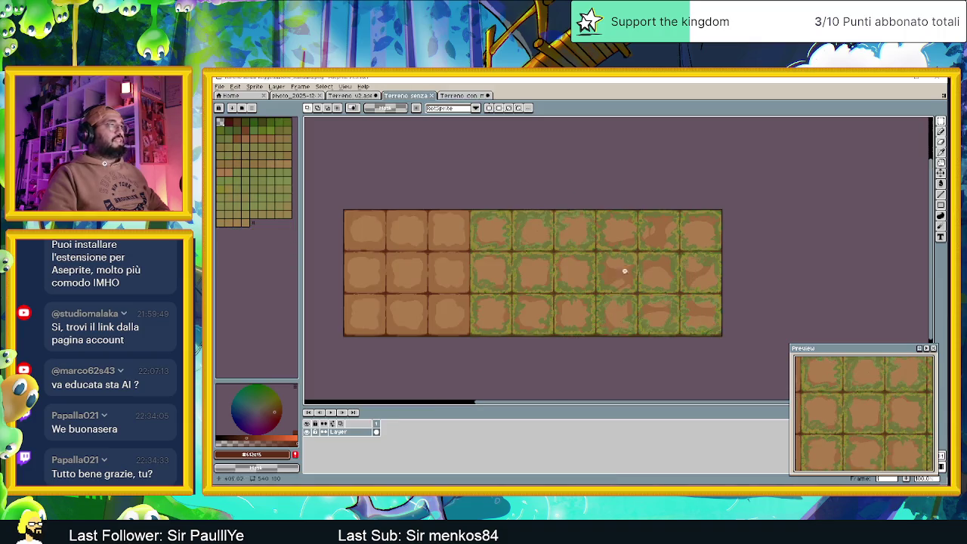
{"action": "left_click", "coordinate": [467, 97]}
{"action": "key", "text": "Return"}
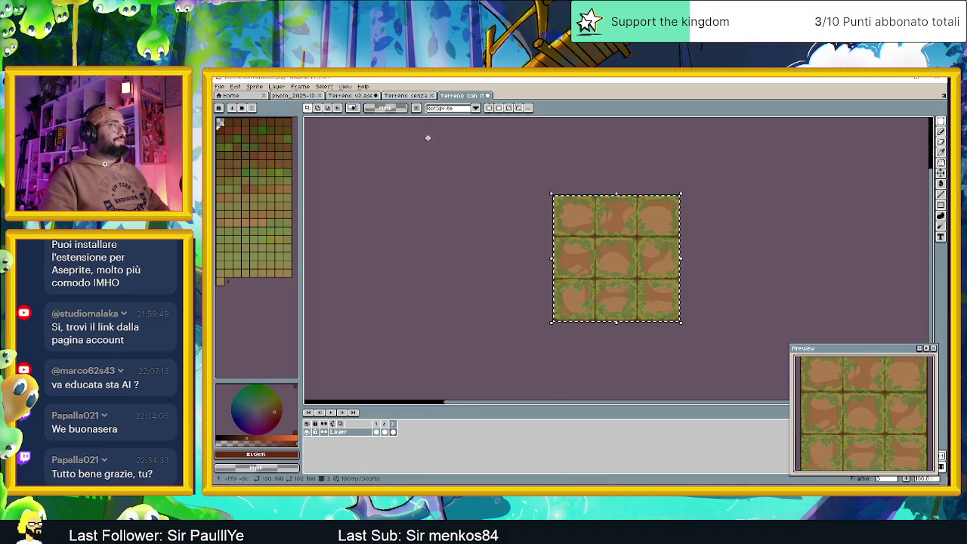
{"action": "left_click", "coordinate": [488, 95]}
{"action": "left_click", "coordinate": [625, 302]}
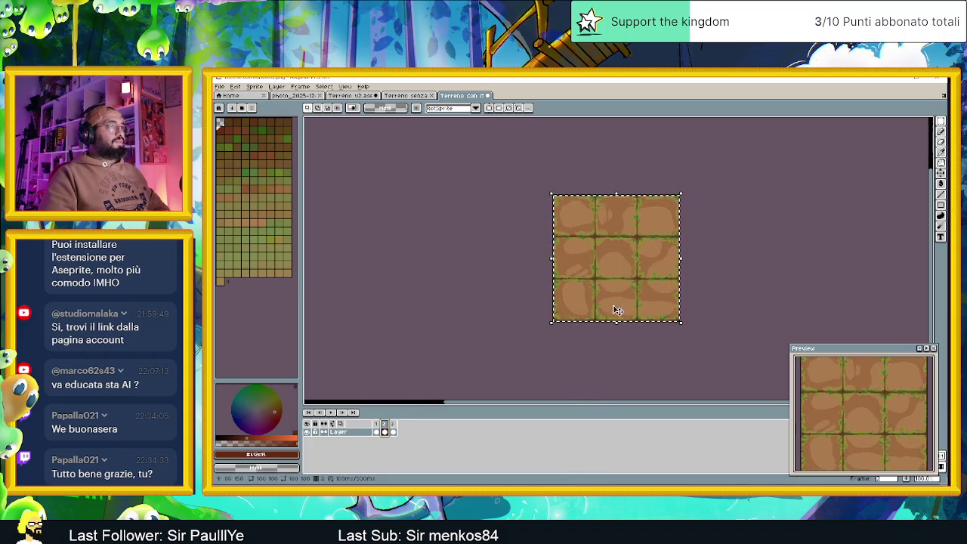
{"action": "left_click", "coordinate": [488, 96]}
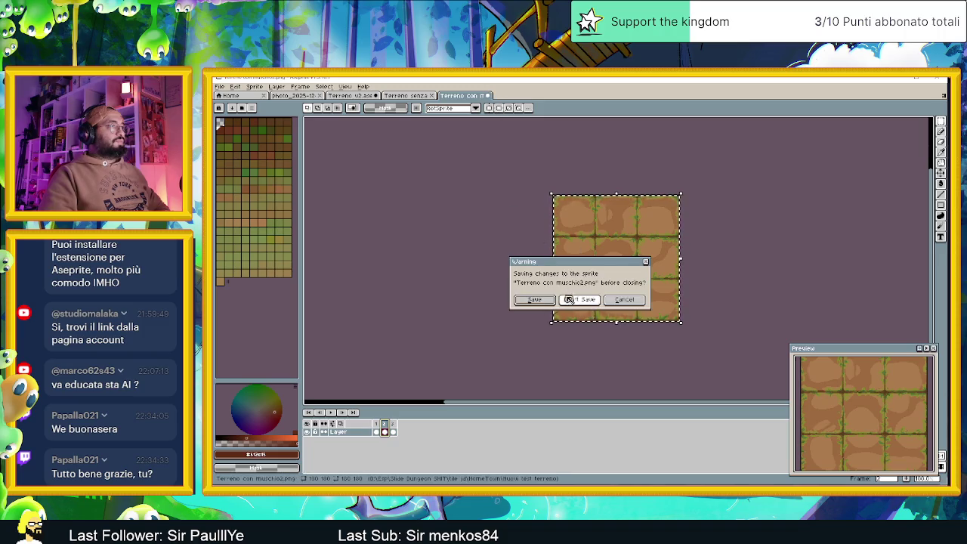
{"action": "left_click", "coordinate": [568, 299]}
Save and close Terreno v2.aseprite, then switch to the browser's moss image search.
{"action": "left_click", "coordinate": [357, 96]}
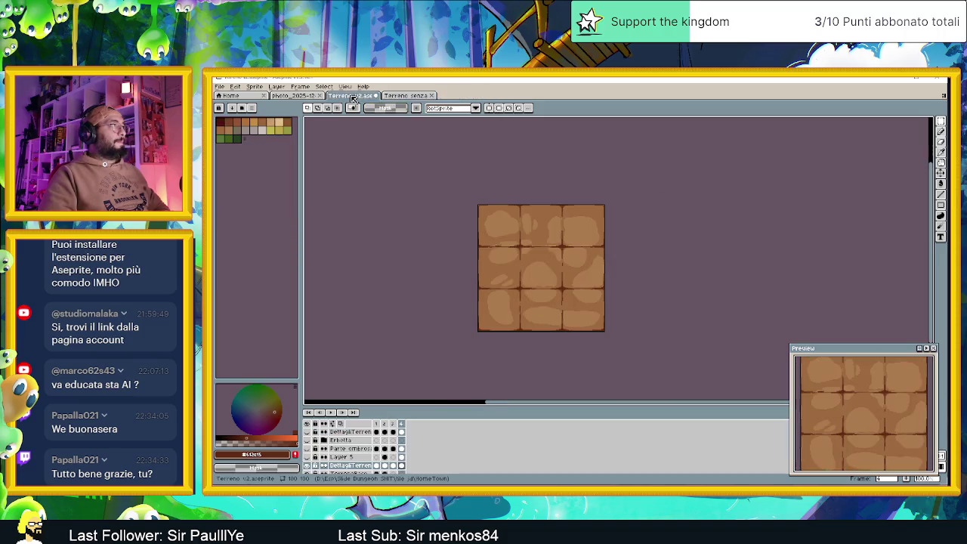
{"action": "left_click", "coordinate": [376, 96]}
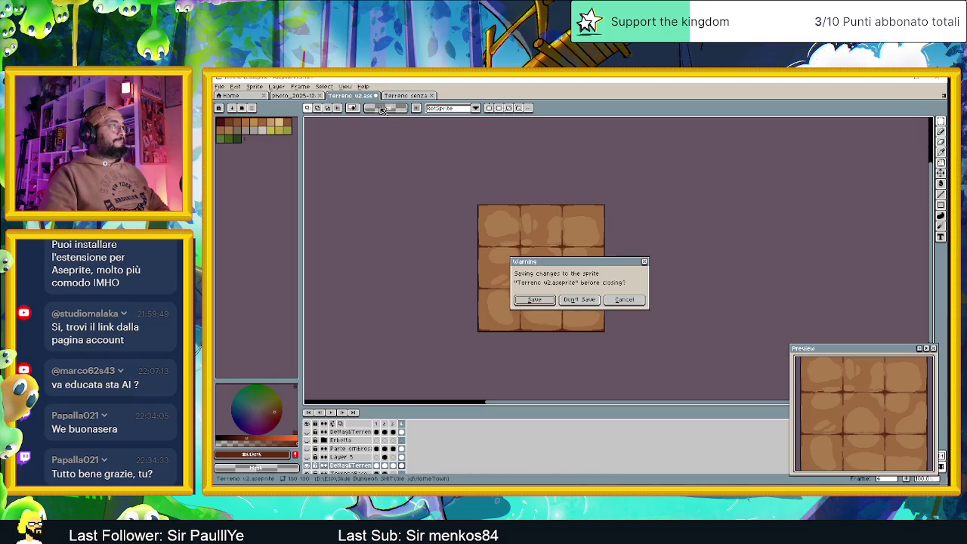
{"action": "left_click", "coordinate": [545, 301]}
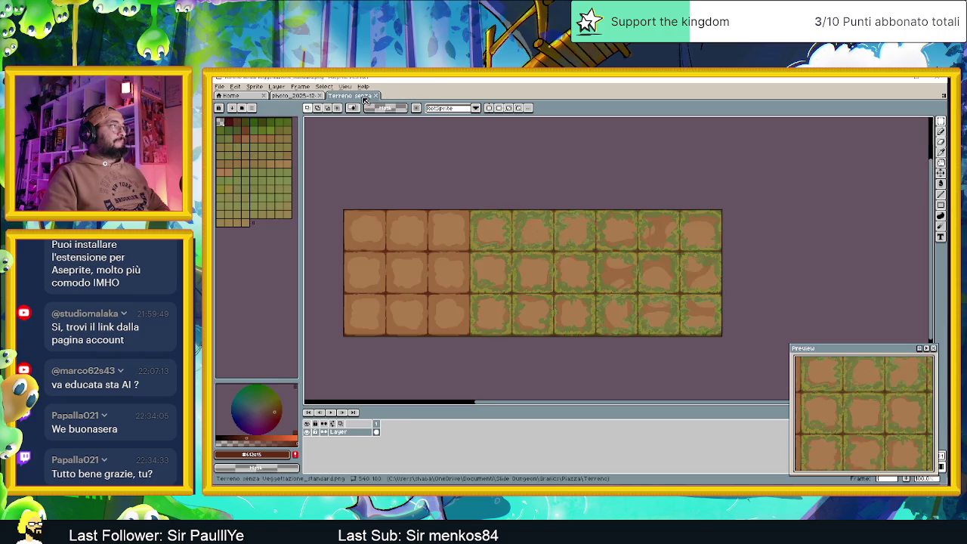
{"action": "left_click", "coordinate": [221, 87]}
{"action": "left_click", "coordinate": [223, 89]}
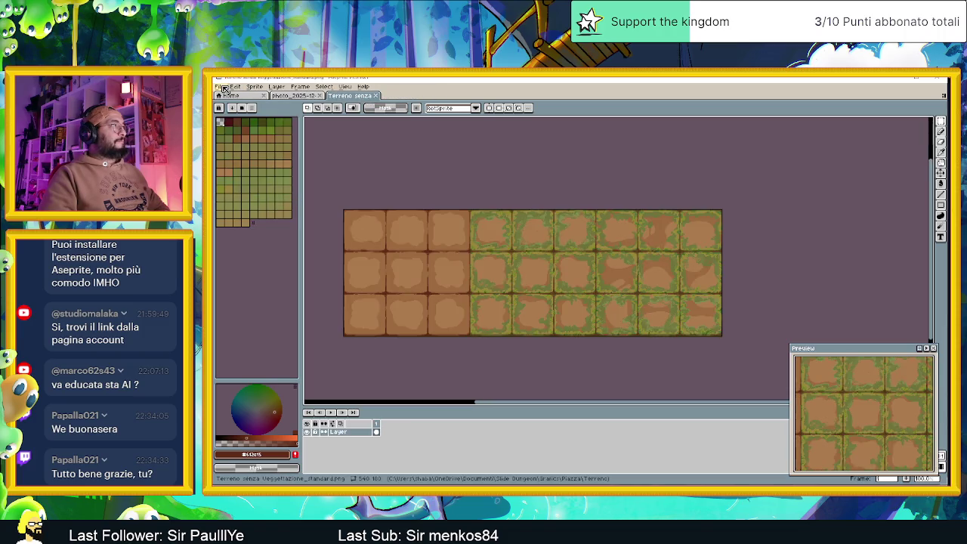
{"action": "key", "text": "alt+Tab"}
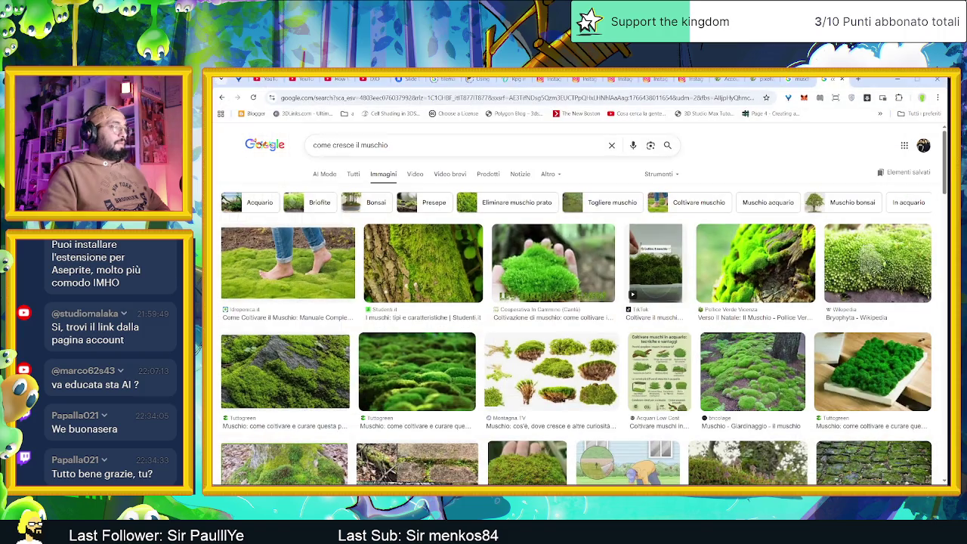
Pick out the 'Pavimento uno matonelle ombra' image in the tile jd folder, then return to Aseprite.
{"action": "key", "text": "alt+Tab"}
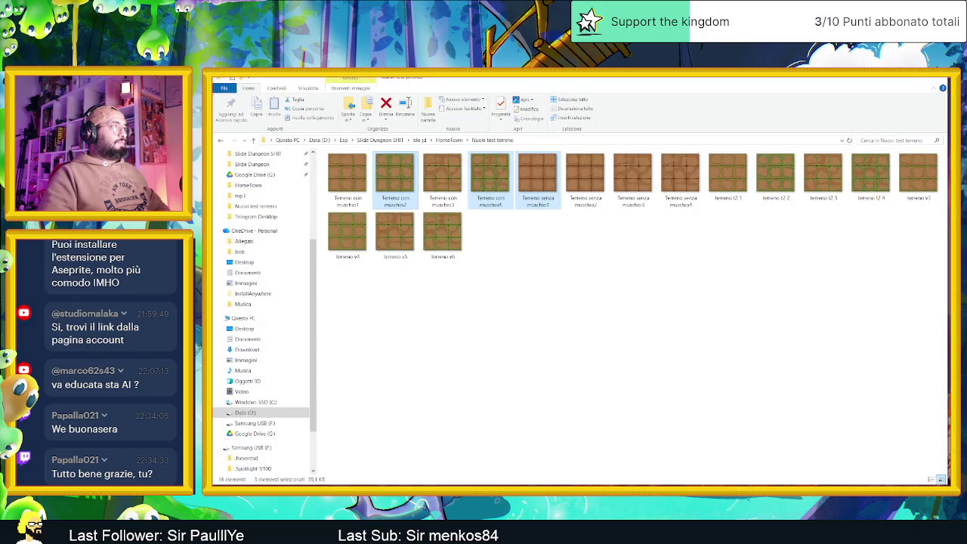
{"action": "key", "text": "Escape"}
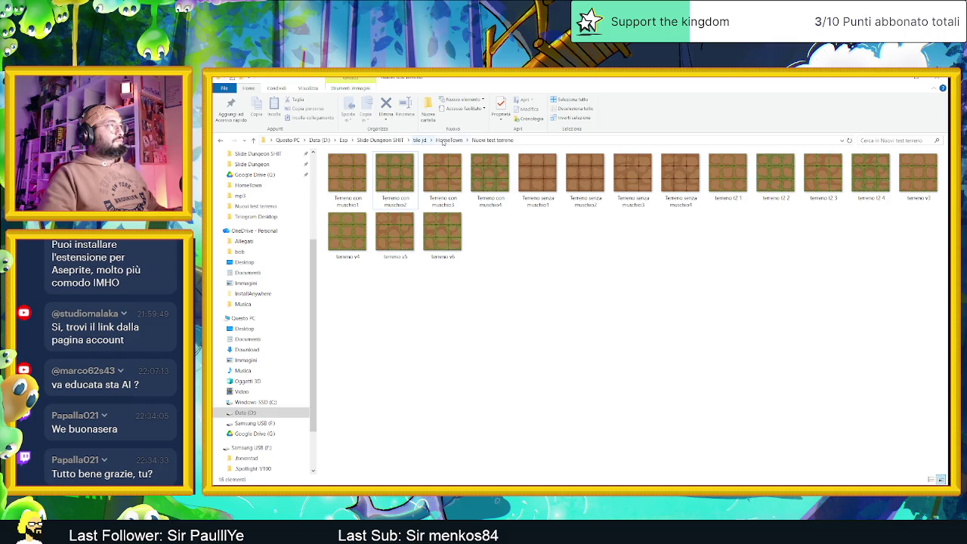
{"action": "left_click", "coordinate": [420, 140]}
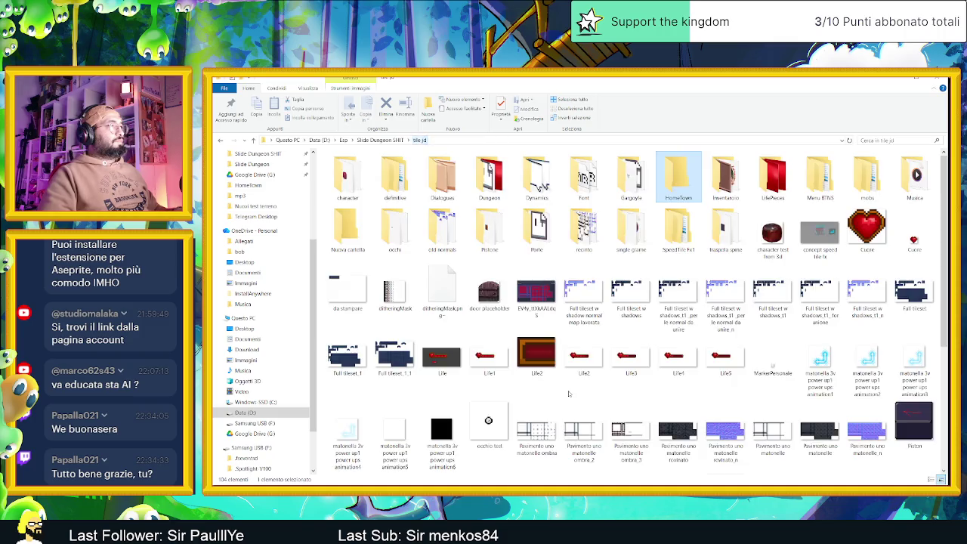
{"action": "scroll", "coordinate": [498, 395], "scroll_direction": "down", "scroll_amount": 3}
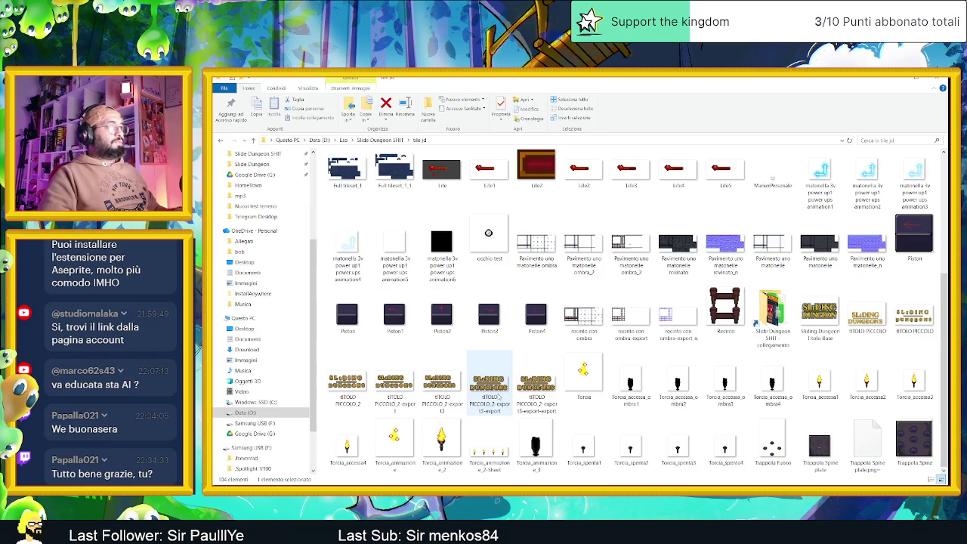
{"action": "scroll", "coordinate": [498, 395], "scroll_direction": "up", "scroll_amount": 2}
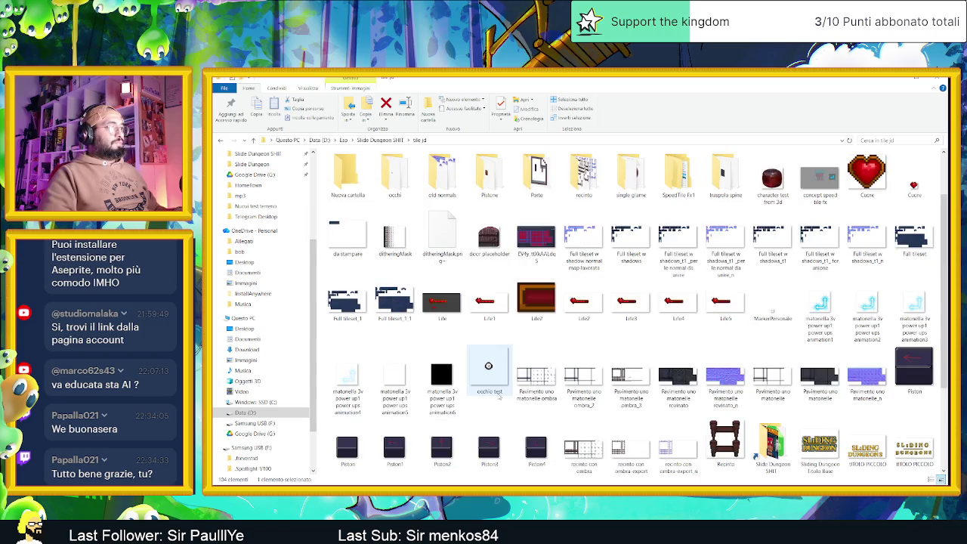
{"action": "left_click", "coordinate": [536, 381]}
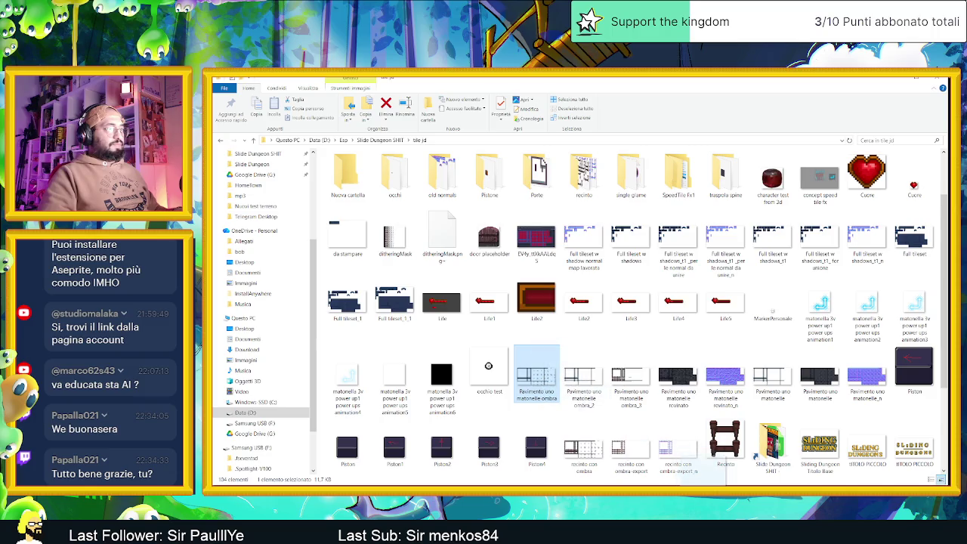
{"action": "scroll", "coordinate": [687, 476], "scroll_direction": "down", "scroll_amount": 1}
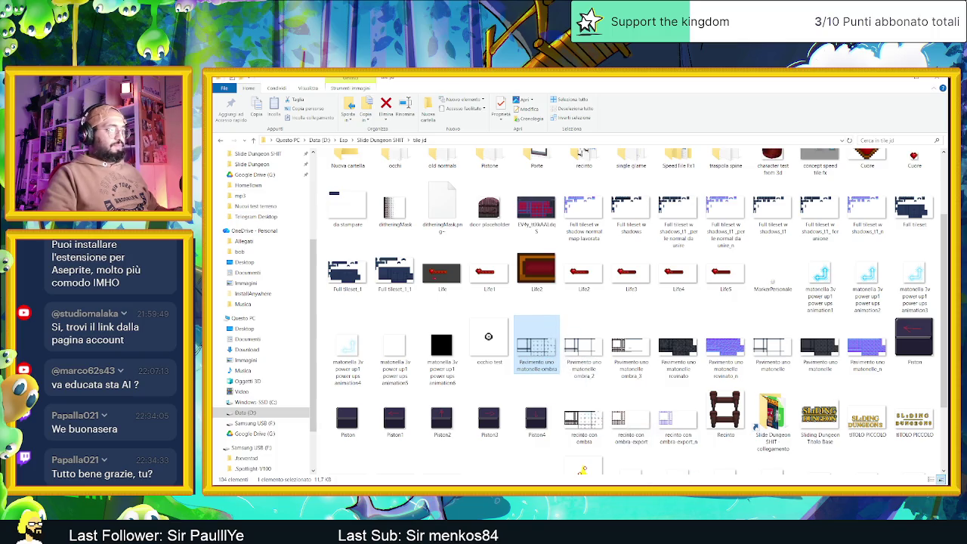
{"action": "key", "text": "alt+Tab"}
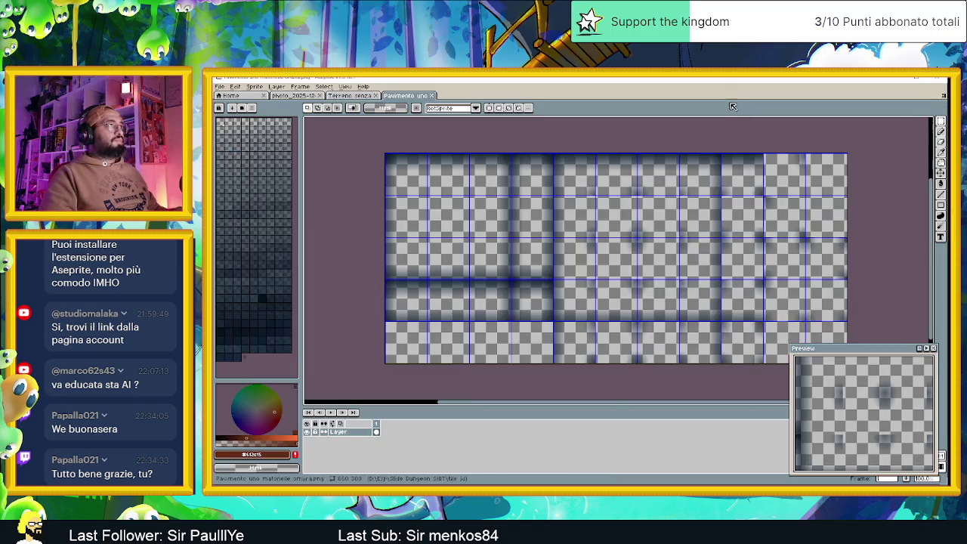
Rename the shadow layer to 'Maschera D'ombra'.
{"action": "scroll", "coordinate": [678, 326], "scroll_direction": "right", "scroll_amount": 2}
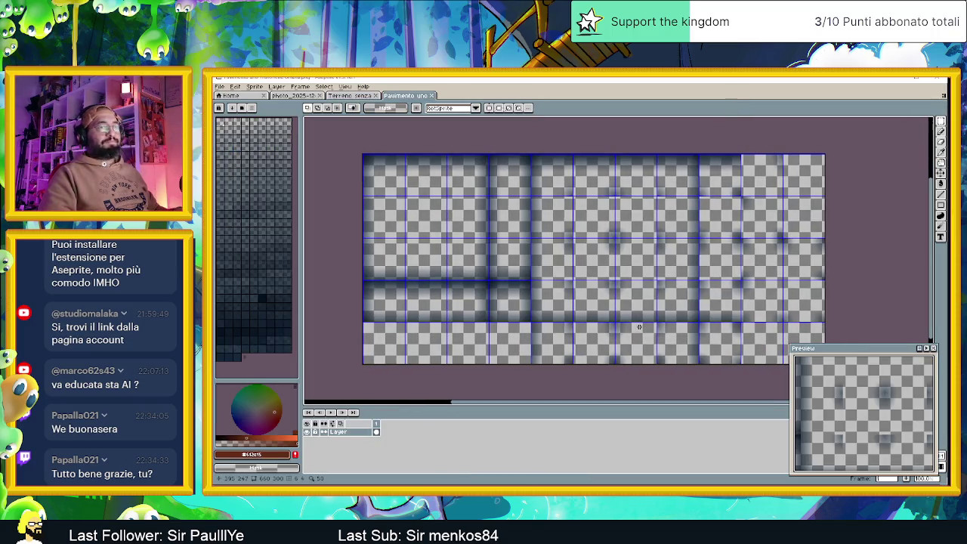
{"action": "double_click", "coordinate": [344, 432]}
{"action": "type", "text": "Ita"}
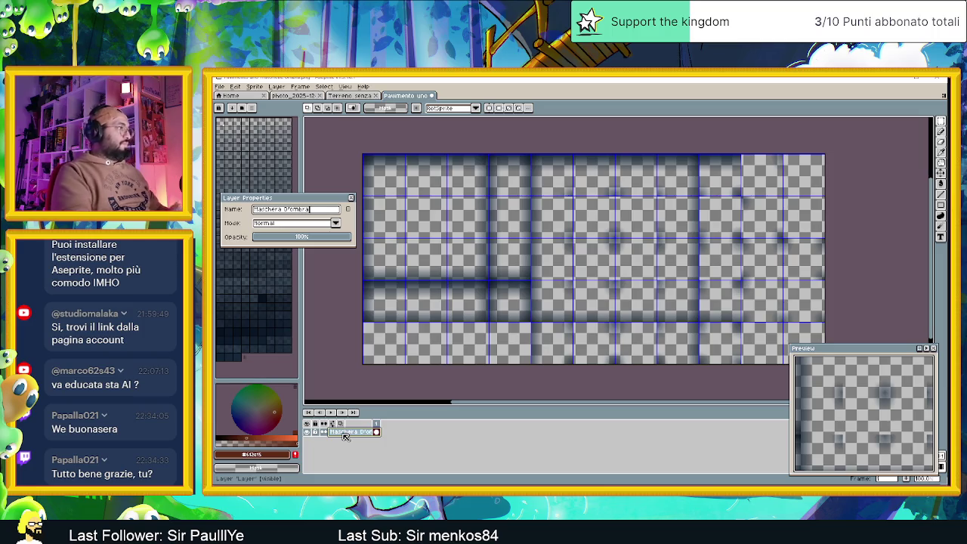
{"action": "left_click", "coordinate": [352, 197]}
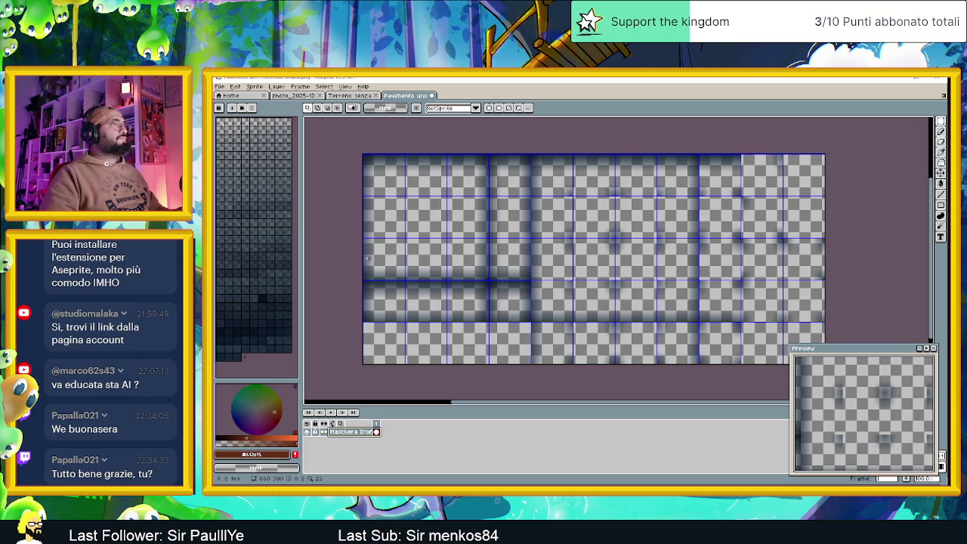
Add a new empty layer and place it below Maschera D'ombra, checking the shadows' visibility.
{"action": "right_click", "coordinate": [358, 431]}
{"action": "mouse_move", "coordinate": [393, 428]}
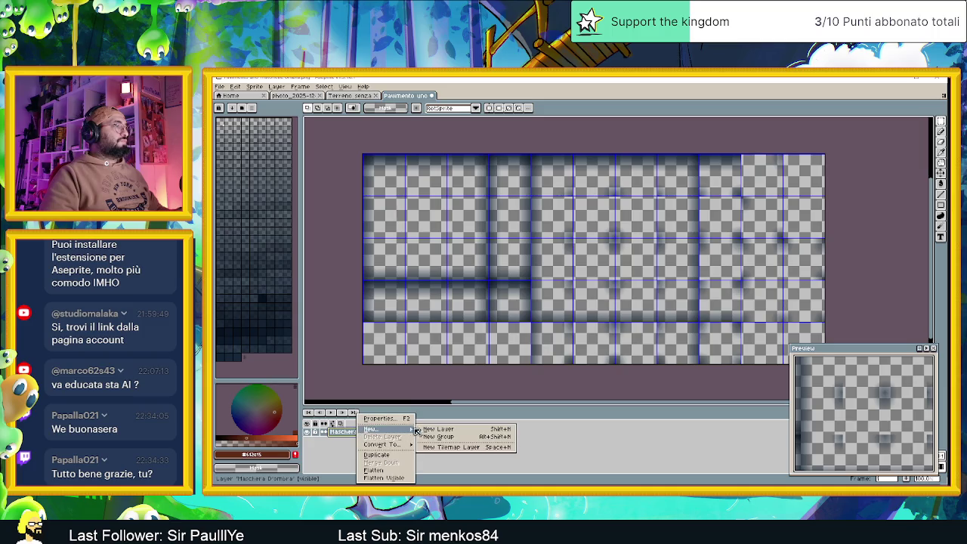
{"action": "left_click", "coordinate": [438, 429]}
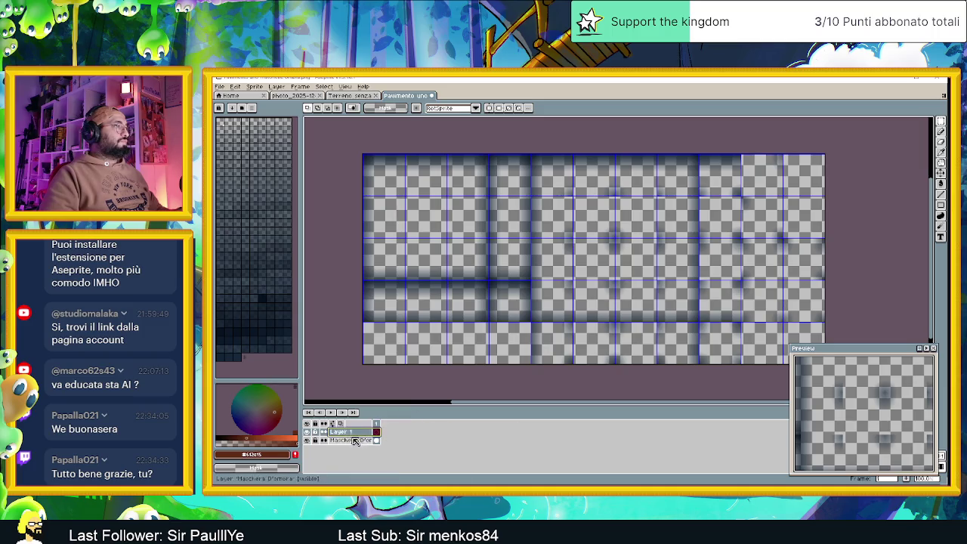
{"action": "left_click_drag", "start_coordinate": [350, 435], "coordinate": [355, 447]}
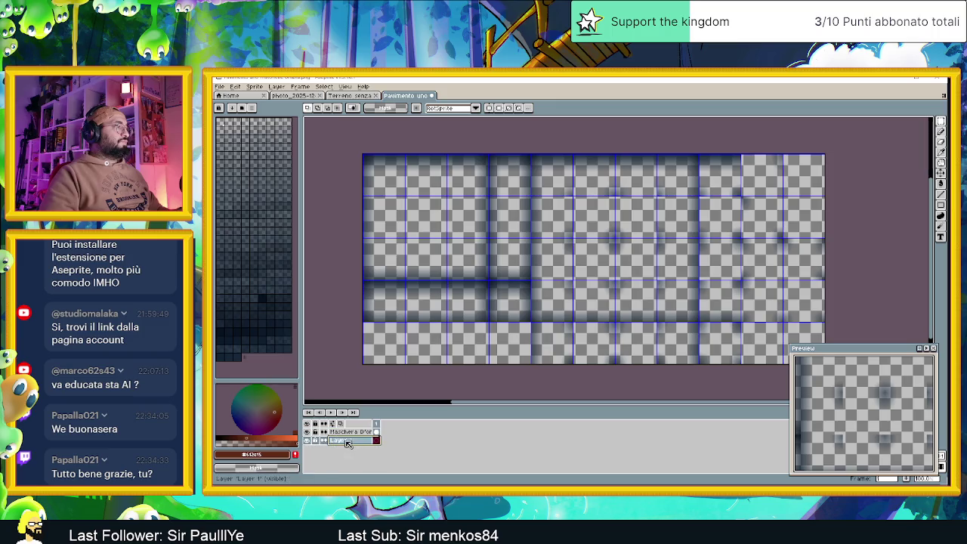
{"action": "left_click", "coordinate": [307, 431]}
{"action": "left_click", "coordinate": [308, 432]}
{"action": "left_click", "coordinate": [309, 433]}
{"action": "left_click", "coordinate": [308, 432]}
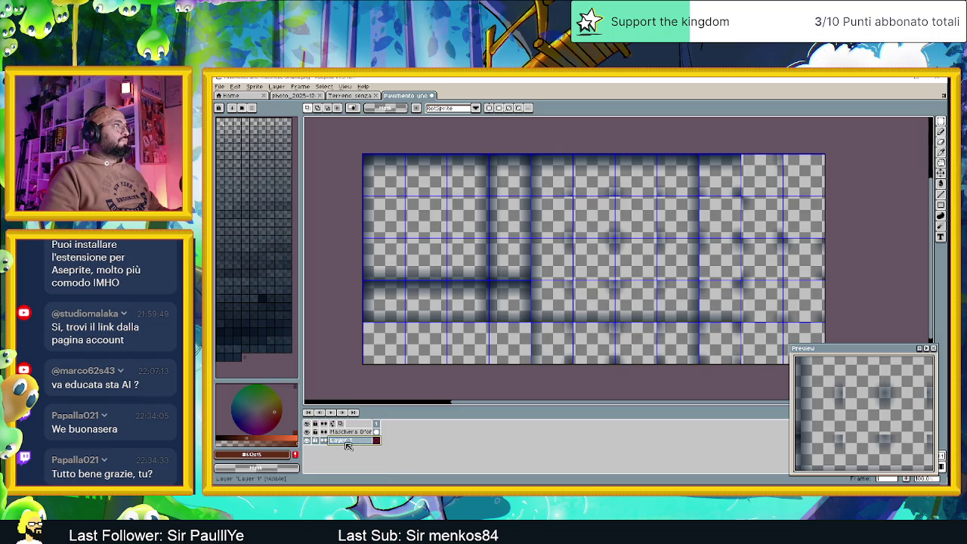
Name the new bottom layer 'Base'.
{"action": "double_click", "coordinate": [346, 442]}
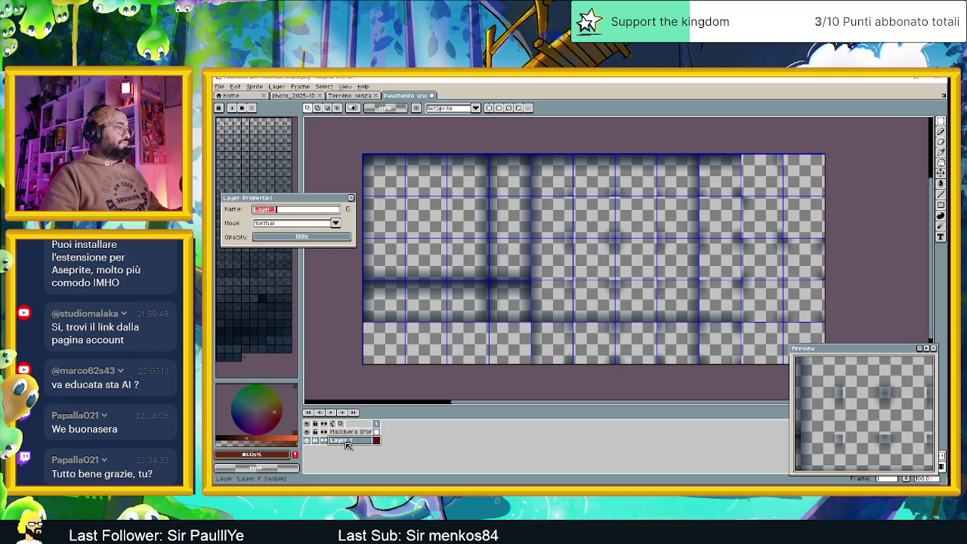
{"action": "left_click_drag", "start_coordinate": [309, 201], "coordinate": [377, 211]}
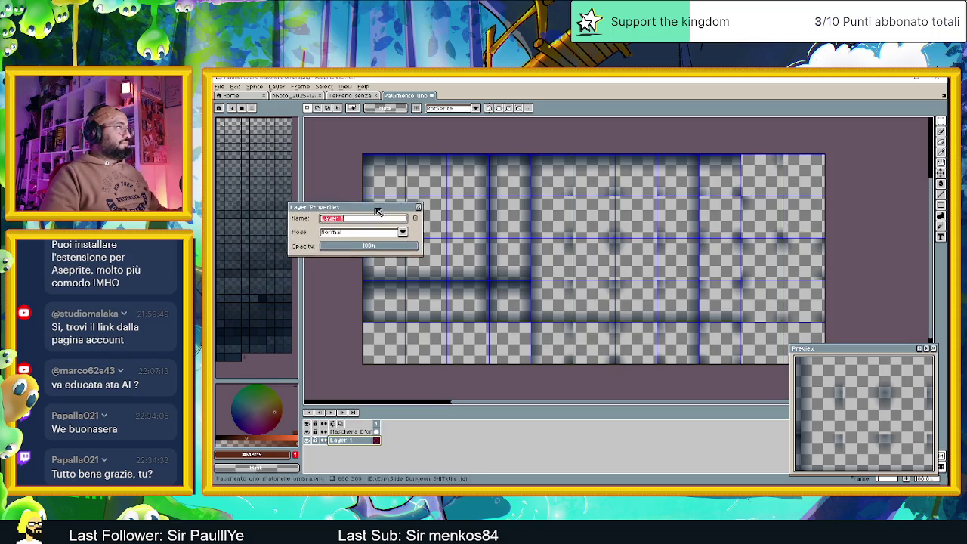
{"action": "type", "text": "Base"}
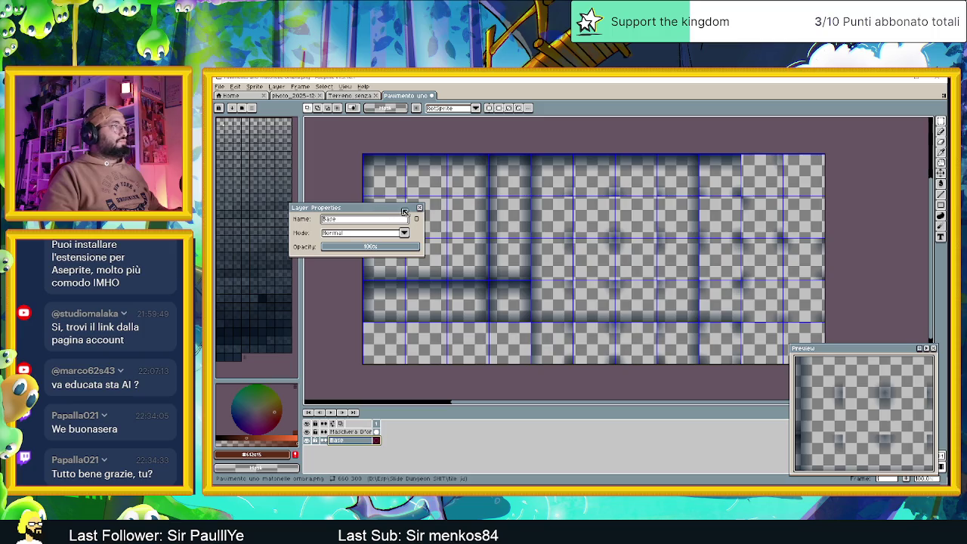
{"action": "left_click", "coordinate": [421, 209]}
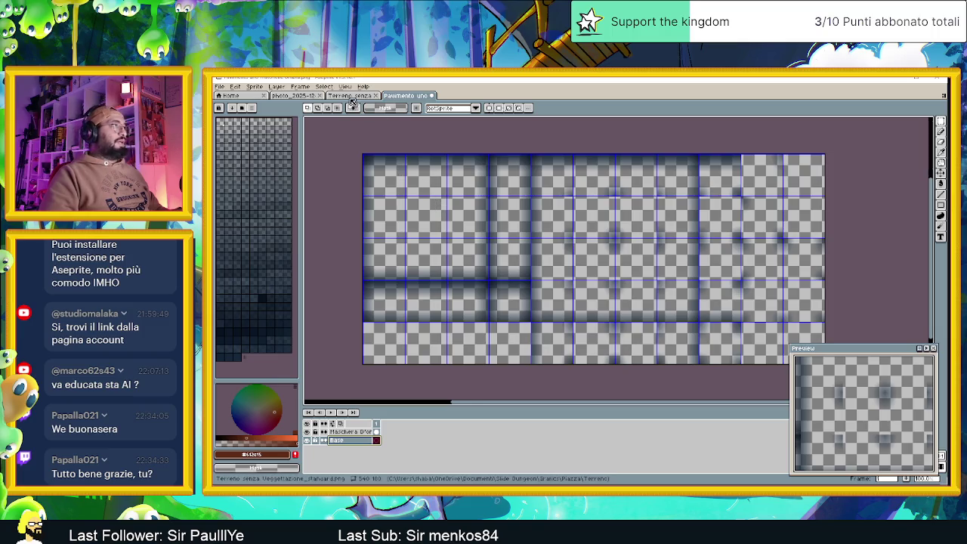
Copy the 3x3 block of plain dirt tiles from the tileset and paste it at the grid's top-left.
{"action": "key", "text": "ctrl+shift+Tab"}
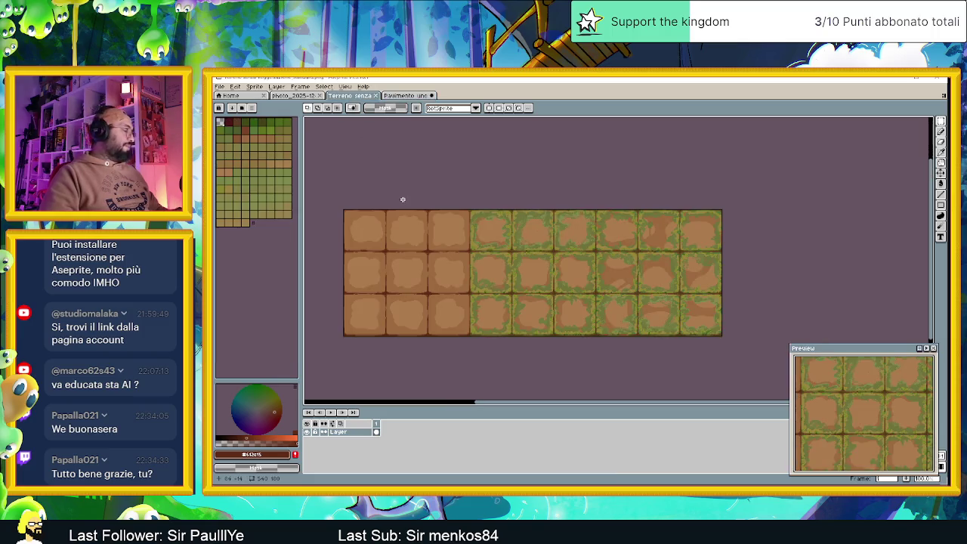
{"action": "key", "text": "ctrl+a"}
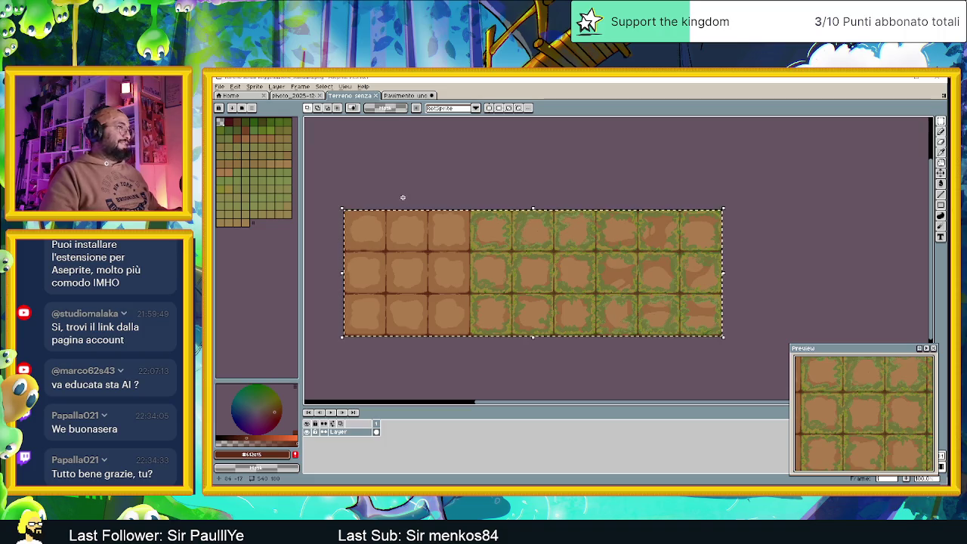
{"action": "key", "text": "ctrl+d"}
{"action": "mouse_move", "coordinate": [352, 177]}
{"action": "left_mouse_down"}
{"action": "mouse_move", "coordinate": [408, 281]}
{"action": "mouse_move", "coordinate": [470, 352]}
{"action": "left_mouse_up"}
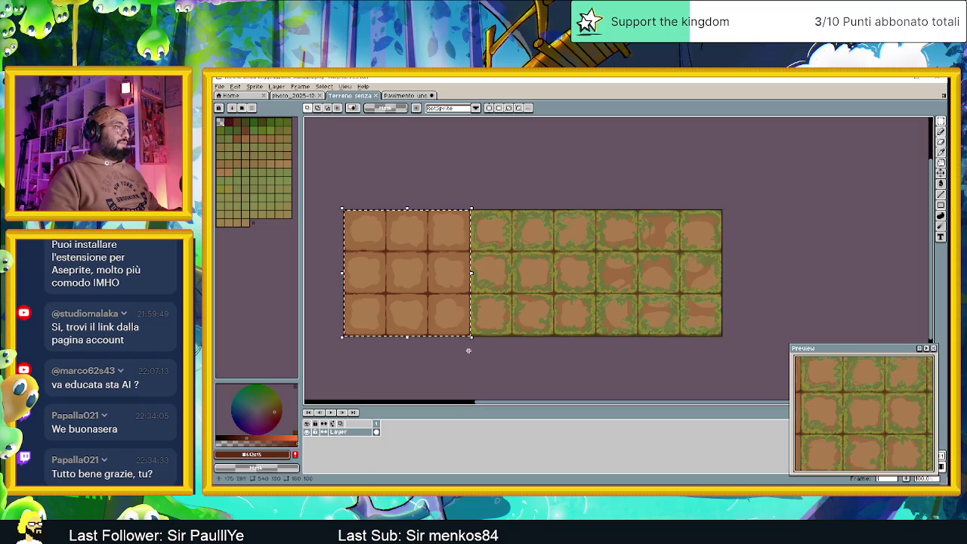
{"action": "scroll", "coordinate": [459, 216], "scroll_direction": "up", "scroll_amount": 5}
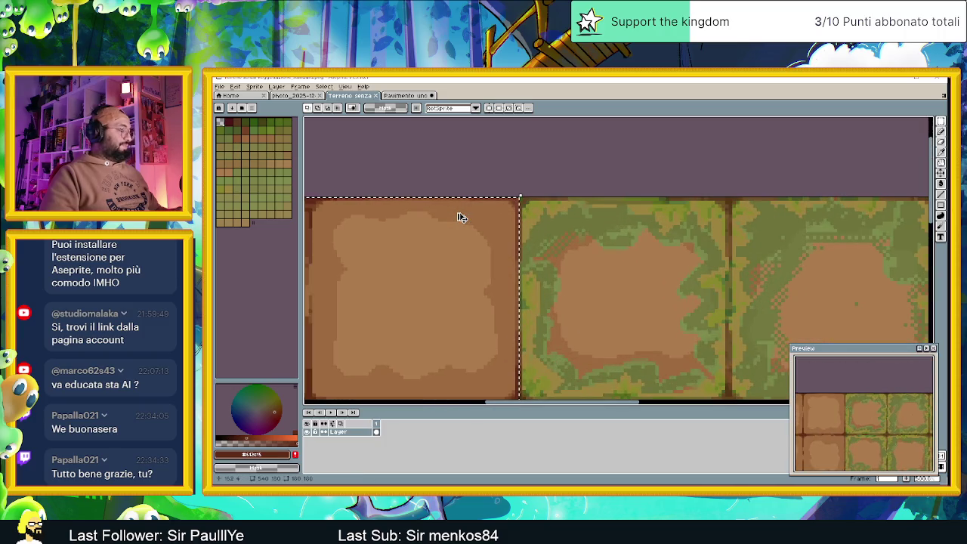
{"action": "left_click", "coordinate": [405, 96]}
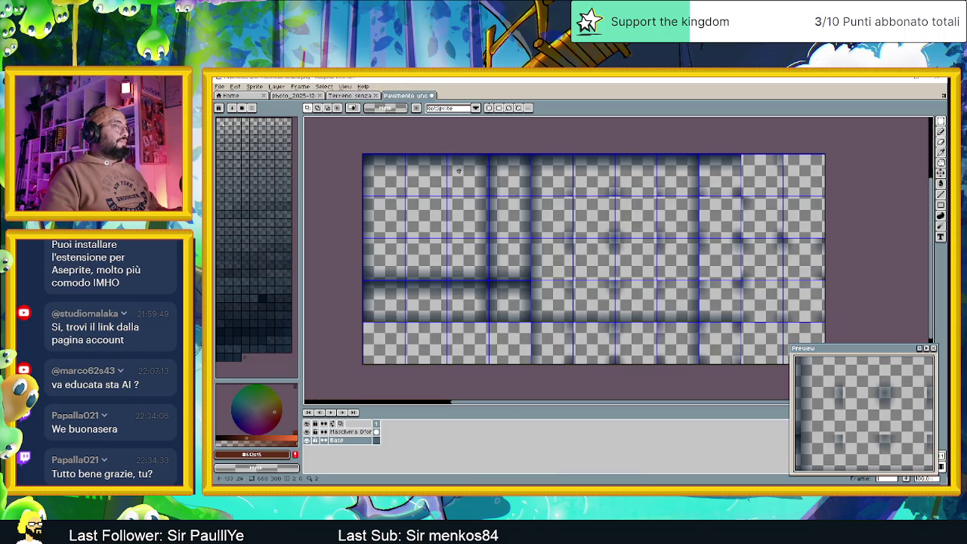
{"action": "key", "text": "ctrl+v"}
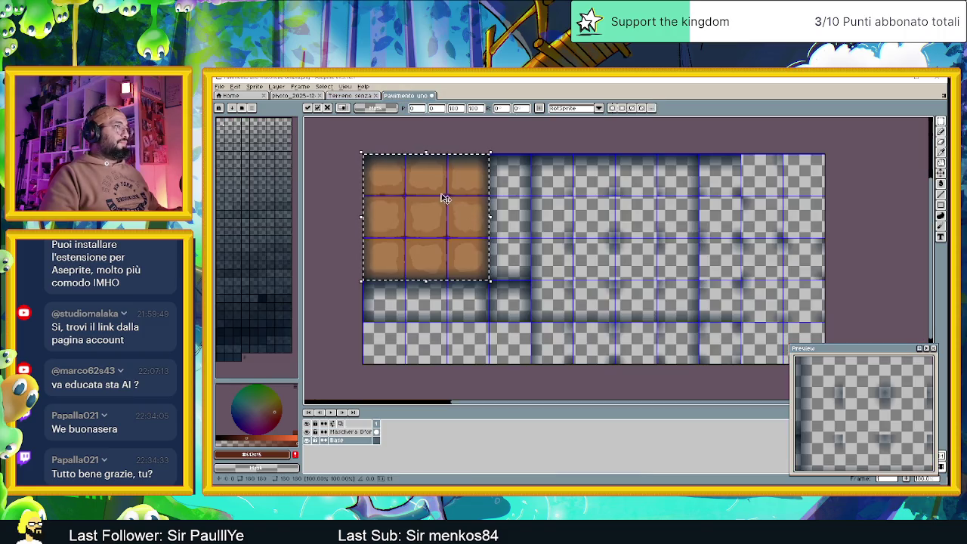
{"action": "left_click", "coordinate": [343, 148]}
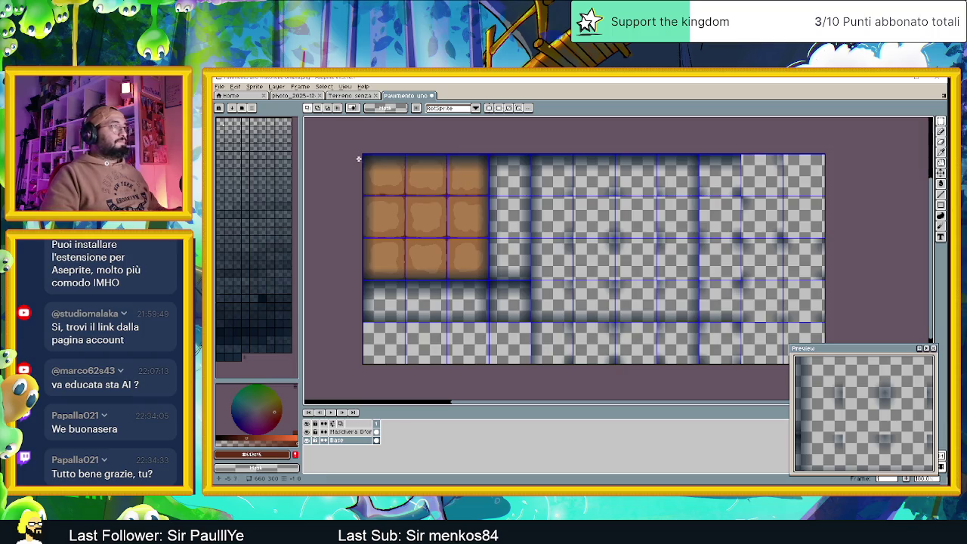
Paste a second dirt block into the next 3x3 slot to the right, aligned to the grid.
{"action": "key", "text": "ctrl+v"}
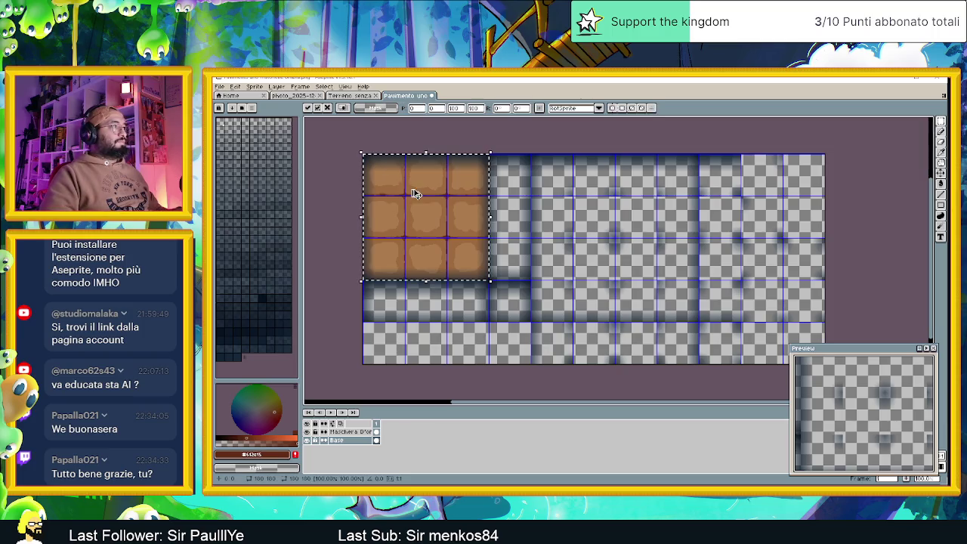
{"action": "left_click_drag", "start_coordinate": [403, 188], "coordinate": [585, 196]}
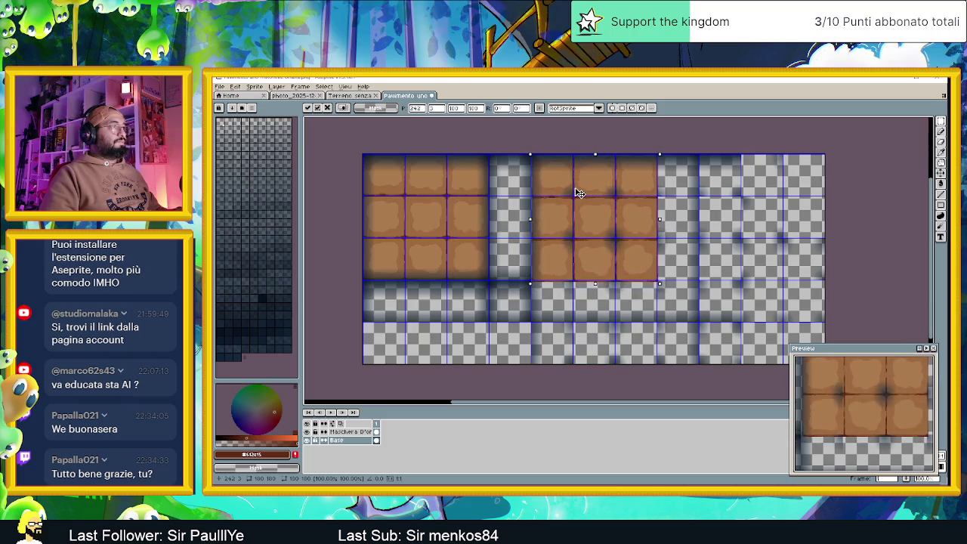
{"action": "scroll", "coordinate": [565, 164], "scroll_direction": "up", "scroll_amount": 3}
{"action": "scroll", "coordinate": [529, 166], "scroll_direction": "up", "scroll_amount": 1}
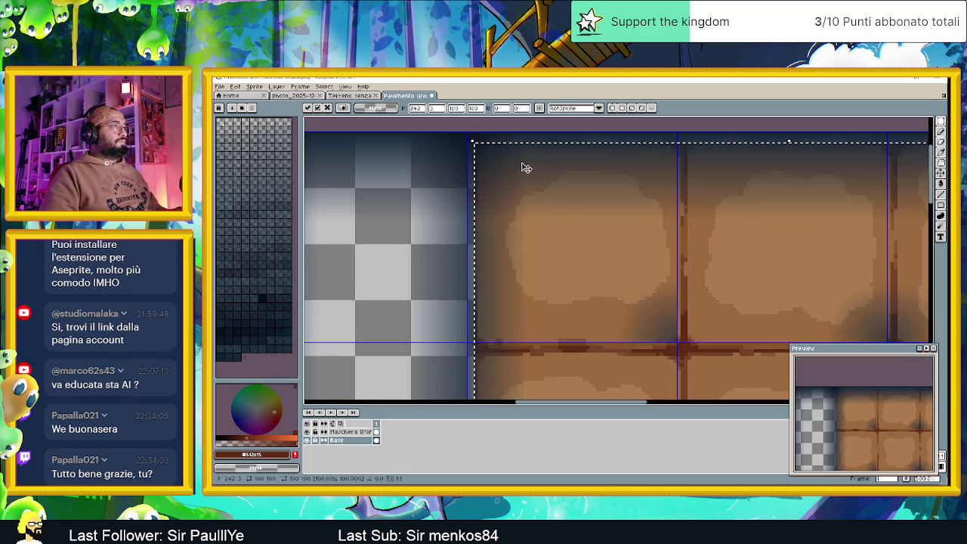
{"action": "scroll", "coordinate": [539, 218], "scroll_direction": "up", "scroll_amount": 1}
{"action": "left_click_drag", "start_coordinate": [599, 295], "coordinate": [597, 291]}
{"action": "scroll", "coordinate": [597, 291], "scroll_direction": "down", "scroll_amount": 3}
{"action": "scroll", "coordinate": [585, 279], "scroll_direction": "down", "scroll_amount": 1}
{"action": "scroll", "coordinate": [653, 337], "scroll_direction": "up", "scroll_amount": 3}
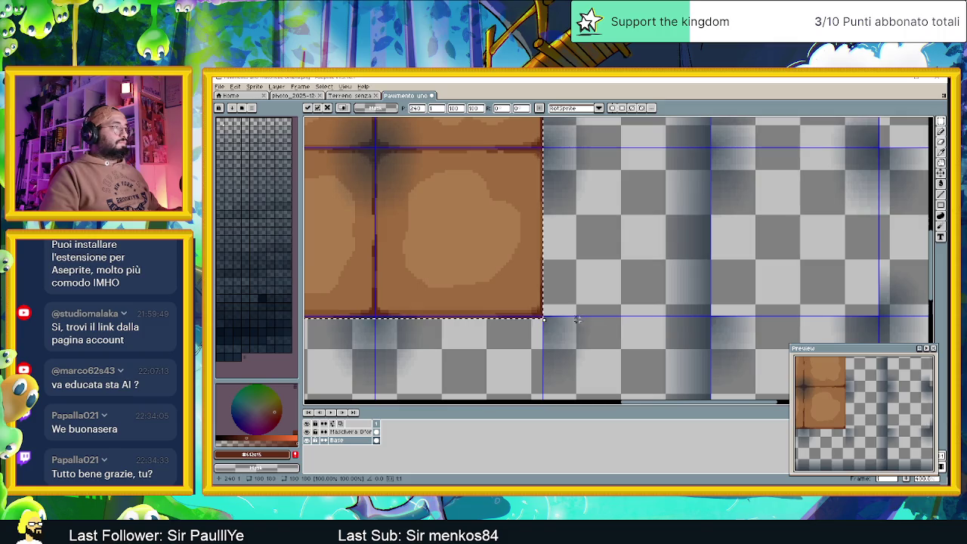
{"action": "scroll", "coordinate": [500, 284], "scroll_direction": "up", "scroll_amount": 2}
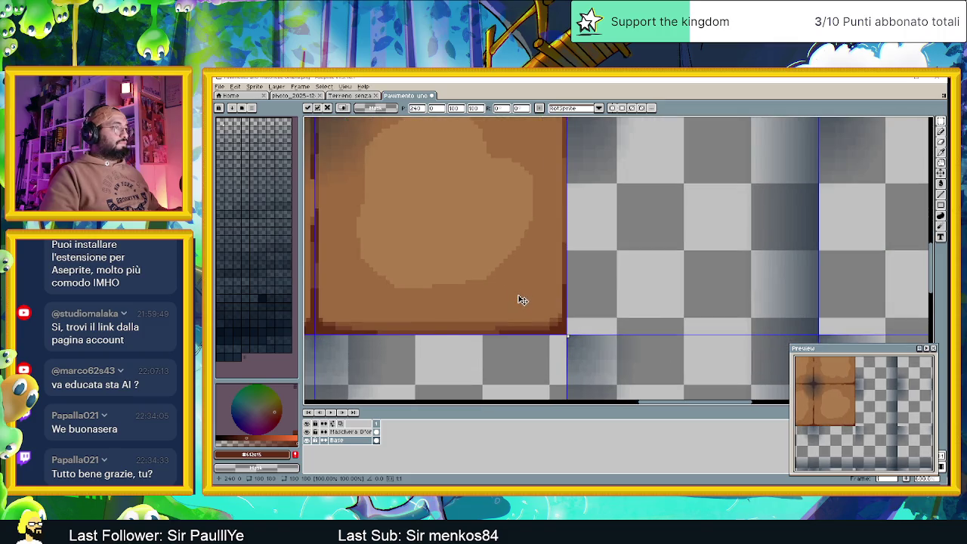
{"action": "scroll", "coordinate": [518, 300], "scroll_direction": "down", "scroll_amount": 2}
{"action": "scroll", "coordinate": [541, 194], "scroll_direction": "up", "scroll_amount": 1}
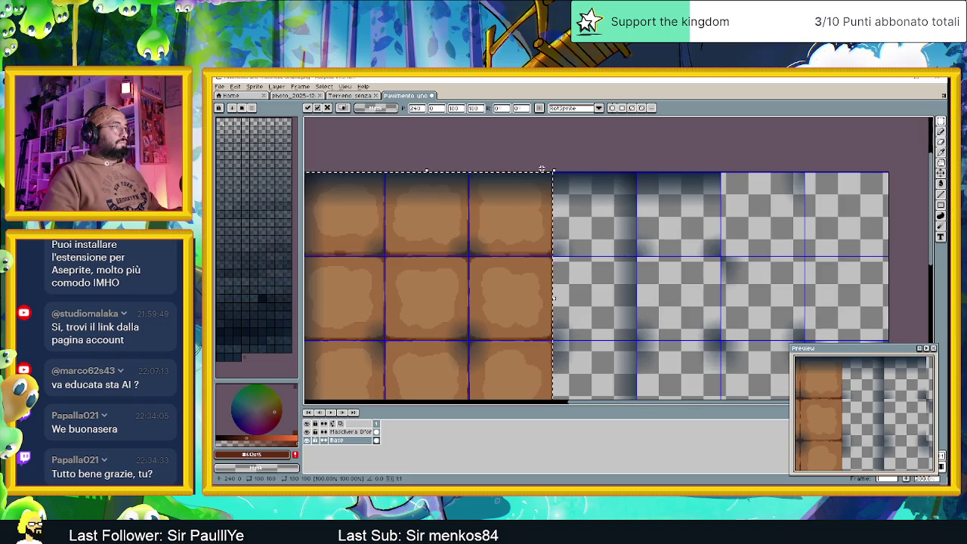
{"action": "scroll", "coordinate": [593, 154], "scroll_direction": "up", "scroll_amount": 3}
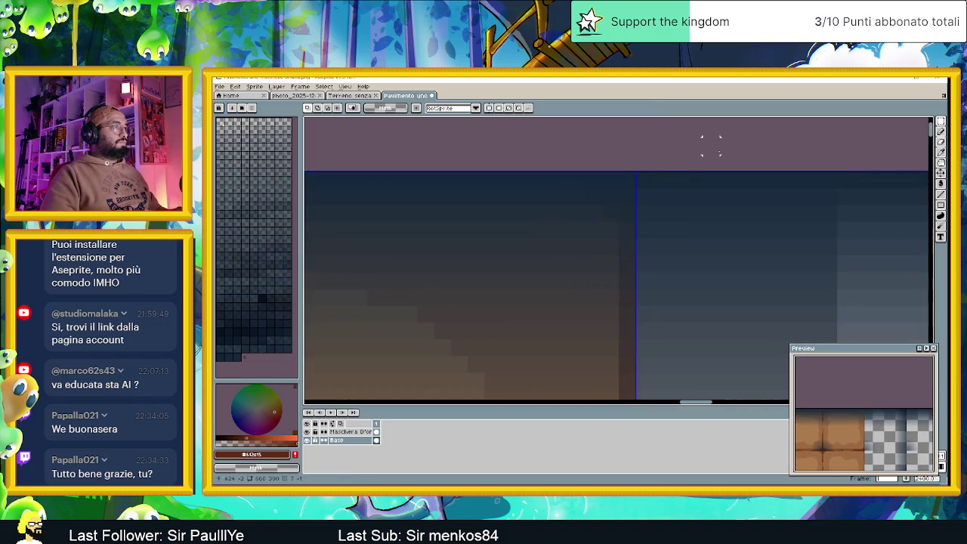
{"action": "scroll", "coordinate": [645, 216], "scroll_direction": "down", "scroll_amount": 3}
{"action": "scroll", "coordinate": [488, 295], "scroll_direction": "up", "scroll_amount": 3}
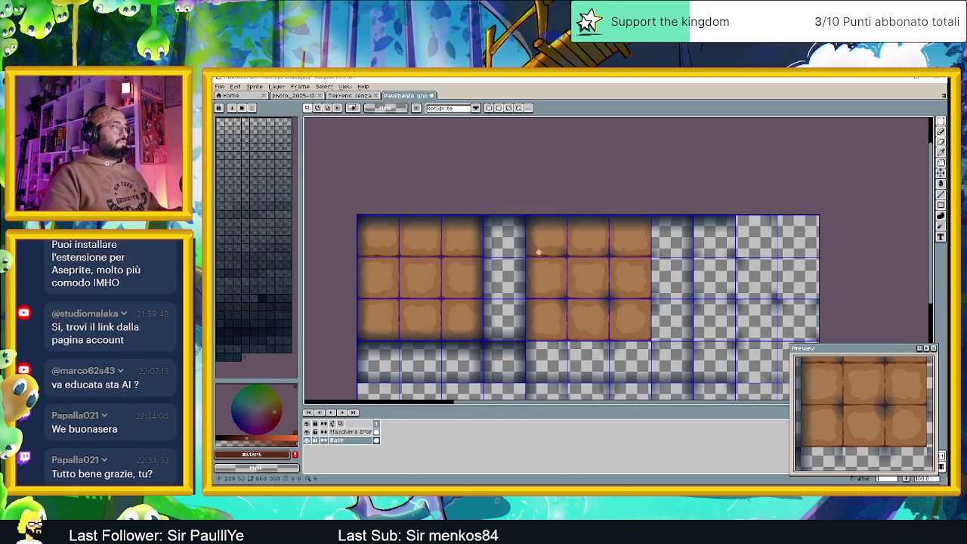
{"action": "mouse_move", "coordinate": [473, 271]}
{"action": "left_mouse_down"}
{"action": "mouse_move", "coordinate": [554, 234]}
{"action": "mouse_move", "coordinate": [533, 245]}
{"action": "left_mouse_up"}
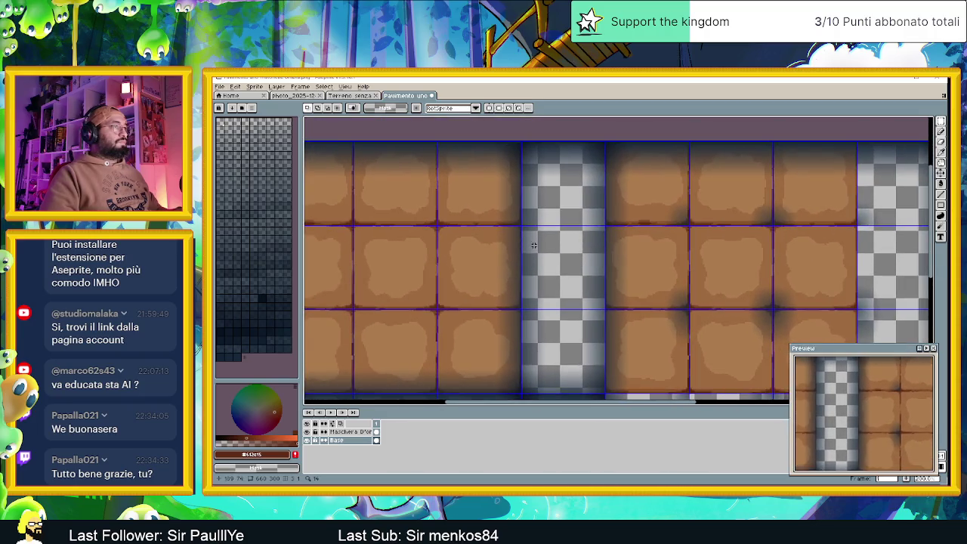
Shift the tile column beside the empty gap right so the dirt rows run continuously.
{"action": "mouse_move", "coordinate": [539, 130]}
{"action": "left_mouse_down"}
{"action": "mouse_move", "coordinate": [524, 145]}
{"action": "mouse_move", "coordinate": [483, 287]}
{"action": "mouse_move", "coordinate": [437, 393]}
{"action": "left_mouse_up"}
{"action": "scroll", "coordinate": [536, 340], "scroll_direction": "down", "scroll_amount": 2}
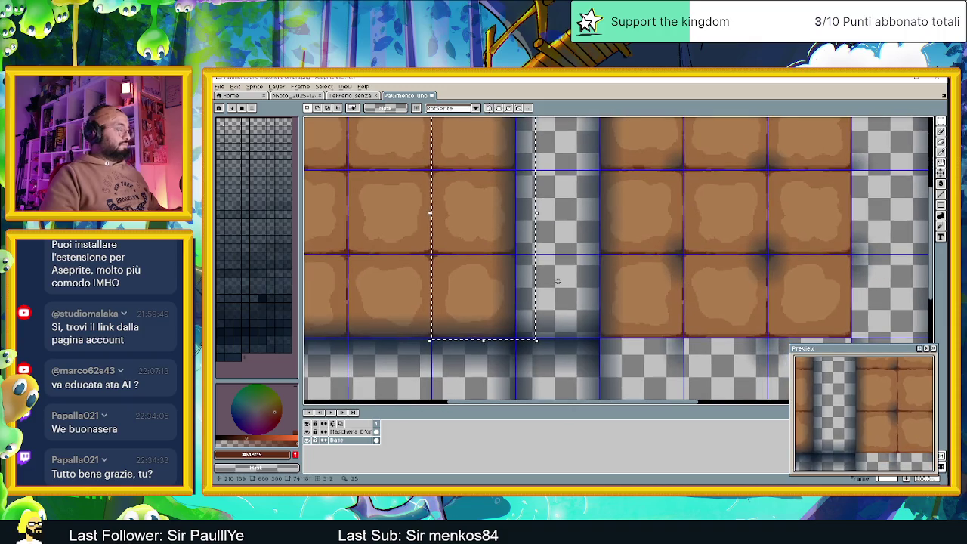
{"action": "left_click_drag", "start_coordinate": [468, 233], "coordinate": [552, 234]}
{"action": "left_click_drag", "start_coordinate": [550, 233], "coordinate": [548, 233]}
{"action": "scroll", "coordinate": [552, 234], "scroll_direction": "down", "scroll_amount": 3}
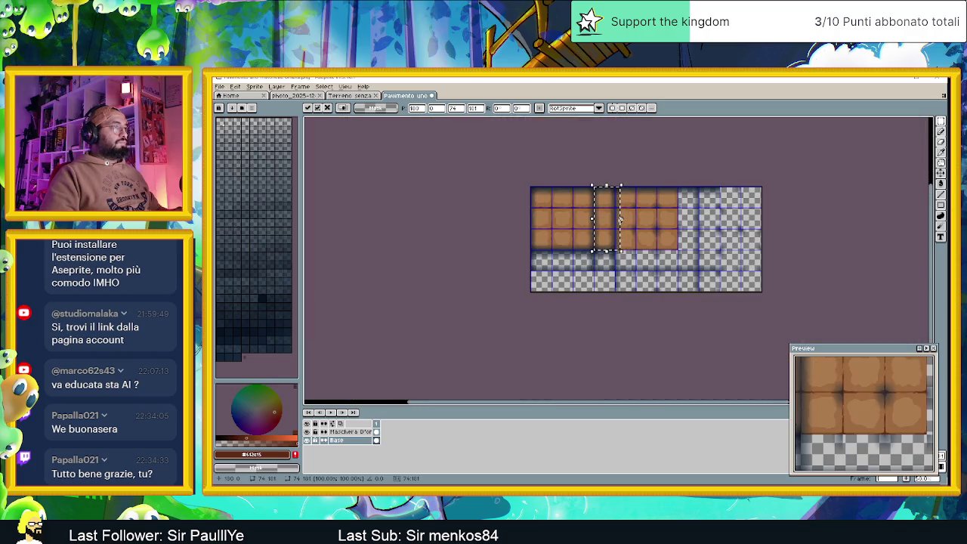
Copy the dirt block's bottom row one row lower and snap it onto the grid.
{"action": "key", "text": "ctrl+d"}
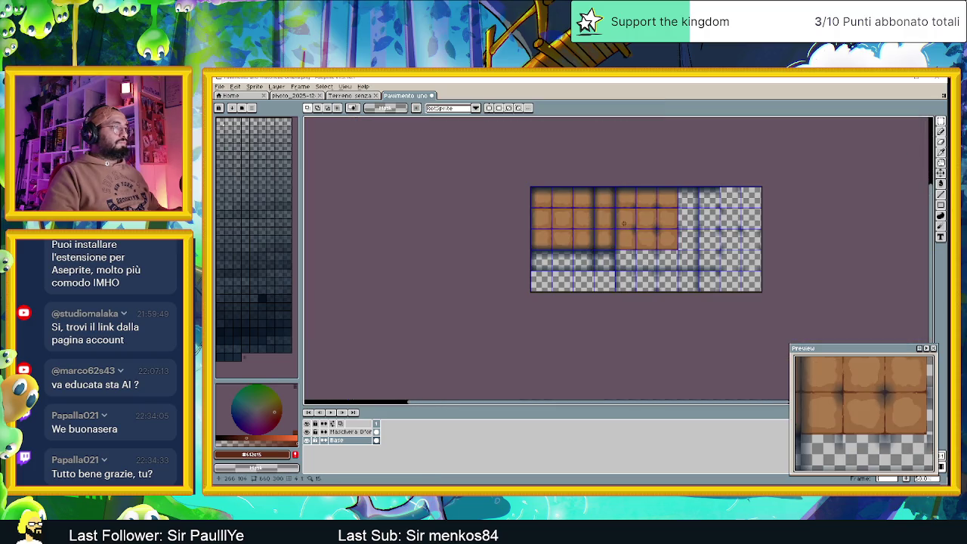
{"action": "scroll", "coordinate": [623, 223], "scroll_direction": "up", "scroll_amount": 1}
{"action": "scroll", "coordinate": [522, 254], "scroll_direction": "up", "scroll_amount": 1}
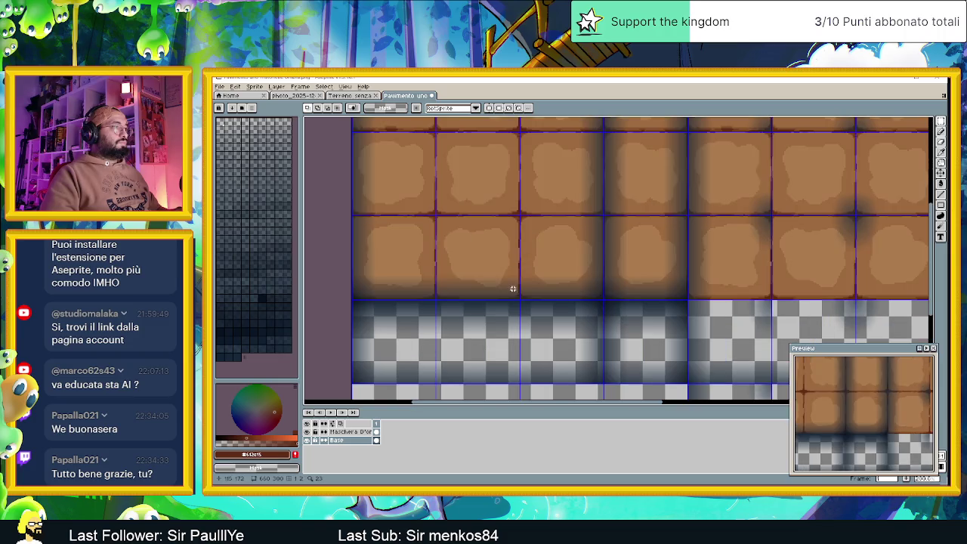
{"action": "left_click_drag", "start_coordinate": [513, 288], "coordinate": [514, 260]}
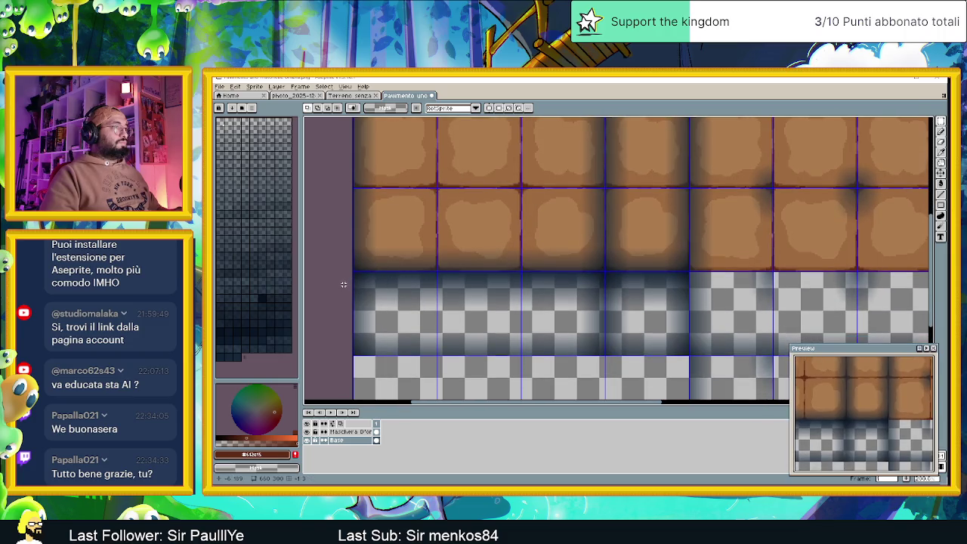
{"action": "mouse_move", "coordinate": [334, 286]}
{"action": "left_mouse_down"}
{"action": "mouse_move", "coordinate": [492, 263]}
{"action": "mouse_move", "coordinate": [610, 198]}
{"action": "mouse_move", "coordinate": [603, 189]}
{"action": "left_mouse_up"}
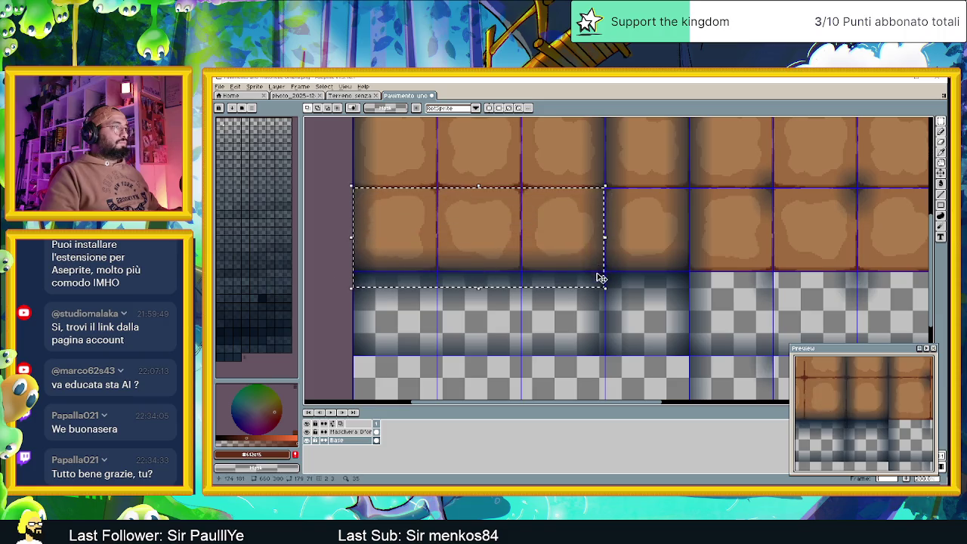
{"action": "scroll", "coordinate": [610, 206], "scroll_direction": "up", "scroll_amount": 2}
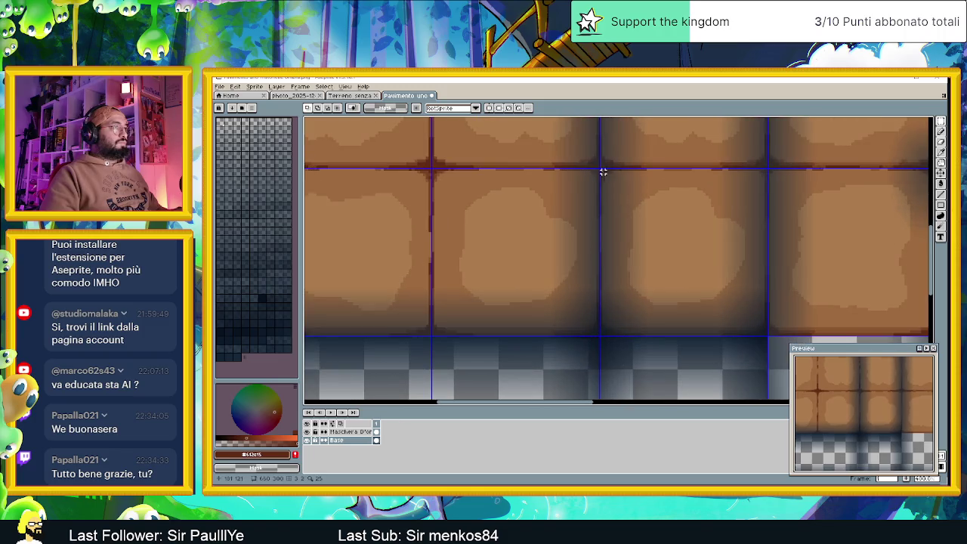
{"action": "mouse_move", "coordinate": [597, 169]}
{"action": "left_mouse_down"}
{"action": "mouse_move", "coordinate": [492, 276]}
{"action": "mouse_move", "coordinate": [307, 325]}
{"action": "mouse_move", "coordinate": [308, 346]}
{"action": "left_mouse_up"}
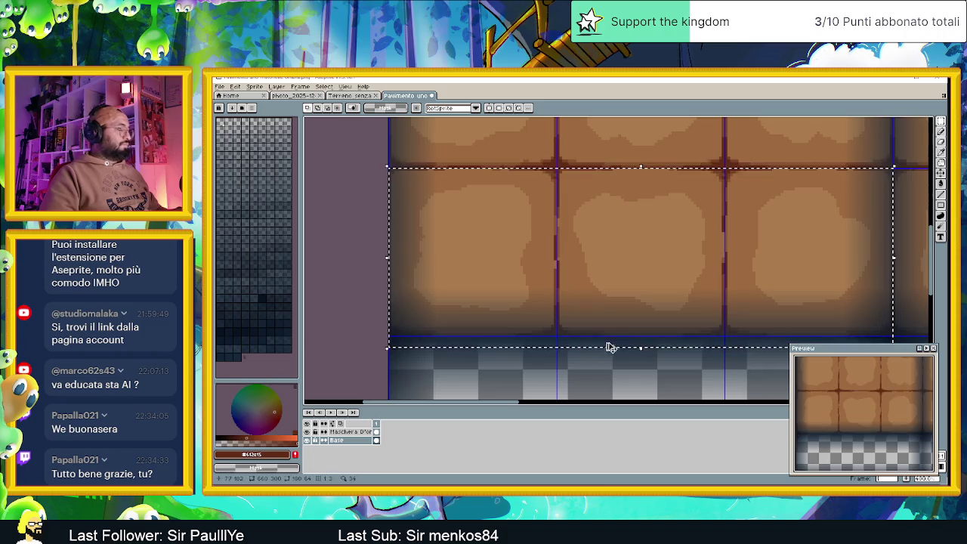
{"action": "scroll", "coordinate": [664, 354], "scroll_direction": "down", "scroll_amount": 4}
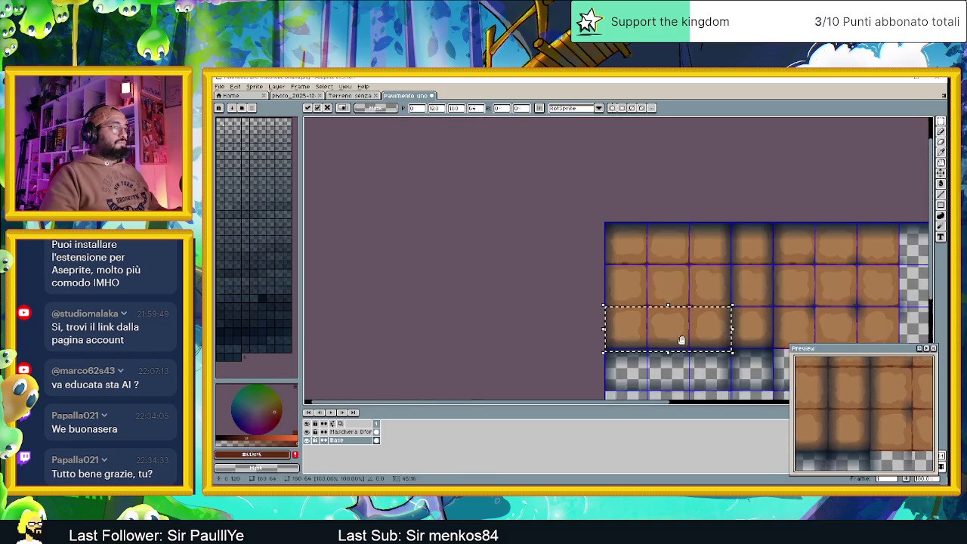
{"action": "scroll", "coordinate": [588, 238], "scroll_direction": "up", "scroll_amount": 1}
{"action": "left_click_drag", "start_coordinate": [604, 216], "coordinate": [626, 276]}
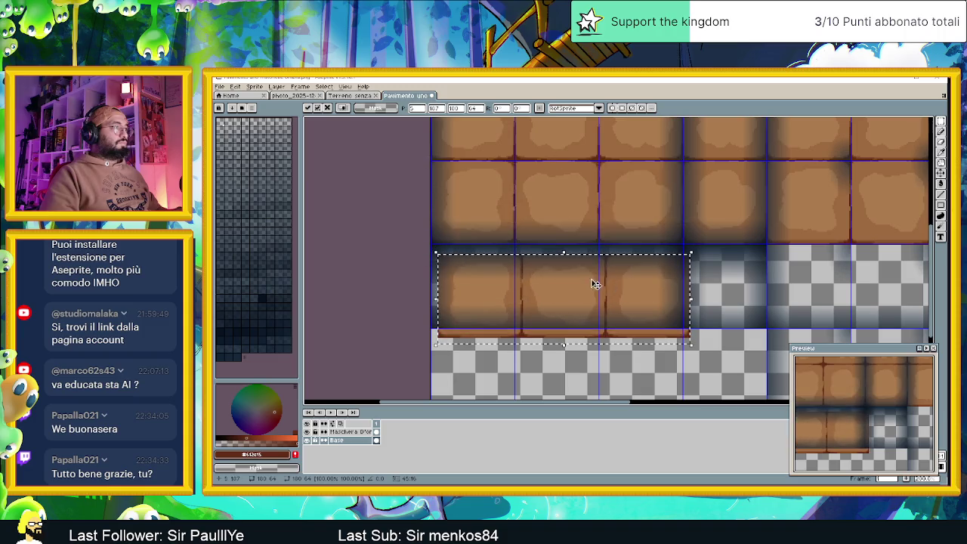
{"action": "scroll", "coordinate": [594, 282], "scroll_direction": "up", "scroll_amount": 2}
{"action": "left_click_drag", "start_coordinate": [464, 280], "coordinate": [410, 274]}
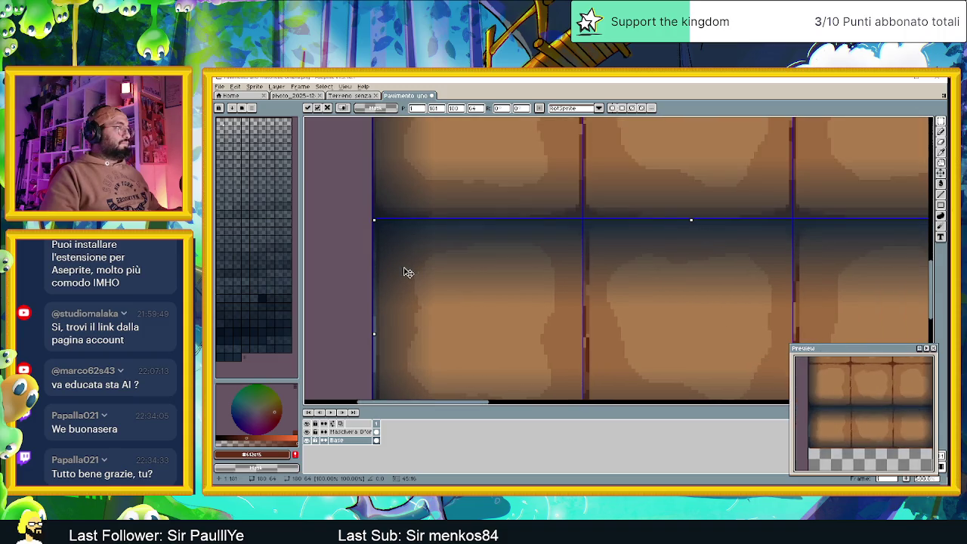
{"action": "key", "text": "Return"}
{"action": "left_click_drag", "start_coordinate": [518, 224], "coordinate": [488, 199]}
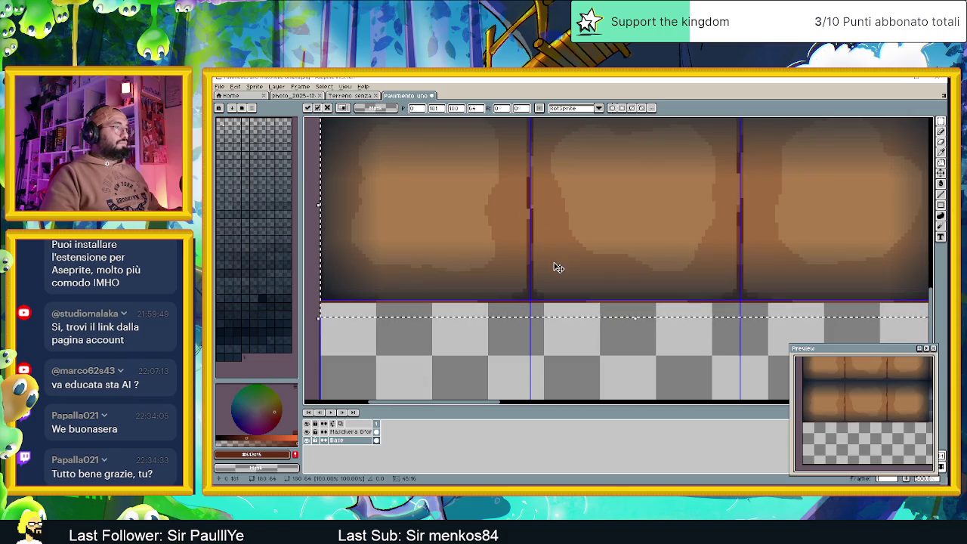
{"action": "scroll", "coordinate": [554, 265], "scroll_direction": "down", "scroll_amount": 2}
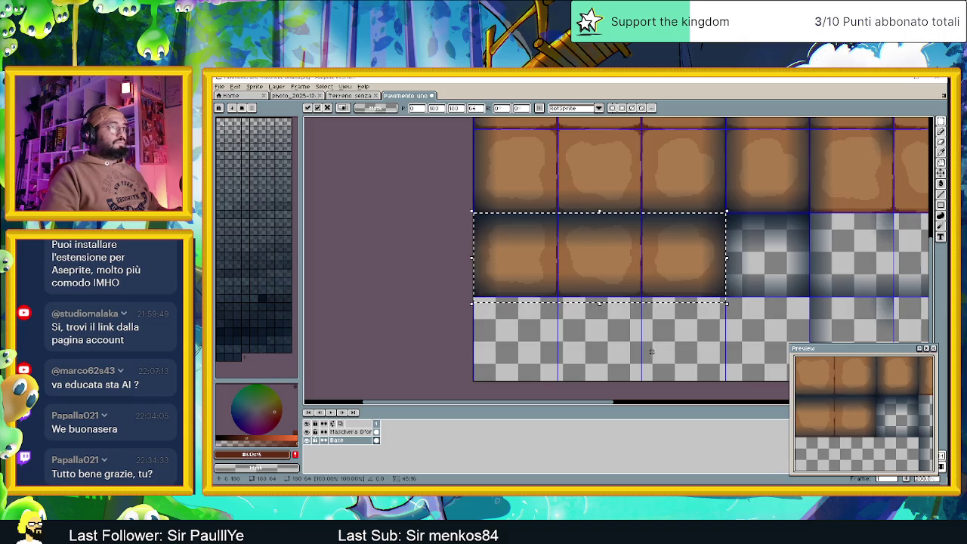
{"action": "key", "text": "ctrl+d"}
Paste a single dirt tile into the empty slot to make the fourth row four tiles wide.
{"action": "scroll", "coordinate": [611, 259], "scroll_direction": "down", "scroll_amount": 3}
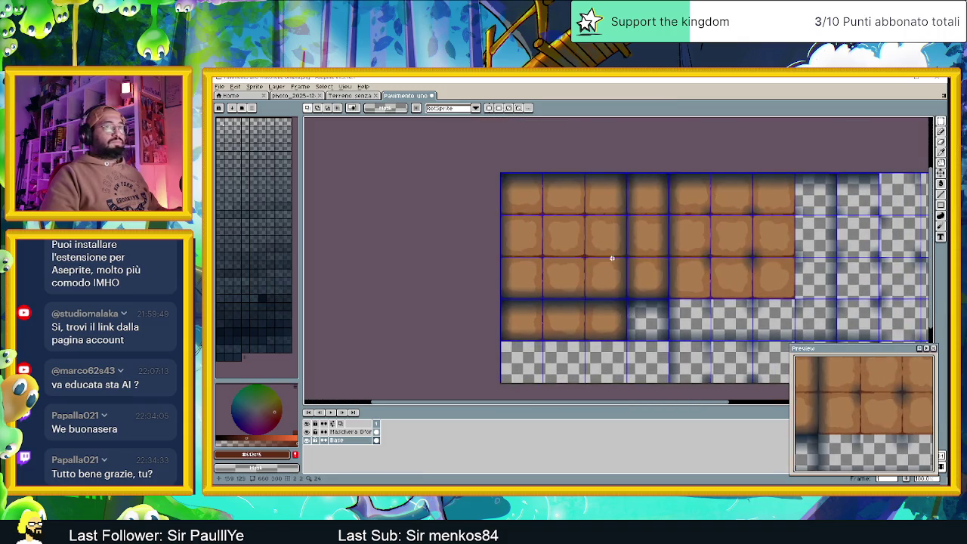
{"action": "scroll", "coordinate": [648, 232], "scroll_direction": "up", "scroll_amount": 1}
{"action": "scroll", "coordinate": [648, 232], "scroll_direction": "right", "scroll_amount": 1}
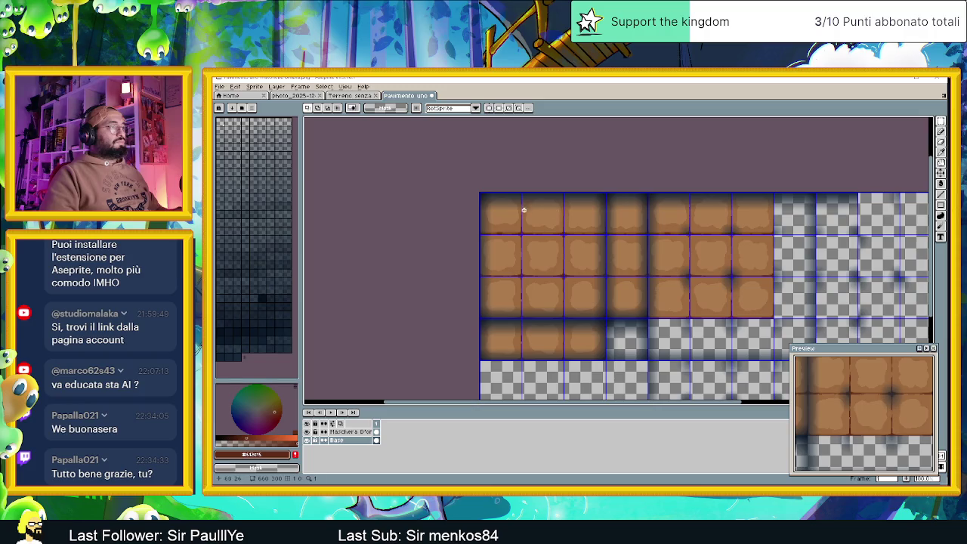
{"action": "scroll", "coordinate": [582, 277], "scroll_direction": "up", "scroll_amount": 2}
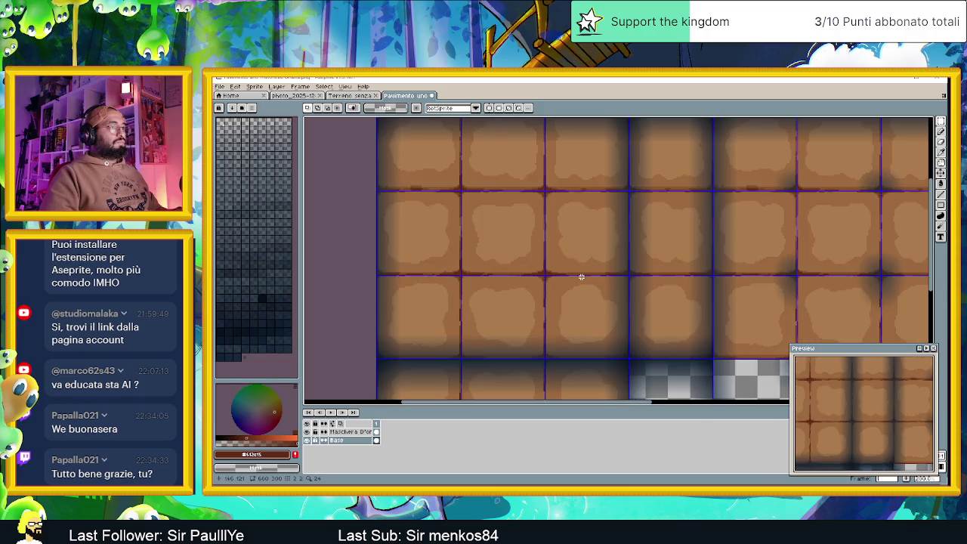
{"action": "scroll", "coordinate": [551, 257], "scroll_direction": "up", "scroll_amount": 2}
{"action": "scroll", "coordinate": [447, 181], "scroll_direction": "up", "scroll_amount": 1}
{"action": "mouse_move", "coordinate": [447, 180]}
{"action": "left_mouse_down"}
{"action": "mouse_move", "coordinate": [622, 375]}
{"action": "mouse_move", "coordinate": [654, 387]}
{"action": "left_mouse_up"}
{"action": "scroll", "coordinate": [657, 325], "scroll_direction": "down", "scroll_amount": 3}
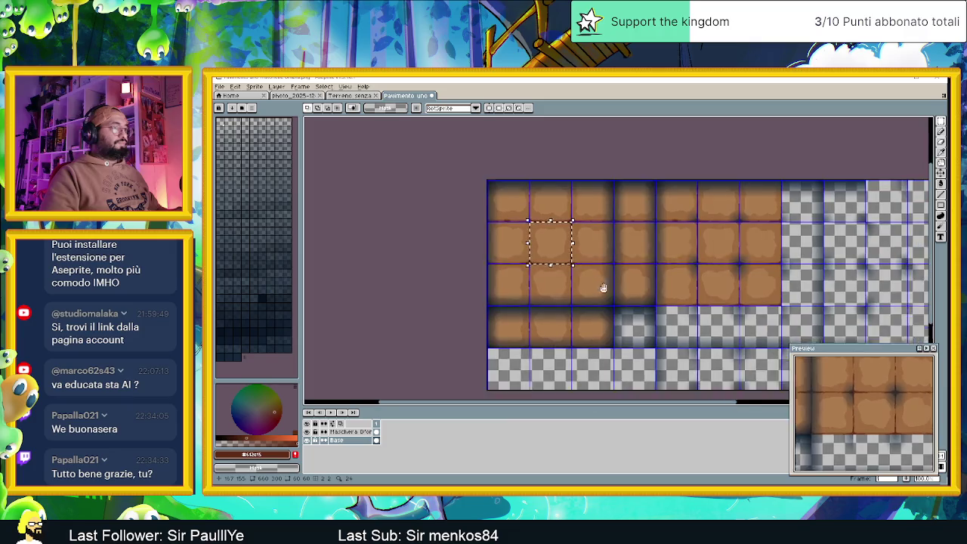
{"action": "scroll", "coordinate": [611, 292], "scroll_direction": "up", "scroll_amount": 3}
{"action": "key", "text": "ctrl+v"}
{"action": "mouse_move", "coordinate": [649, 251]}
{"action": "left_mouse_down"}
{"action": "mouse_move", "coordinate": [559, 214]}
{"action": "mouse_move", "coordinate": [567, 216]}
{"action": "left_mouse_up"}
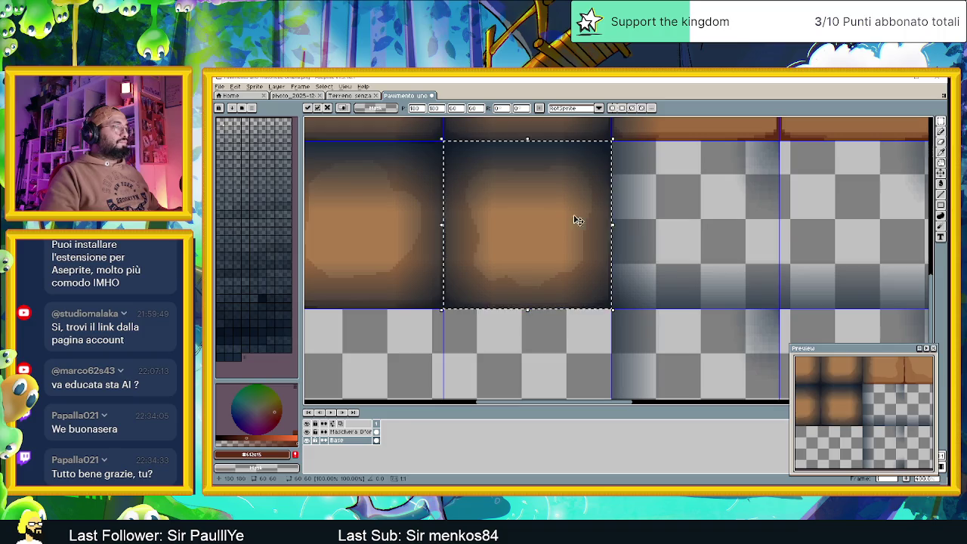
{"action": "left_click", "coordinate": [714, 229]}
{"action": "scroll", "coordinate": [716, 228], "scroll_direction": "down", "scroll_amount": 3}
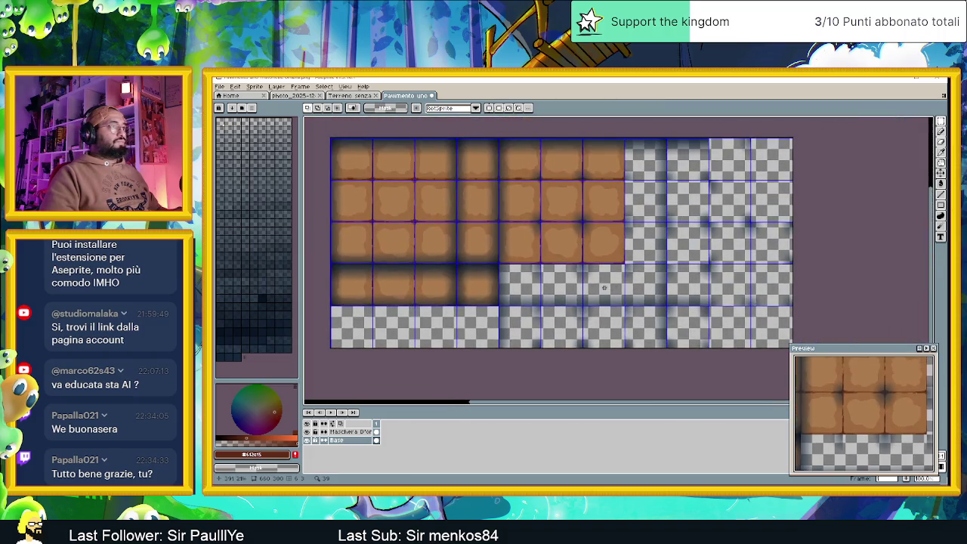
Copy three tiles of the top dirt row and paste them into the empty row below.
{"action": "scroll", "coordinate": [833, 226], "scroll_direction": "down", "scroll_amount": 2}
{"action": "scroll", "coordinate": [535, 264], "scroll_direction": "up", "scroll_amount": 2}
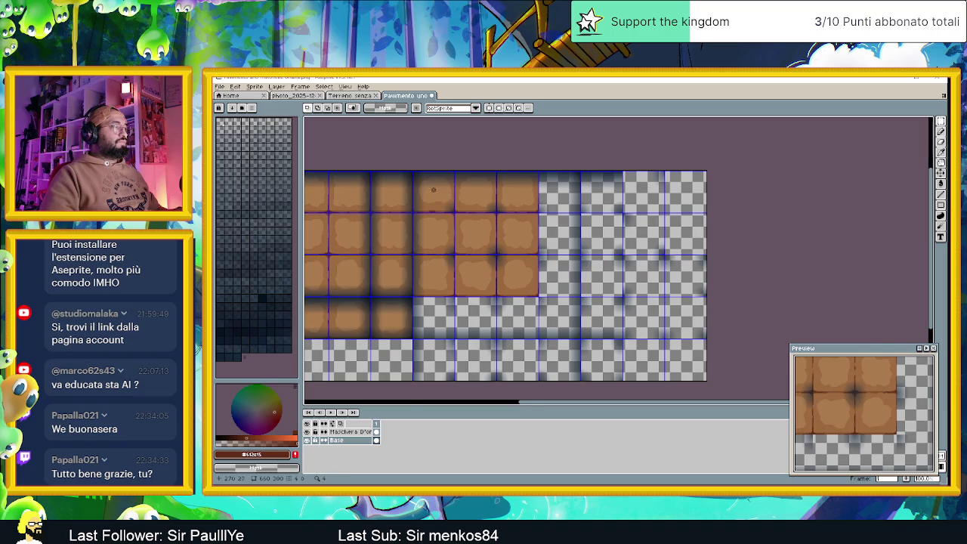
{"action": "scroll", "coordinate": [432, 189], "scroll_direction": "up", "scroll_amount": 2}
{"action": "mouse_move", "coordinate": [370, 133]}
{"action": "left_mouse_down"}
{"action": "mouse_move", "coordinate": [545, 213]}
{"action": "mouse_move", "coordinate": [691, 255]}
{"action": "mouse_move", "coordinate": [747, 257]}
{"action": "left_mouse_up"}
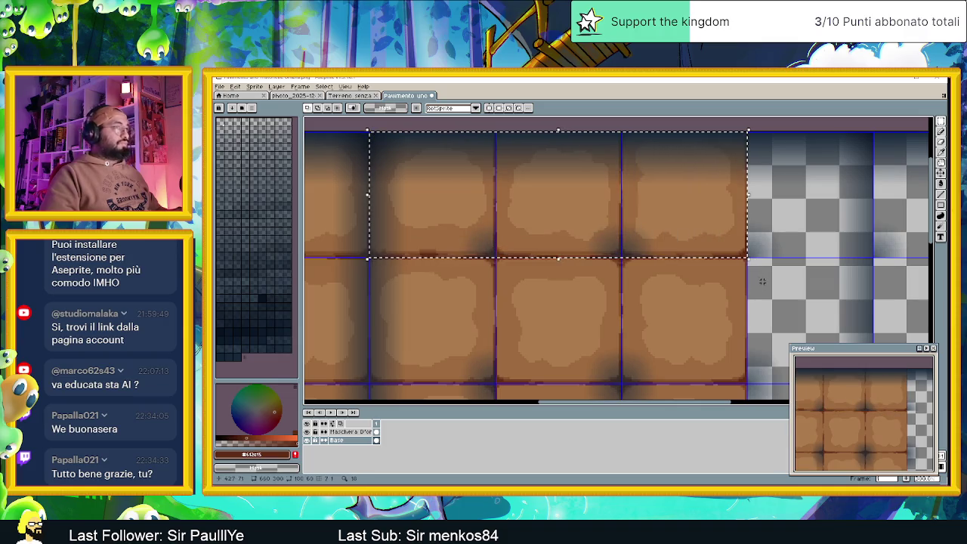
{"action": "left_click_drag", "start_coordinate": [688, 346], "coordinate": [657, 220]}
{"action": "left_click_drag", "start_coordinate": [593, 349], "coordinate": [589, 196]}
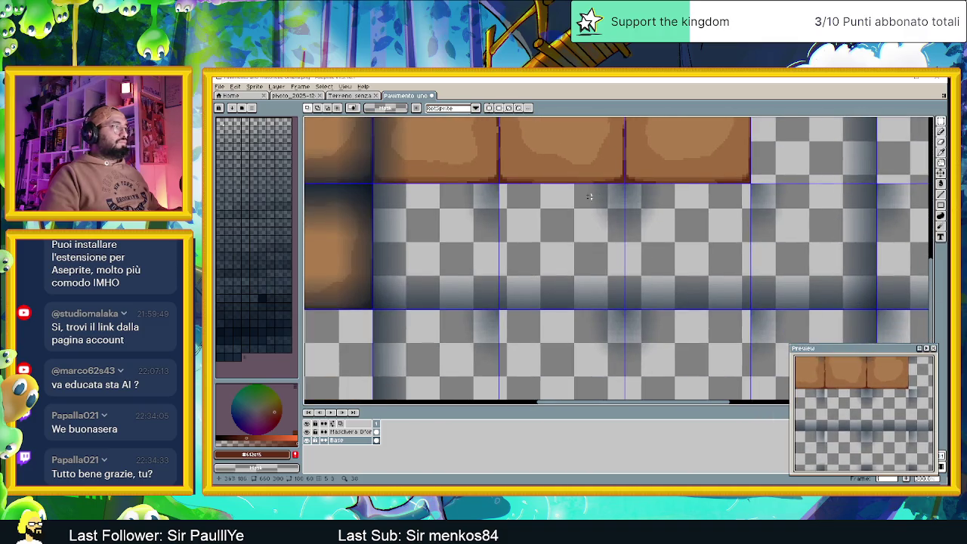
{"action": "key", "text": "ctrl+v"}
{"action": "left_click_drag", "start_coordinate": [584, 252], "coordinate": [589, 243]}
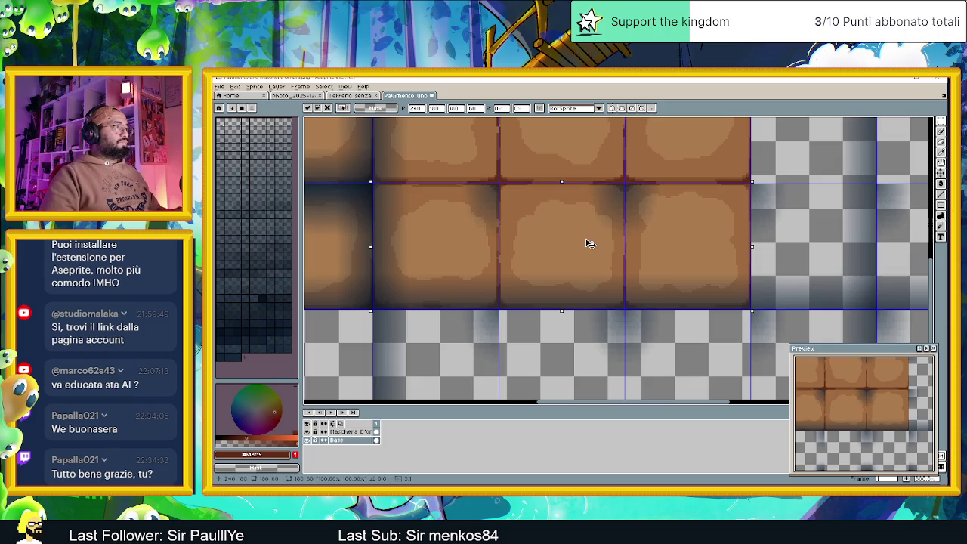
{"action": "left_click", "coordinate": [816, 244]}
{"action": "scroll", "coordinate": [816, 244], "scroll_direction": "down", "scroll_amount": 2}
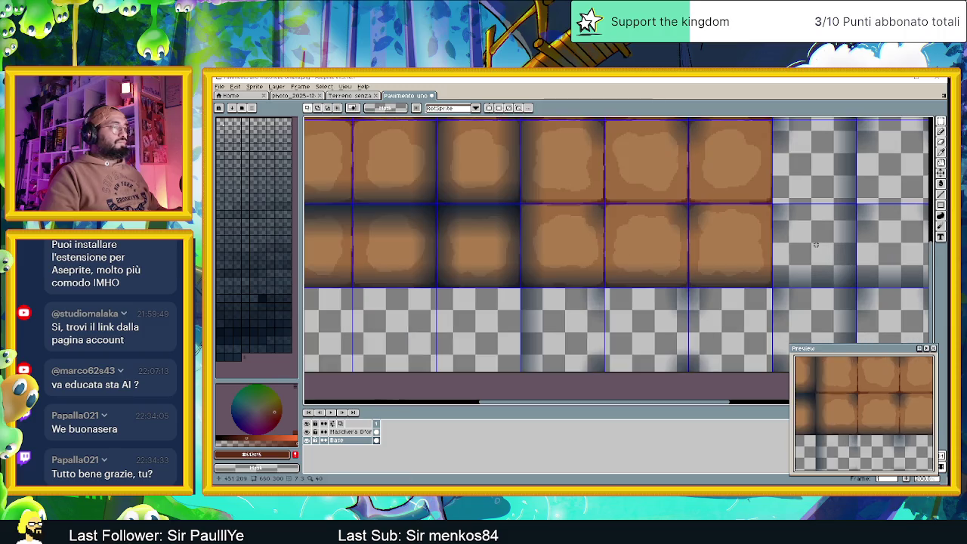
{"action": "scroll", "coordinate": [814, 244], "scroll_direction": "down", "scroll_amount": 1}
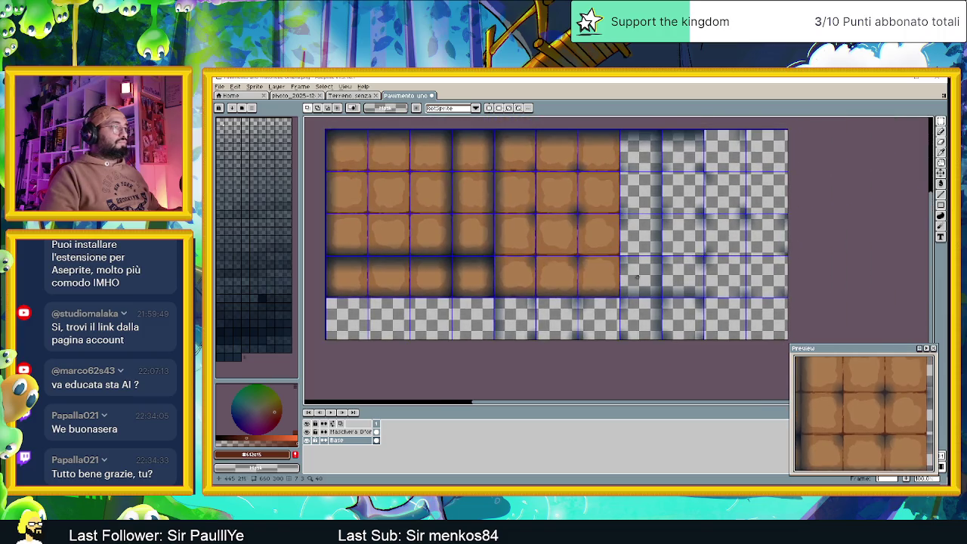
{"action": "scroll", "coordinate": [640, 203], "scroll_direction": "up", "scroll_amount": 1}
{"action": "scroll", "coordinate": [637, 201], "scroll_direction": "down", "scroll_amount": 1}
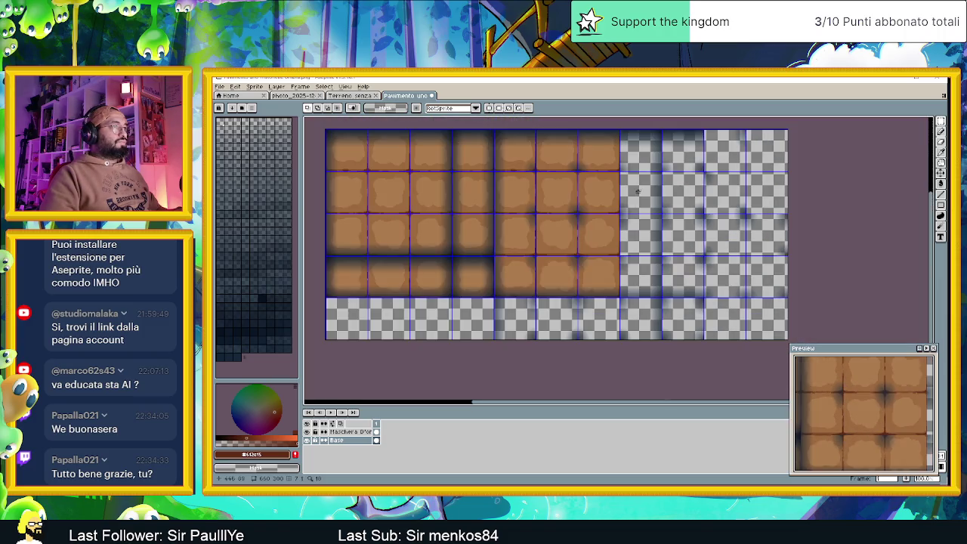
{"action": "scroll", "coordinate": [638, 192], "scroll_direction": "up", "scroll_amount": 1}
{"action": "scroll", "coordinate": [628, 219], "scroll_direction": "down", "scroll_amount": 1}
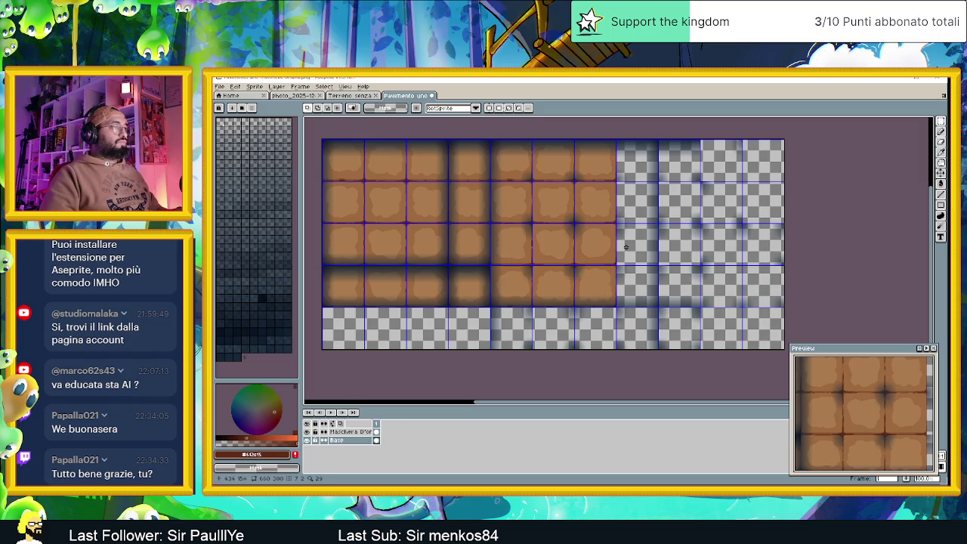
{"action": "scroll", "coordinate": [605, 228], "scroll_direction": "up", "scroll_amount": 1}
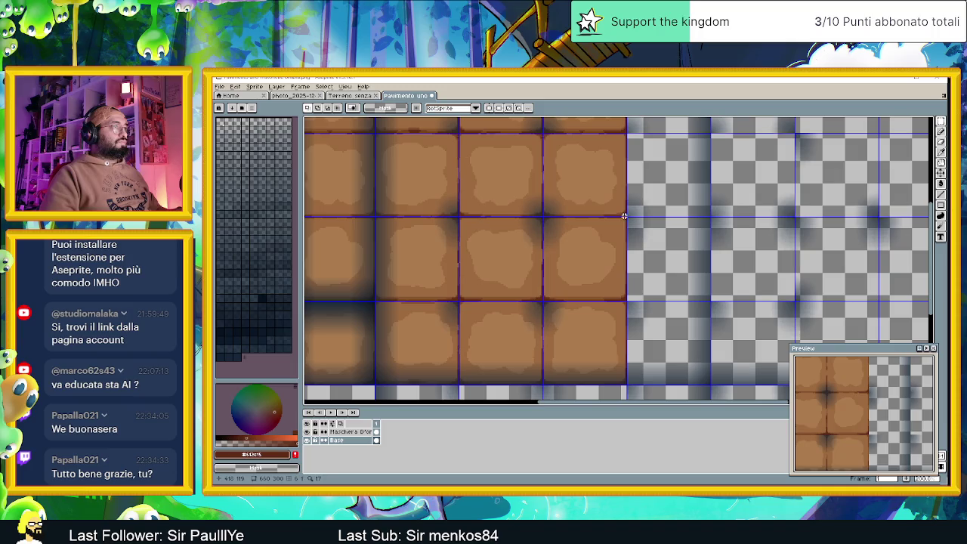
Paste another three-tile dirt strip into the empty bottom row under the right-hand columns.
{"action": "left_click_drag", "start_coordinate": [603, 202], "coordinate": [373, 135]}
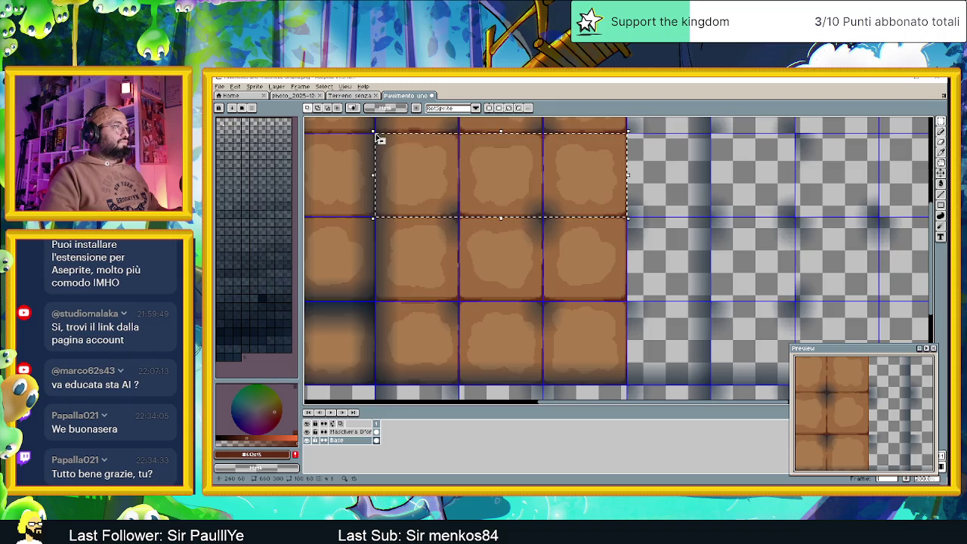
{"action": "scroll", "coordinate": [481, 218], "scroll_direction": "up", "scroll_amount": 4}
{"action": "scroll", "coordinate": [484, 222], "scroll_direction": "up", "scroll_amount": 1}
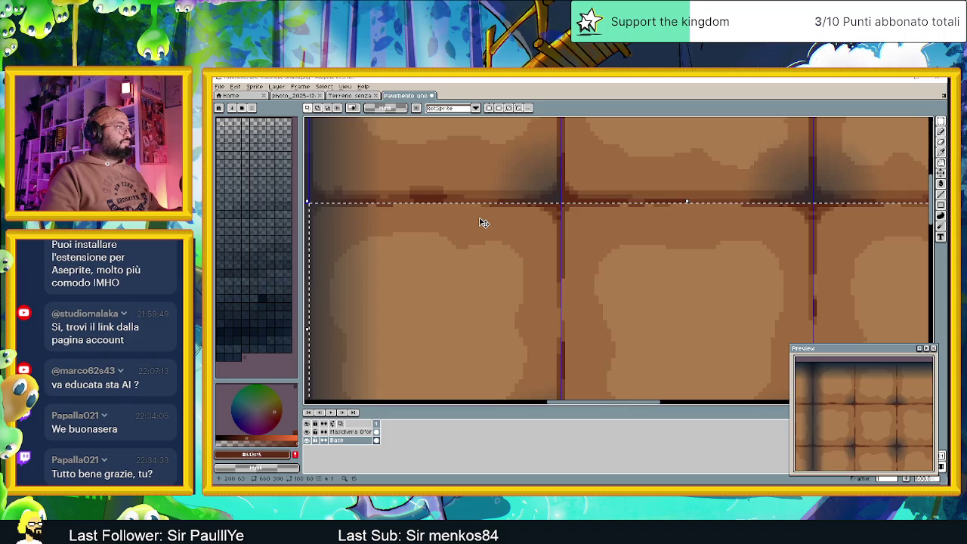
{"action": "scroll", "coordinate": [483, 222], "scroll_direction": "down", "scroll_amount": 2}
{"action": "scroll", "coordinate": [496, 252], "scroll_direction": "down", "scroll_amount": 4}
{"action": "scroll", "coordinate": [551, 313], "scroll_direction": "up", "scroll_amount": 3}
{"action": "key", "text": "ctrl+v"}
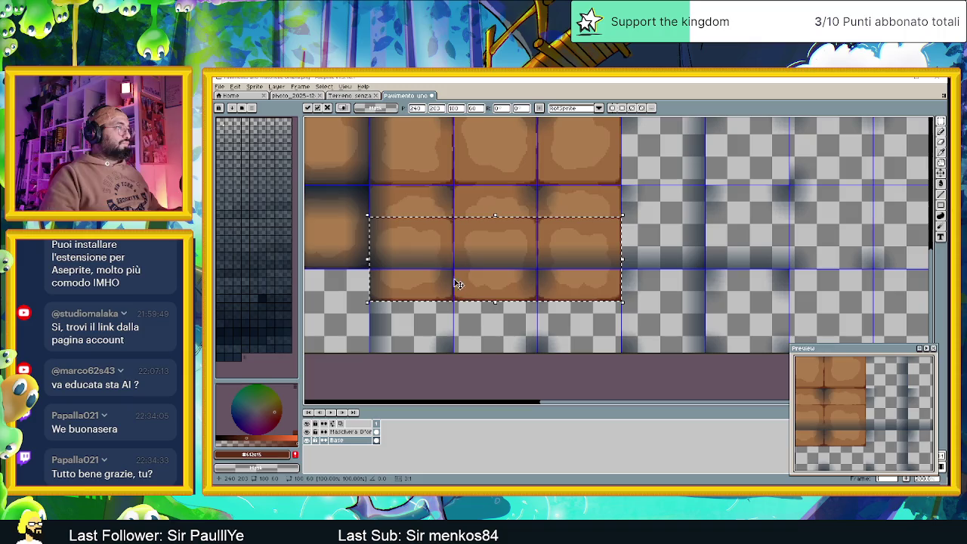
{"action": "mouse_move", "coordinate": [445, 243]}
{"action": "left_mouse_down"}
{"action": "mouse_move", "coordinate": [468, 302]}
{"action": "mouse_move", "coordinate": [451, 293]}
{"action": "left_mouse_up"}
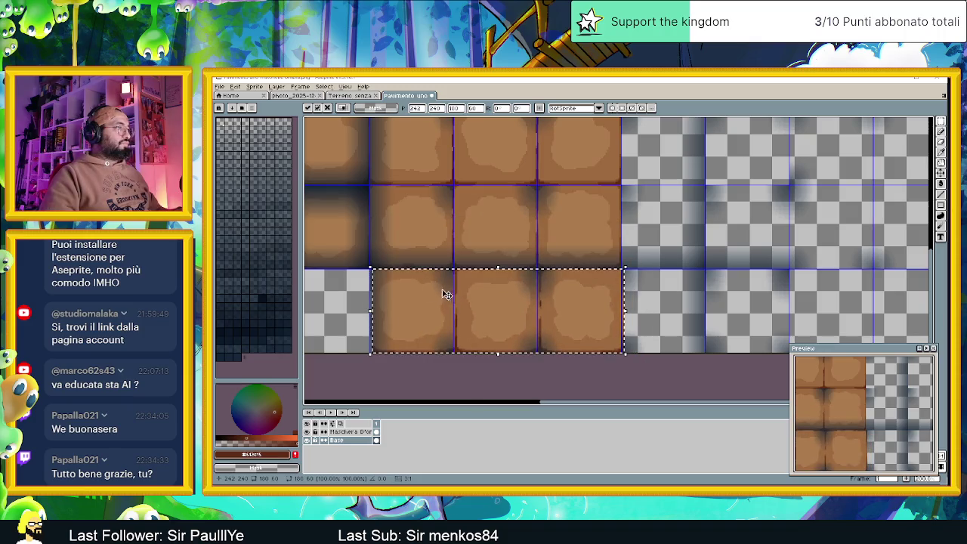
{"action": "scroll", "coordinate": [380, 287], "scroll_direction": "up", "scroll_amount": 2}
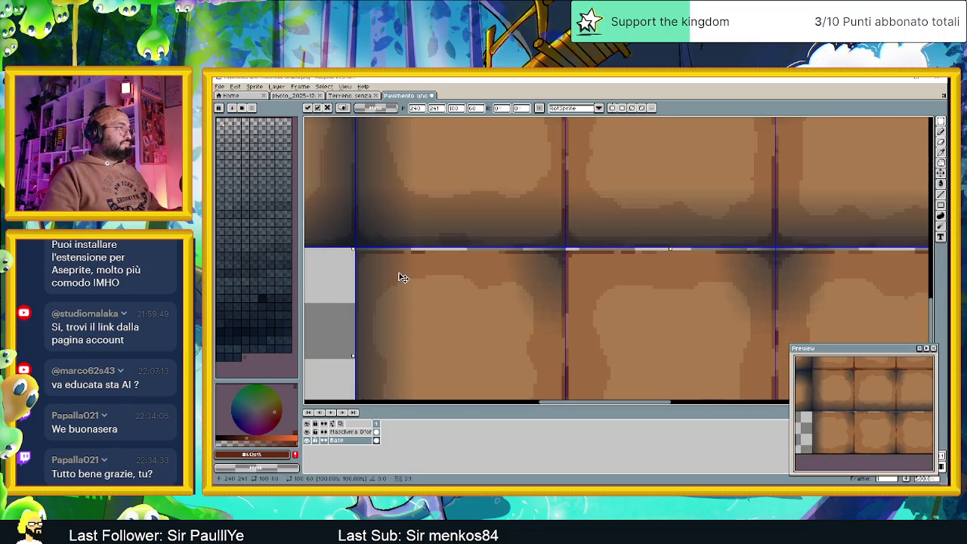
{"action": "scroll", "coordinate": [423, 275], "scroll_direction": "down", "scroll_amount": 2}
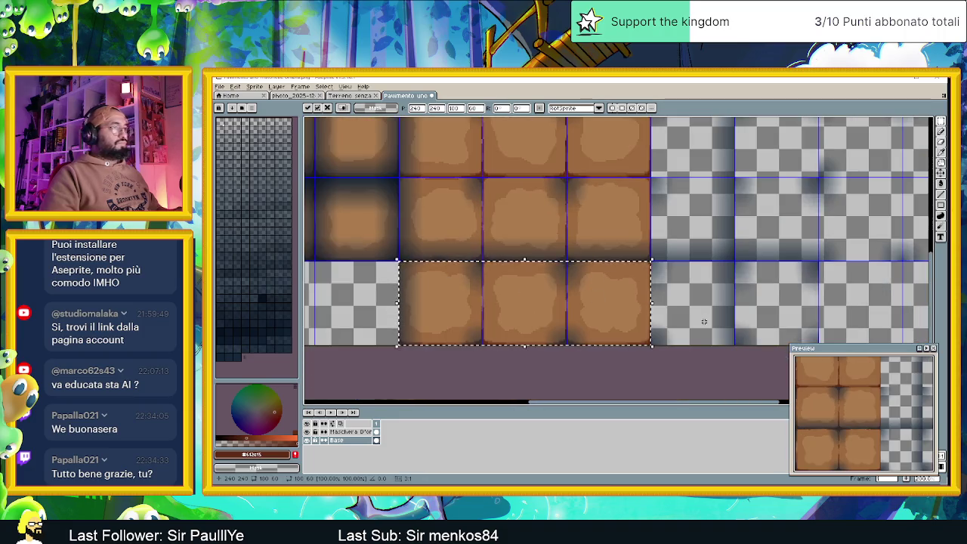
{"action": "left_click", "coordinate": [703, 321]}
{"action": "scroll", "coordinate": [649, 319], "scroll_direction": "down", "scroll_amount": 2}
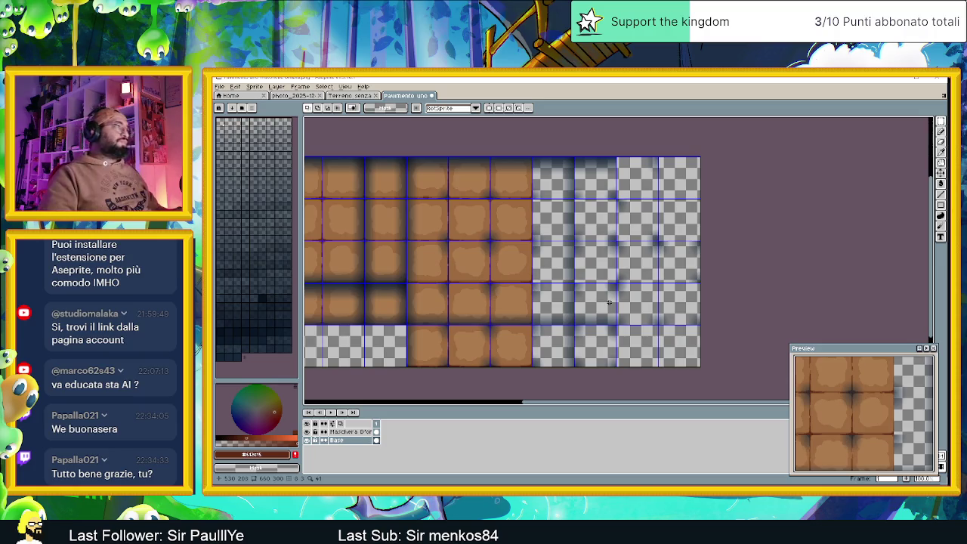
{"action": "scroll", "coordinate": [529, 221], "scroll_direction": "up", "scroll_amount": 1}
{"action": "scroll", "coordinate": [482, 192], "scroll_direction": "down", "scroll_amount": 1}
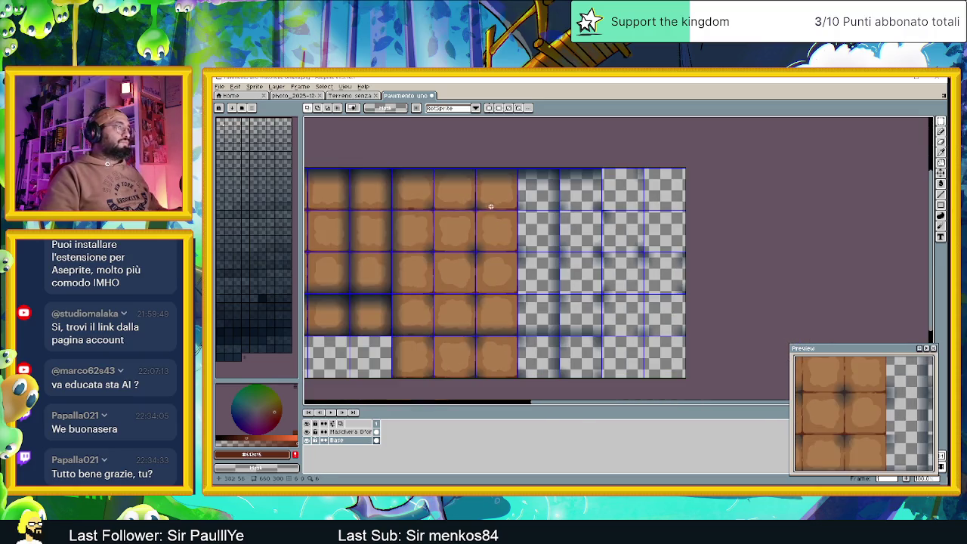
{"action": "left_click_drag", "start_coordinate": [521, 226], "coordinate": [558, 218]}
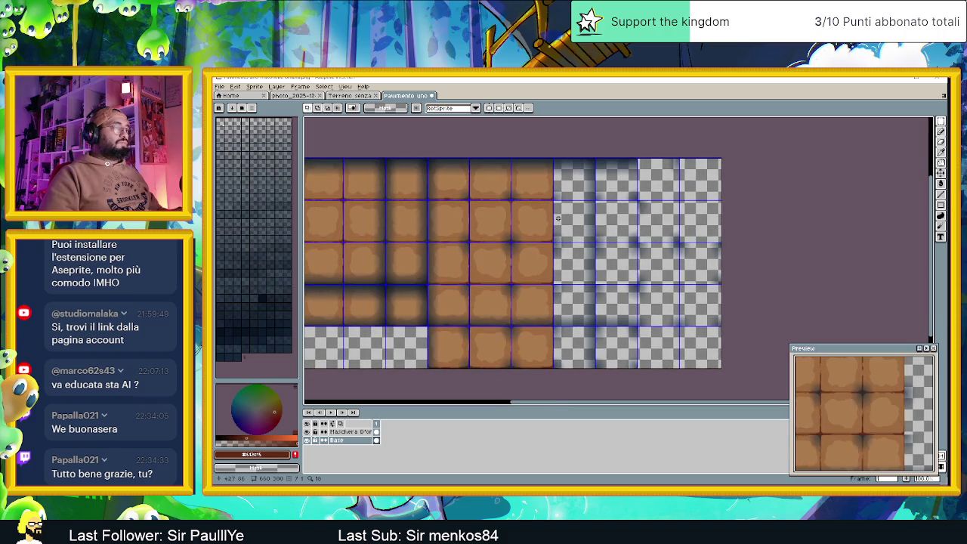
Move a full five-tile dirt column into the empty column right of the dirt area.
{"action": "scroll", "coordinate": [471, 167], "scroll_direction": "up", "scroll_amount": 1}
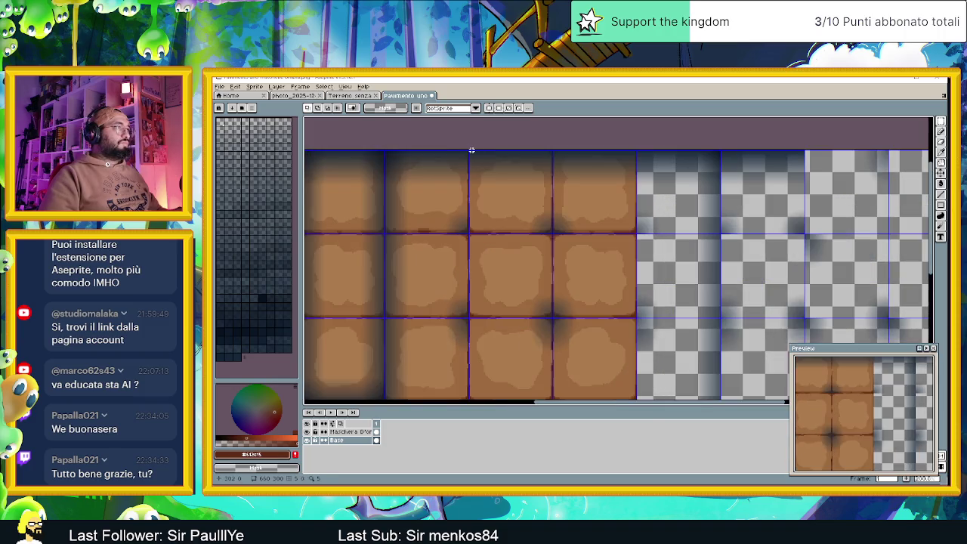
{"action": "scroll", "coordinate": [472, 151], "scroll_direction": "up", "scroll_amount": 2}
{"action": "left_click_drag", "start_coordinate": [464, 149], "coordinate": [563, 366]}
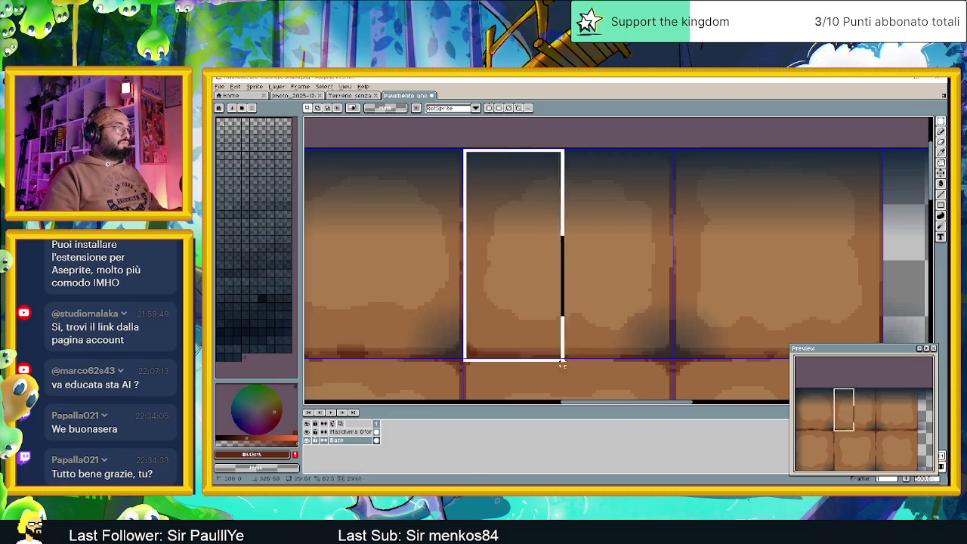
{"action": "scroll", "coordinate": [566, 368], "scroll_direction": "down", "scroll_amount": 5}
{"action": "scroll", "coordinate": [615, 392], "scroll_direction": "up", "scroll_amount": 4}
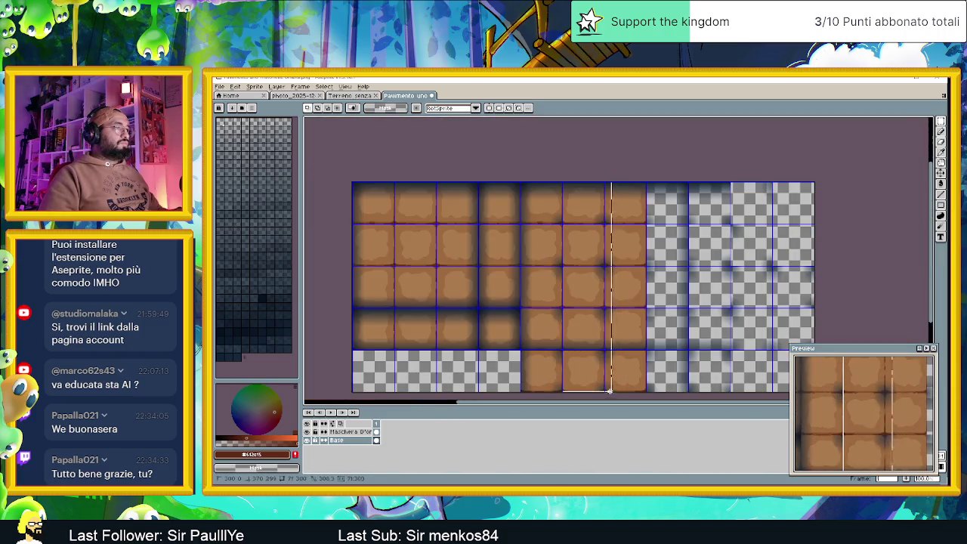
{"action": "left_click_drag", "start_coordinate": [602, 393], "coordinate": [604, 393]}
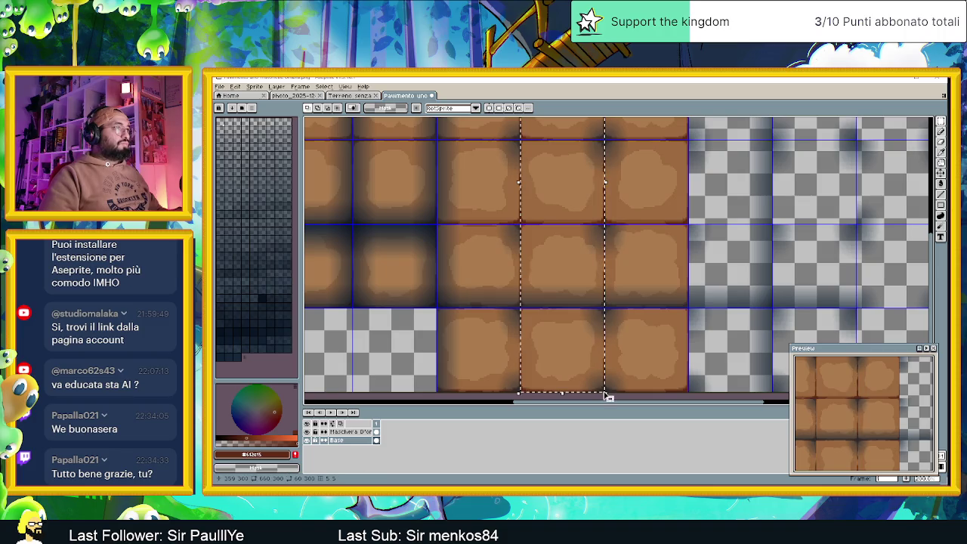
{"action": "scroll", "coordinate": [610, 385], "scroll_direction": "up", "scroll_amount": 2}
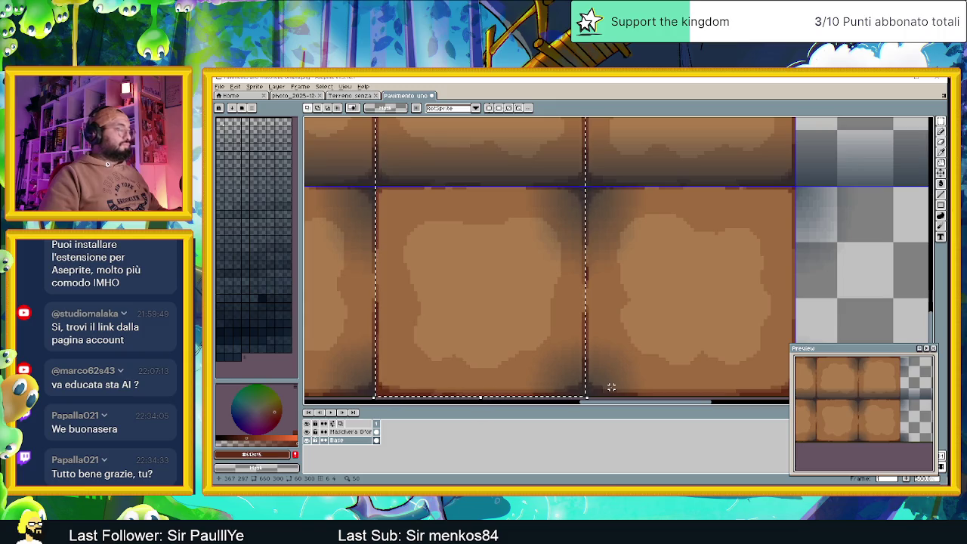
{"action": "scroll", "coordinate": [618, 370], "scroll_direction": "down", "scroll_amount": 3}
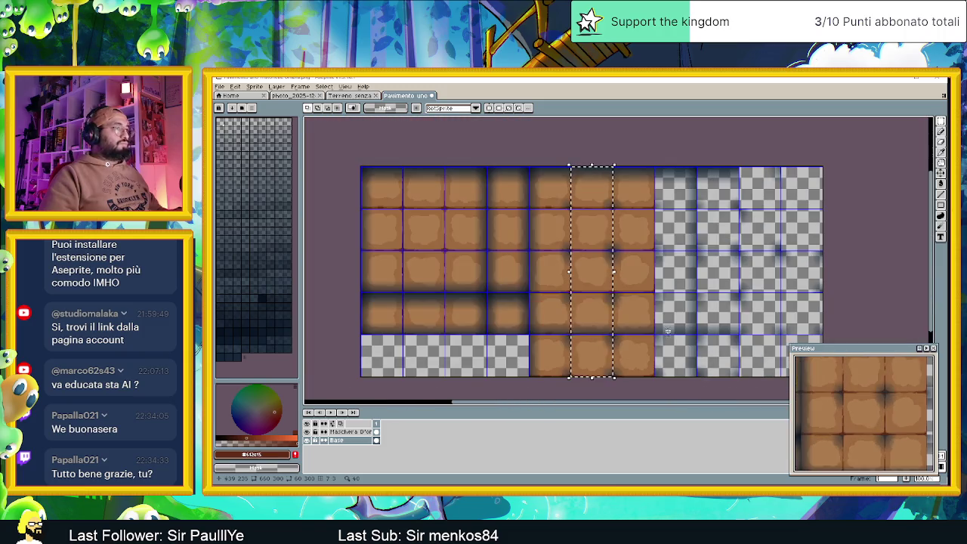
{"action": "scroll", "coordinate": [555, 229], "scroll_direction": "right", "scroll_amount": 1}
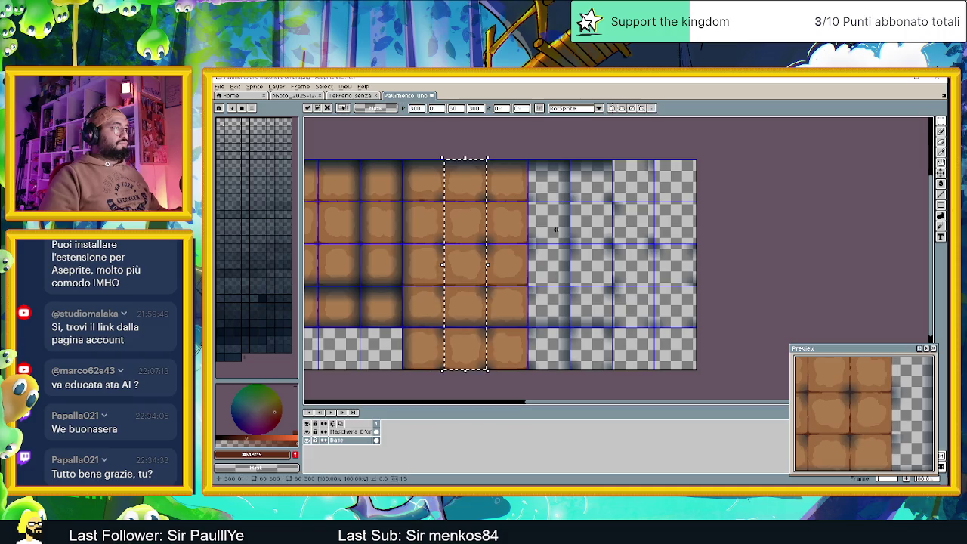
{"action": "left_click_drag", "start_coordinate": [483, 226], "coordinate": [555, 224]}
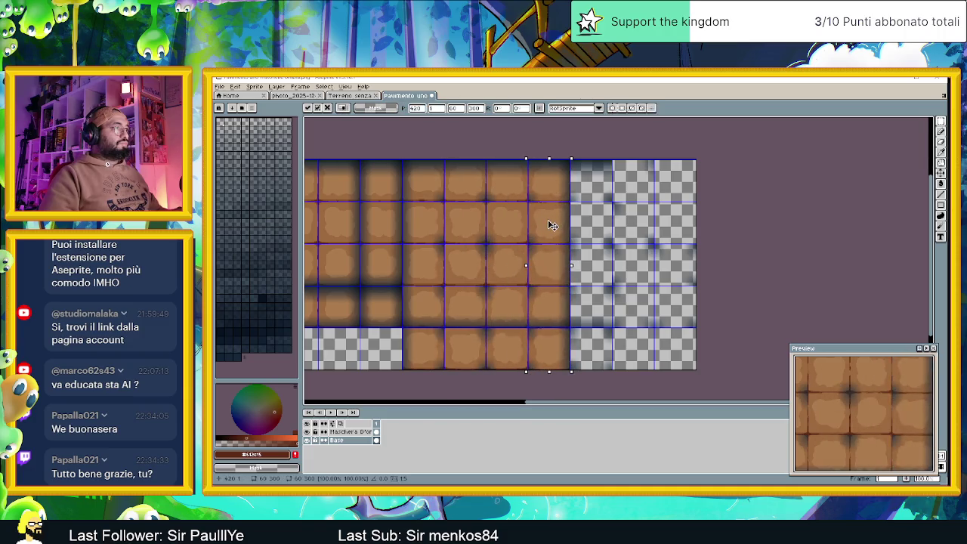
{"action": "scroll", "coordinate": [538, 170], "scroll_direction": "up", "scroll_amount": 4}
{"action": "scroll", "coordinate": [538, 173], "scroll_direction": "up", "scroll_amount": 2}
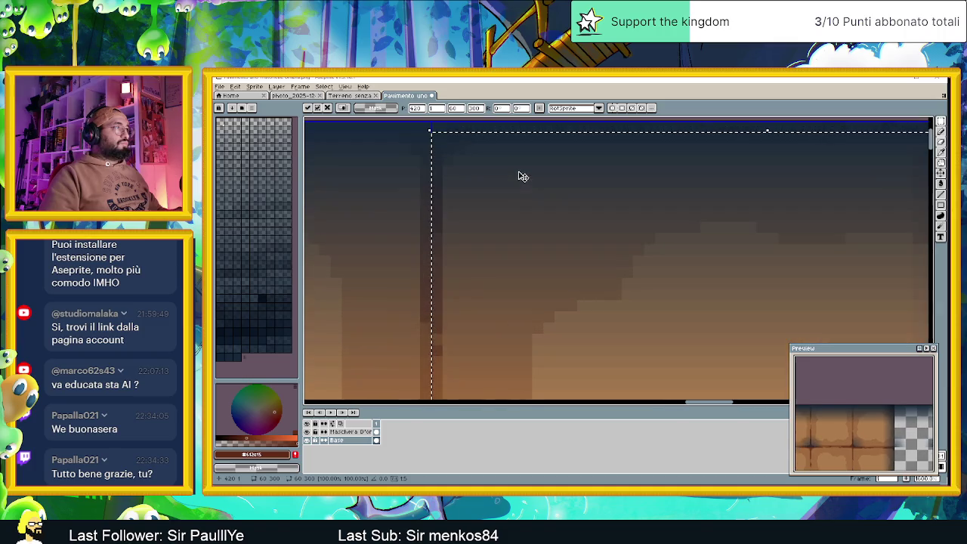
{"action": "scroll", "coordinate": [524, 190], "scroll_direction": "down", "scroll_amount": 3}
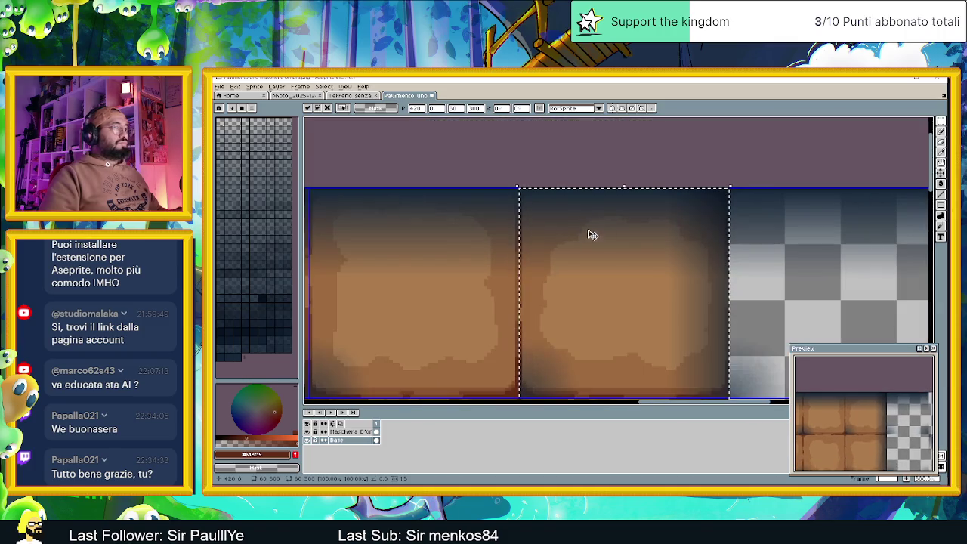
{"action": "scroll", "coordinate": [697, 340], "scroll_direction": "down", "scroll_amount": 2}
{"action": "scroll", "coordinate": [670, 375], "scroll_direction": "up", "scroll_amount": 5}
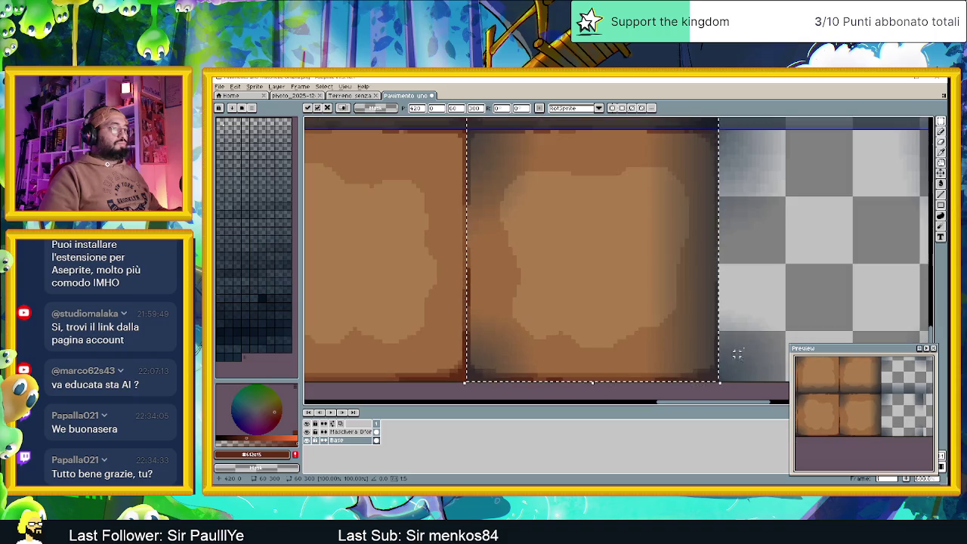
{"action": "key", "text": "ctrl+d"}
Select another full column of dirt tiles and lift it for transforming with Ctrl+T.
{"action": "scroll", "coordinate": [755, 297], "scroll_direction": "down", "scroll_amount": 1}
{"action": "scroll", "coordinate": [756, 297], "scroll_direction": "down", "scroll_amount": 2}
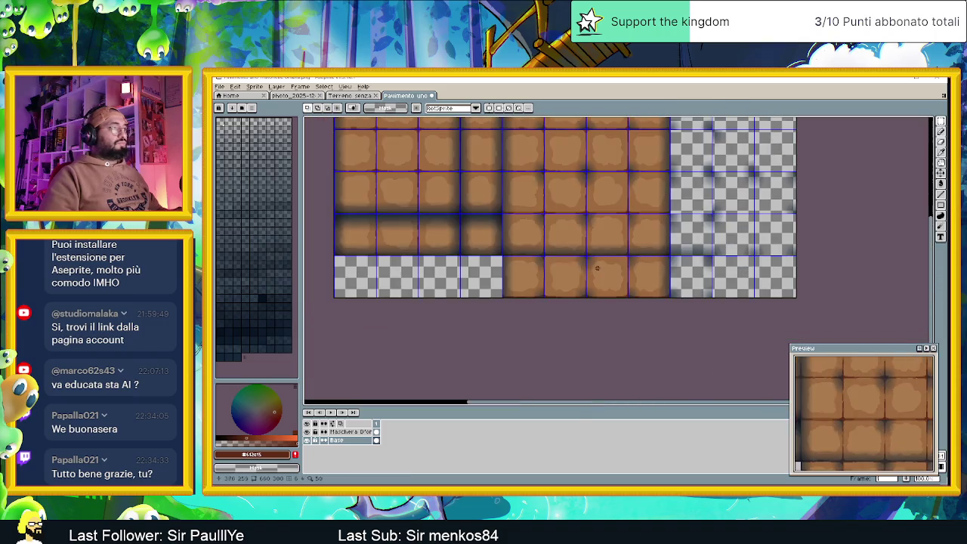
{"action": "scroll", "coordinate": [534, 198], "scroll_direction": "up", "scroll_amount": 4}
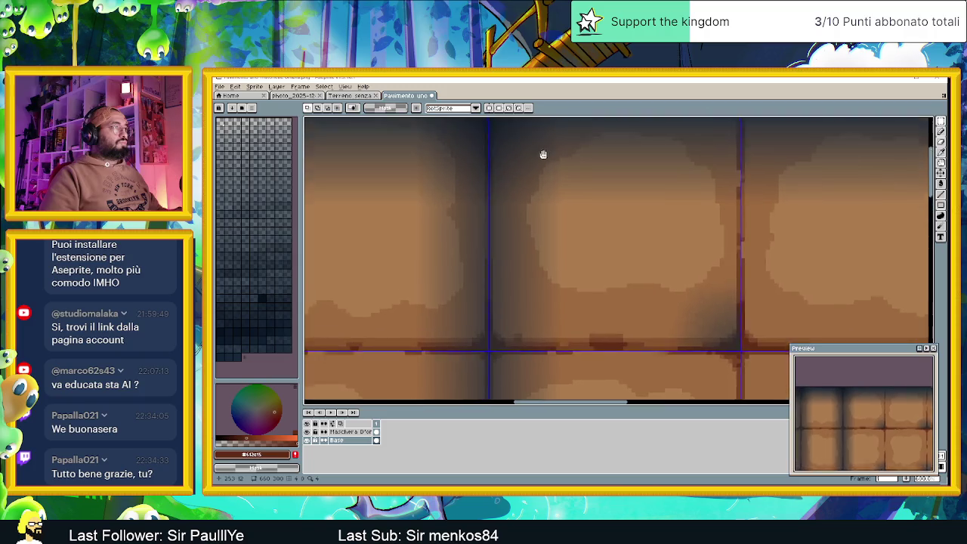
{"action": "scroll", "coordinate": [487, 226], "scroll_direction": "down", "scroll_amount": 4}
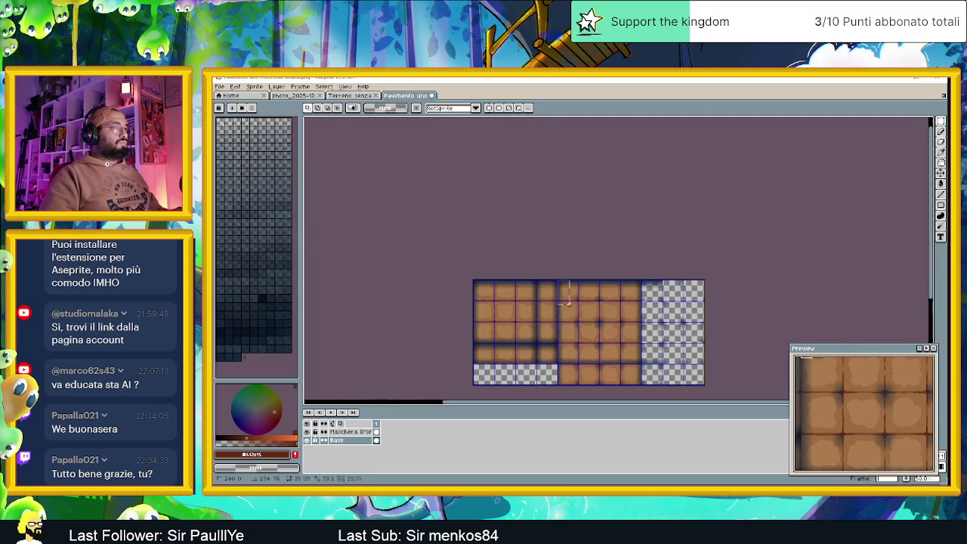
{"action": "scroll", "coordinate": [576, 394], "scroll_direction": "up", "scroll_amount": 4}
{"action": "left_click_drag", "start_coordinate": [562, 381], "coordinate": [569, 383]}
{"action": "scroll", "coordinate": [591, 309], "scroll_direction": "down", "scroll_amount": 5}
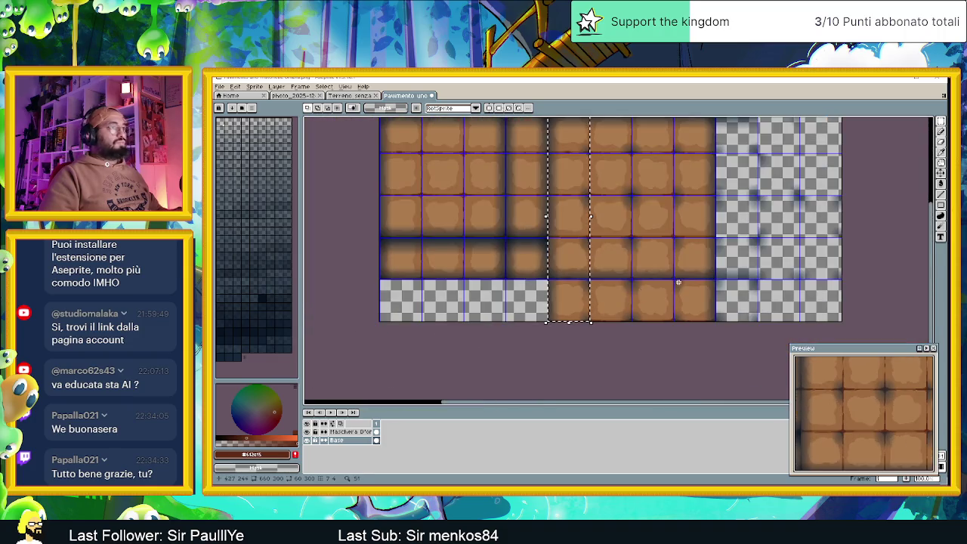
{"action": "scroll", "coordinate": [630, 255], "scroll_direction": "right", "scroll_amount": 2}
{"action": "scroll", "coordinate": [629, 255], "scroll_direction": "up", "scroll_amount": 2}
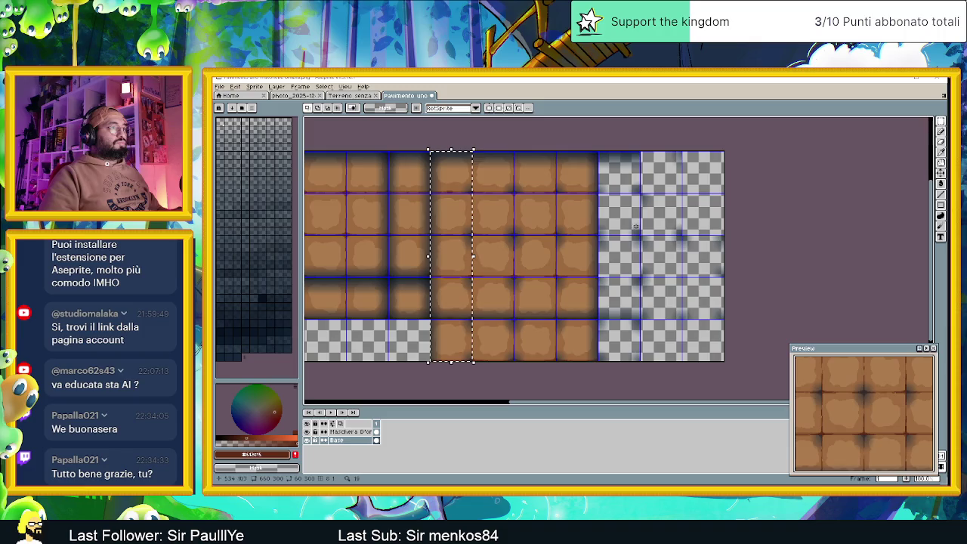
{"action": "key", "text": "ctrl+t"}
Commit the shifted column of dirt tiles into the Base layer.
{"action": "left_click_drag", "start_coordinate": [457, 194], "coordinate": [625, 197]}
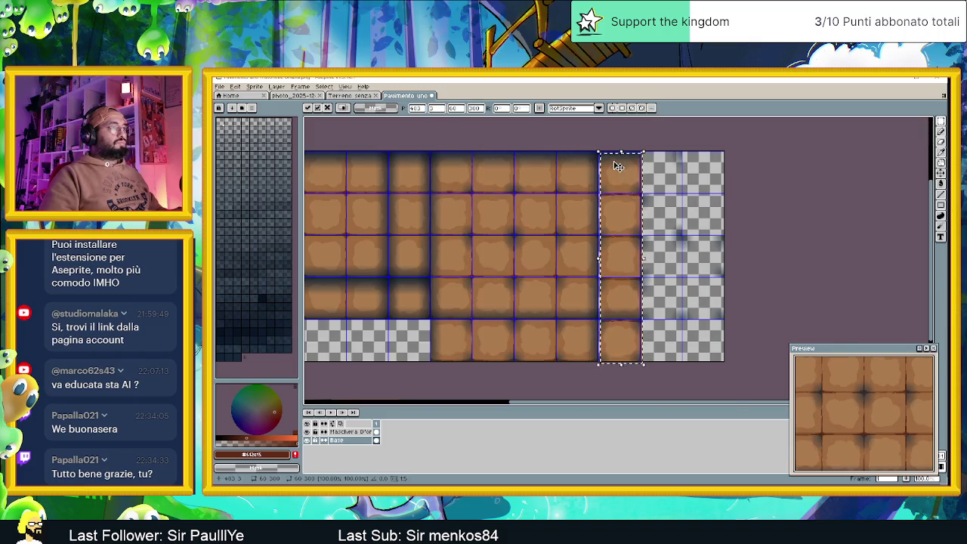
{"action": "scroll", "coordinate": [616, 160], "scroll_direction": "up", "scroll_amount": 4}
{"action": "left_click_drag", "start_coordinate": [595, 236], "coordinate": [592, 234]}
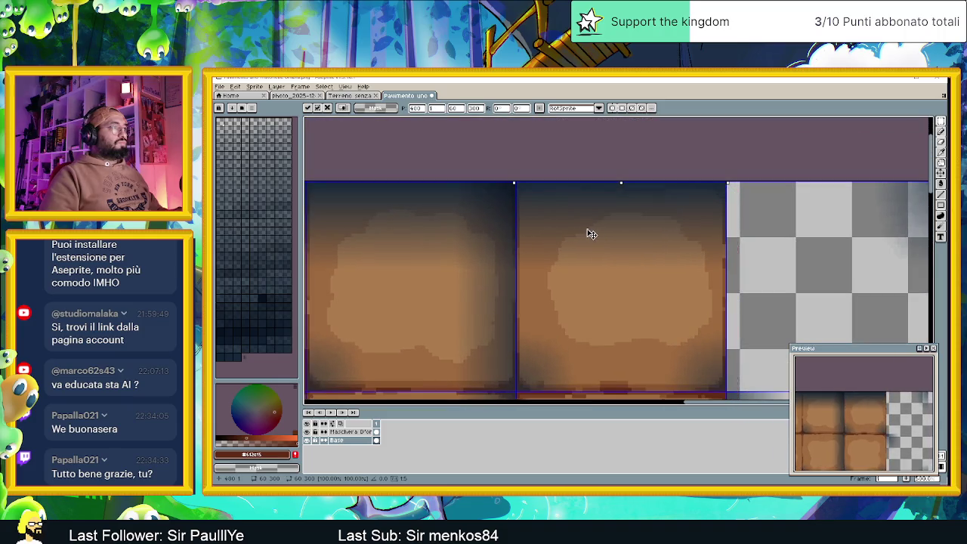
{"action": "scroll", "coordinate": [594, 237], "scroll_direction": "down", "scroll_amount": 5}
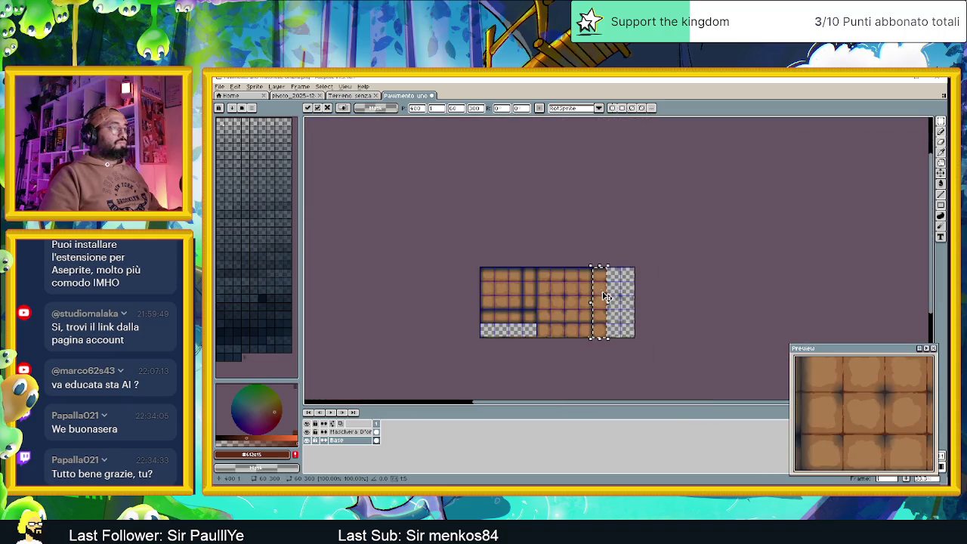
{"action": "key", "text": "ctrl+d"}
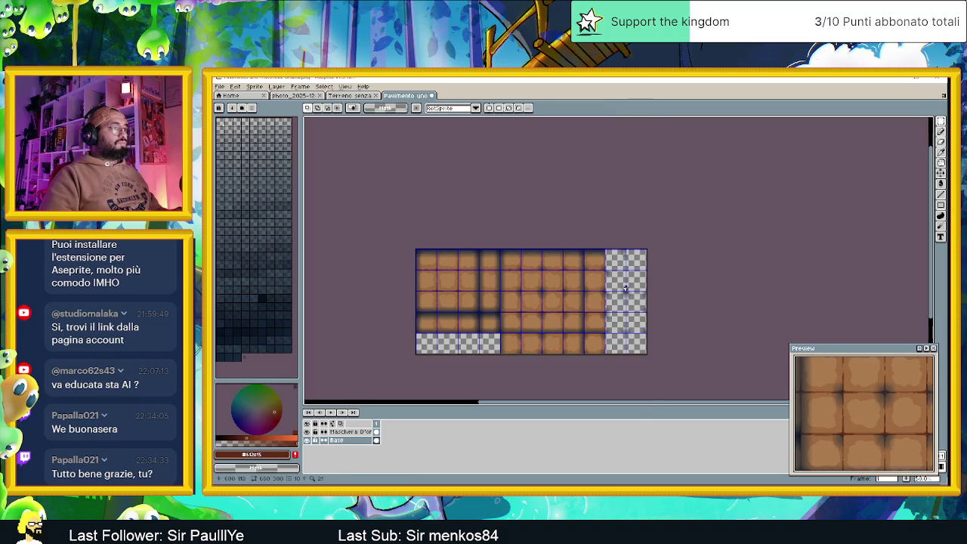
Marquee-select a vertical strip of dirt tiles for copying.
{"action": "scroll", "coordinate": [625, 289], "scroll_direction": "up", "scroll_amount": 2}
{"action": "left_click_drag", "start_coordinate": [616, 321], "coordinate": [598, 270]}
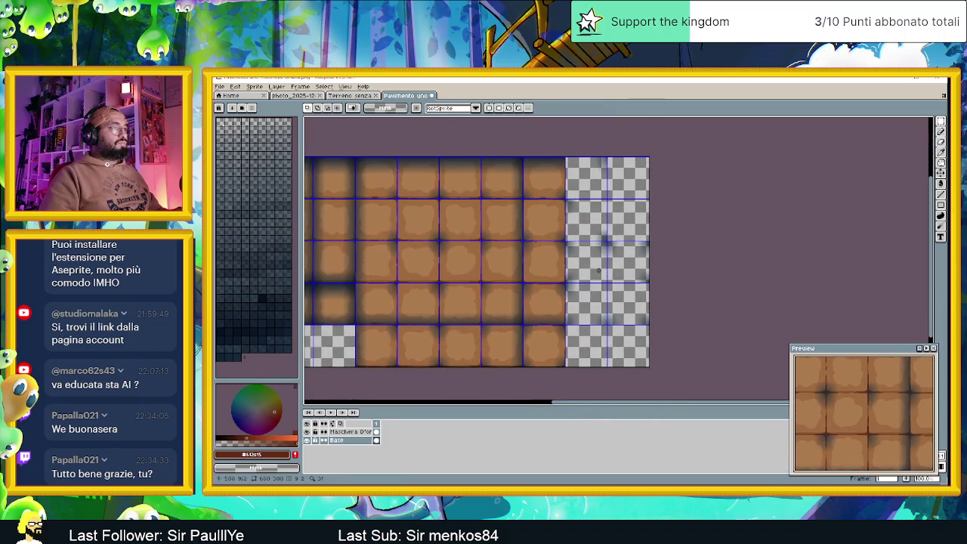
{"action": "scroll", "coordinate": [563, 249], "scroll_direction": "up", "scroll_amount": 2}
{"action": "scroll", "coordinate": [563, 249], "scroll_direction": "down", "scroll_amount": 2}
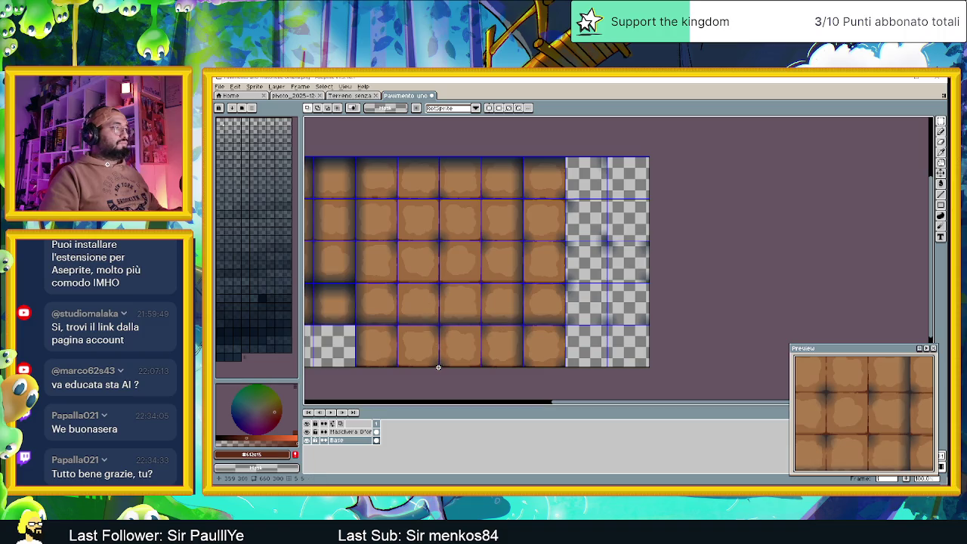
{"action": "scroll", "coordinate": [438, 366], "scroll_direction": "up", "scroll_amount": 1}
{"action": "scroll", "coordinate": [438, 366], "scroll_direction": "up", "scroll_amount": 3}
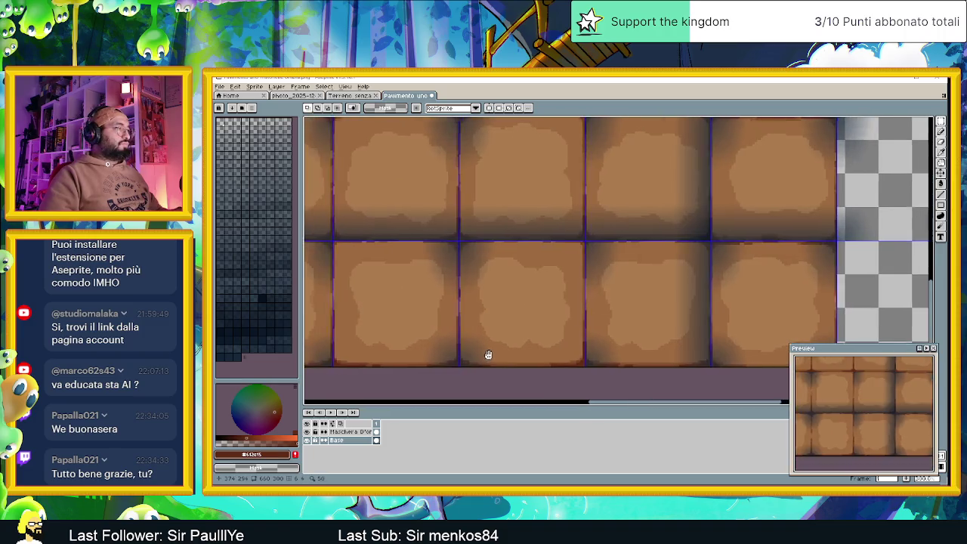
{"action": "mouse_move", "coordinate": [486, 360]}
{"action": "left_mouse_down"}
{"action": "mouse_move", "coordinate": [307, 259]}
{"action": "mouse_move", "coordinate": [345, 118]}
{"action": "mouse_move", "coordinate": [317, 119]}
{"action": "mouse_move", "coordinate": [341, 121]}
{"action": "mouse_move", "coordinate": [339, 166]}
{"action": "mouse_move", "coordinate": [338, 153]}
{"action": "left_mouse_up"}
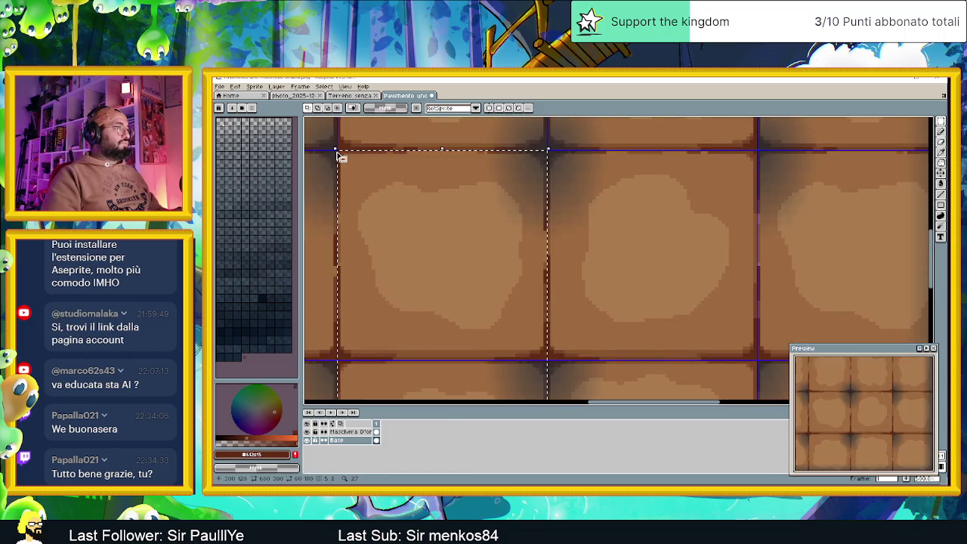
Alt-drag a copy of three dirt tiles into the empty column and commit it.
{"action": "scroll", "coordinate": [582, 237], "scroll_direction": "down", "scroll_amount": 7}
{"action": "scroll", "coordinate": [582, 237], "scroll_direction": "up", "scroll_amount": 3}
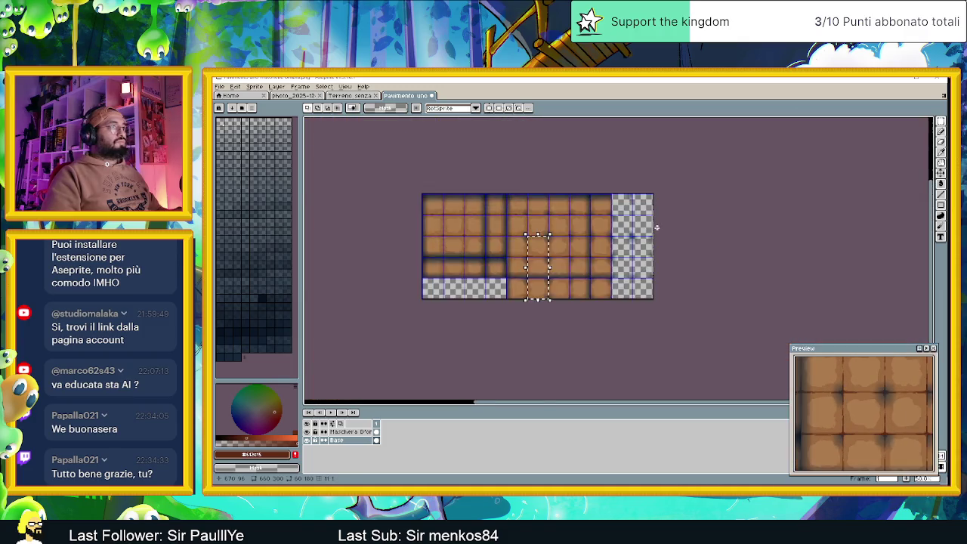
{"action": "mouse_move", "coordinate": [444, 279]}
{"action": "left_mouse_down"}
{"action": "mouse_move", "coordinate": [582, 216]}
{"action": "mouse_move", "coordinate": [592, 198]}
{"action": "mouse_move", "coordinate": [592, 269]}
{"action": "left_mouse_up"}
{"action": "scroll", "coordinate": [587, 190], "scroll_direction": "up", "scroll_amount": 3}
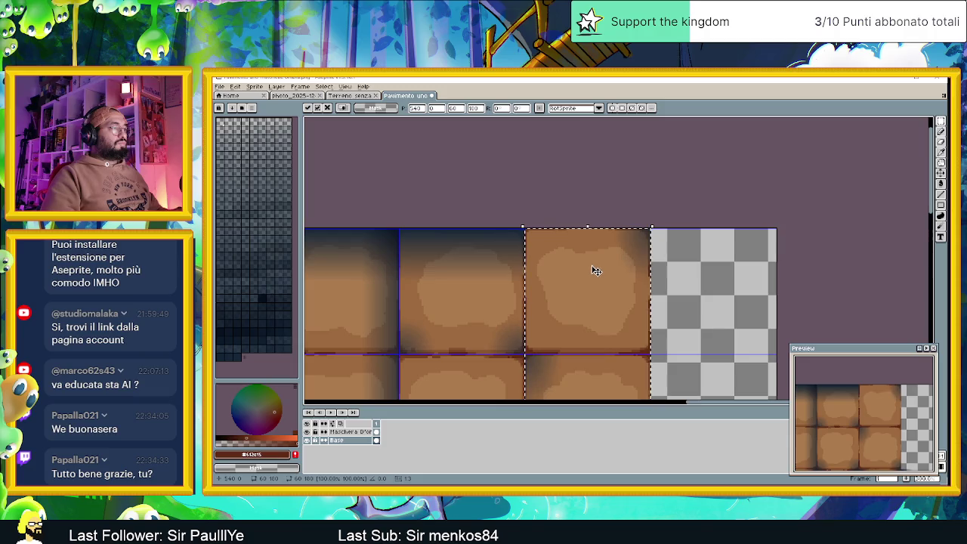
{"action": "scroll", "coordinate": [596, 270], "scroll_direction": "down", "scroll_amount": 3}
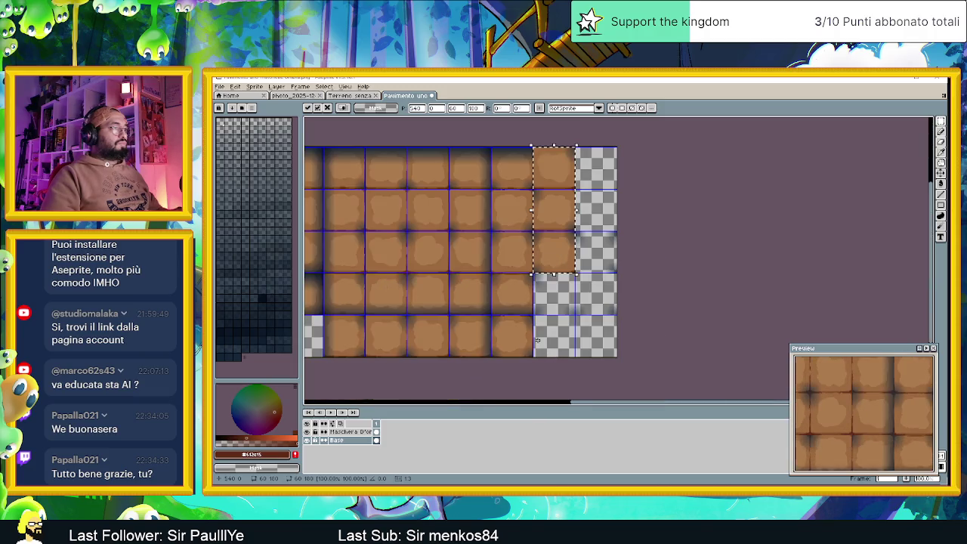
{"action": "key", "text": "Return"}
Move a 2x2 block of dirt tiles one tile right, commit it, and save the sheet.
{"action": "scroll", "coordinate": [531, 317], "scroll_direction": "up", "scroll_amount": 2}
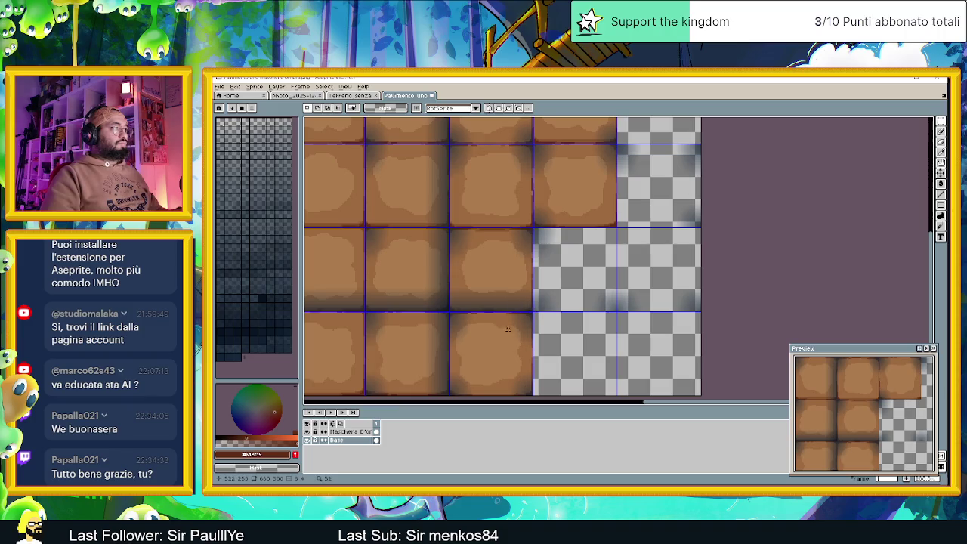
{"action": "scroll", "coordinate": [509, 332], "scroll_direction": "left", "scroll_amount": 3}
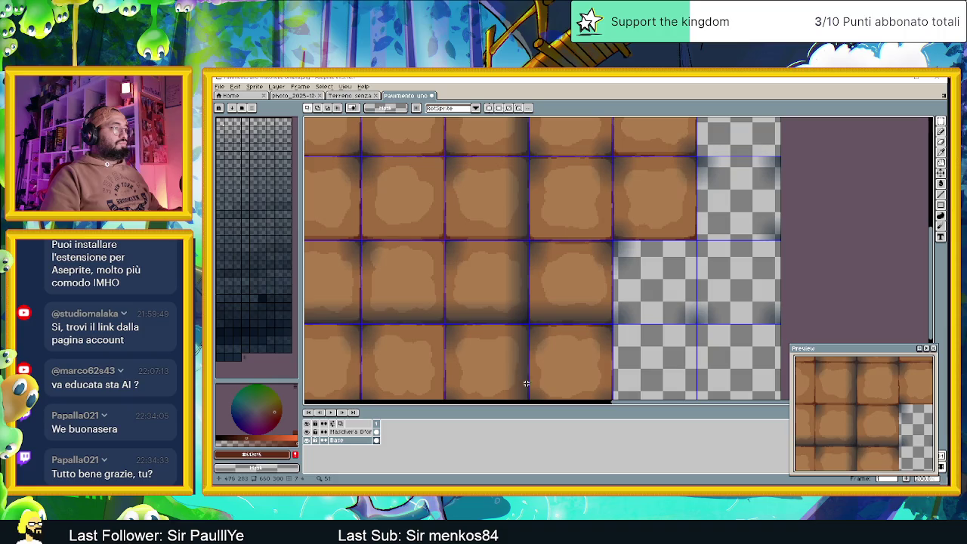
{"action": "scroll", "coordinate": [543, 338], "scroll_direction": "down", "scroll_amount": 2}
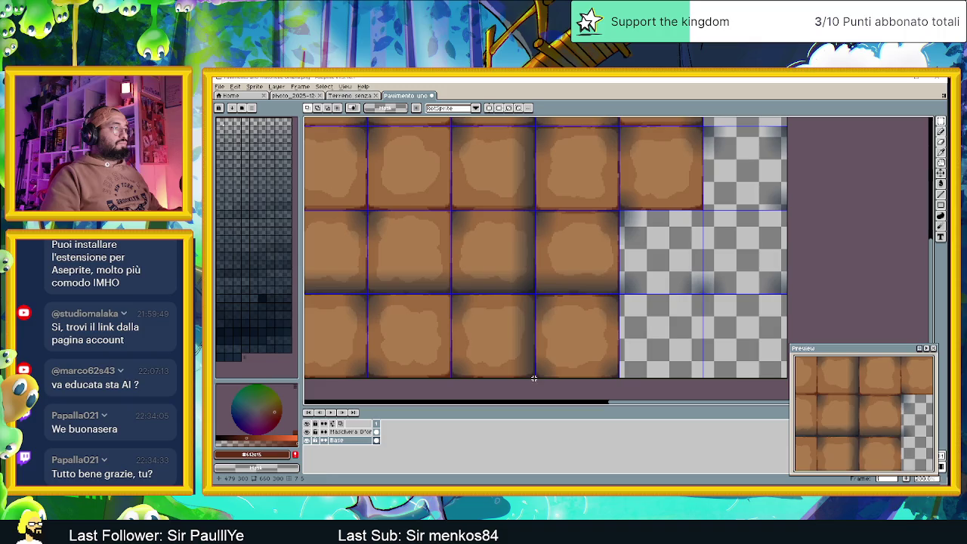
{"action": "left_click_drag", "start_coordinate": [456, 333], "coordinate": [367, 211]}
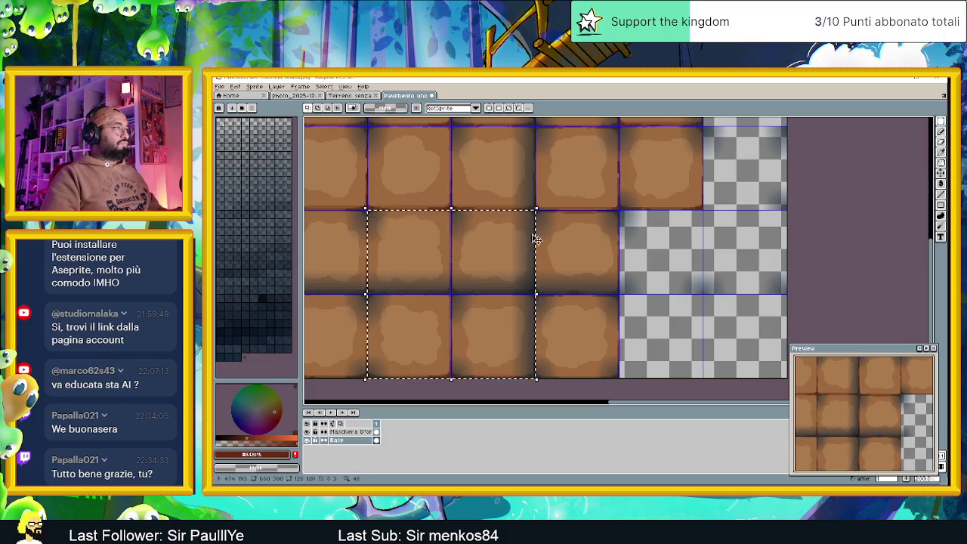
{"action": "scroll", "coordinate": [688, 224], "scroll_direction": "up", "scroll_amount": 1}
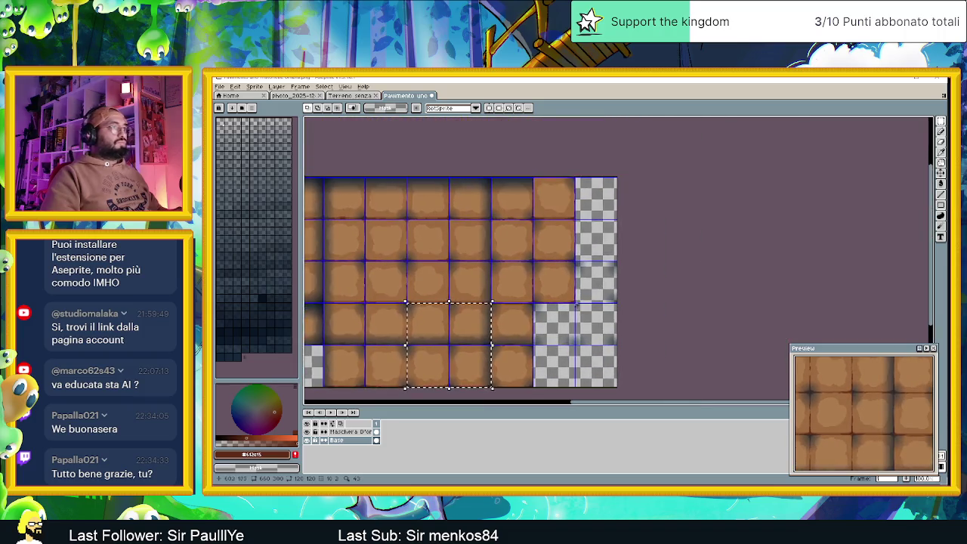
{"action": "scroll", "coordinate": [604, 310], "scroll_direction": "up", "scroll_amount": 1}
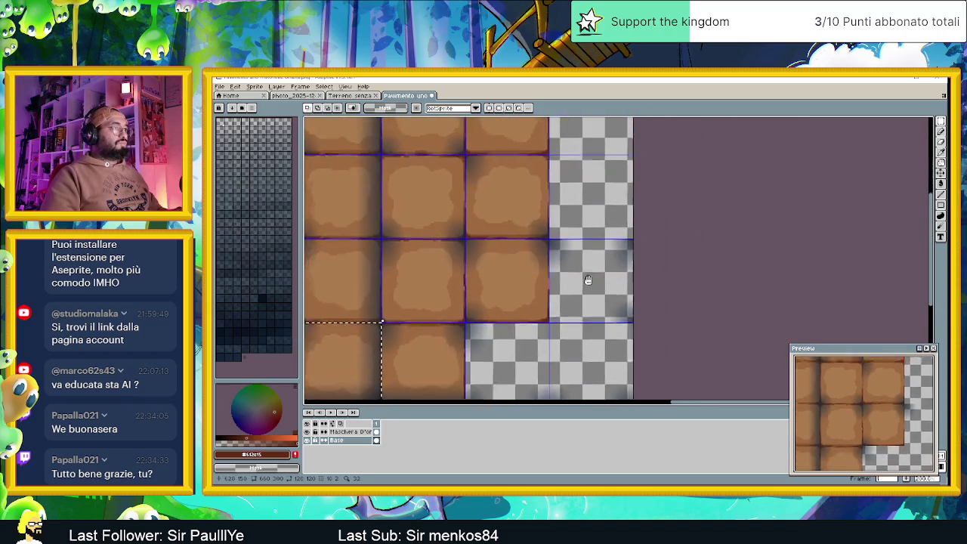
{"action": "mouse_move", "coordinate": [478, 278]}
{"action": "left_mouse_down"}
{"action": "mouse_move", "coordinate": [561, 278]}
{"action": "mouse_move", "coordinate": [532, 234]}
{"action": "mouse_move", "coordinate": [505, 219]}
{"action": "left_mouse_up"}
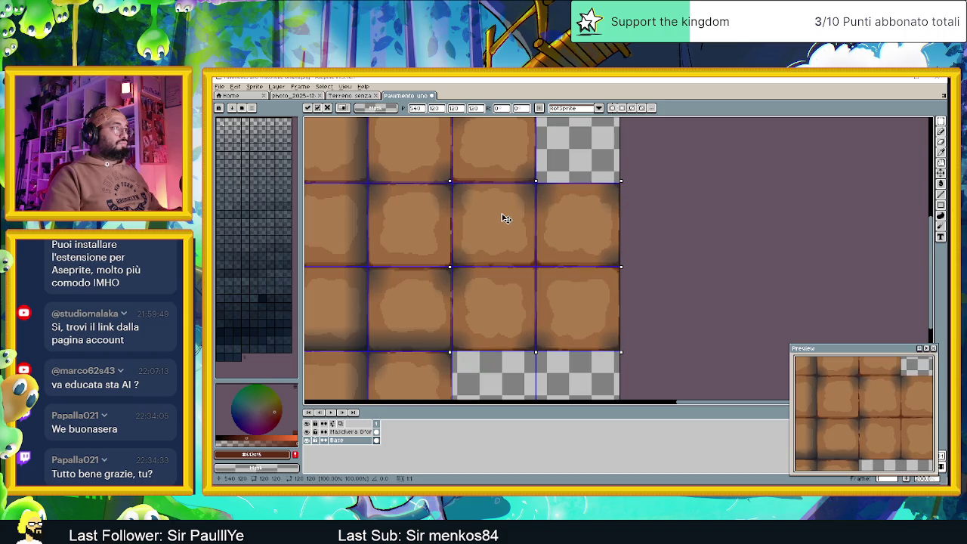
{"action": "left_click", "coordinate": [712, 214]}
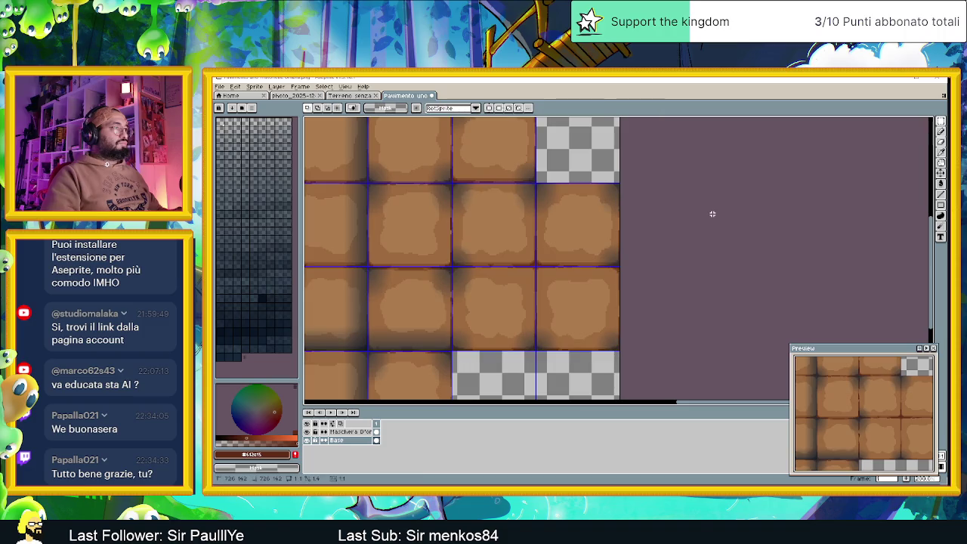
{"action": "key", "text": "minus"}
{"action": "key", "text": "minus"}
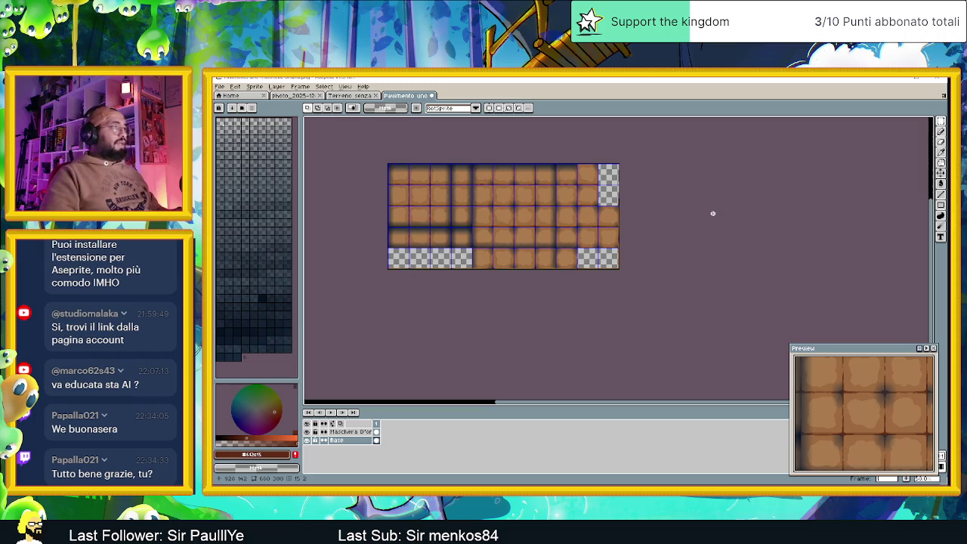
{"action": "key", "text": "ctrl+s"}
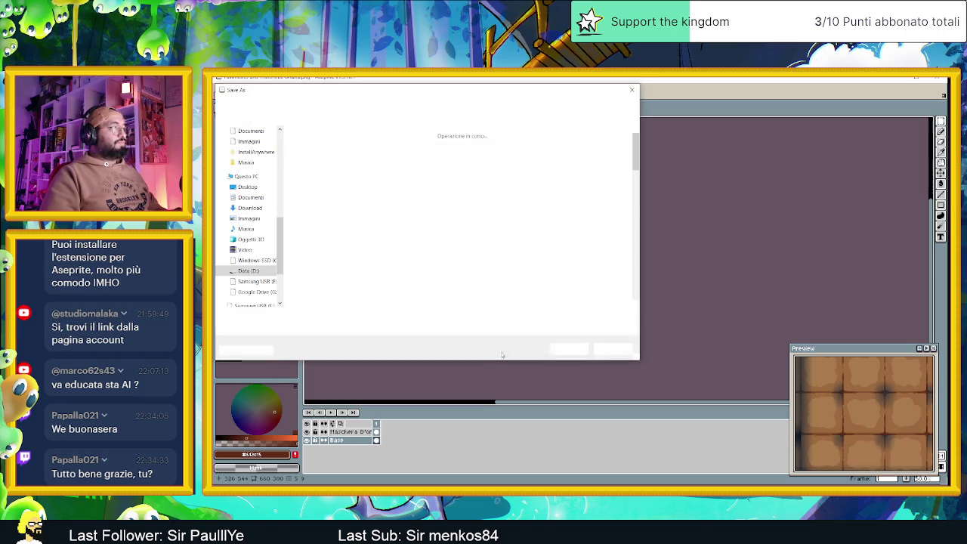
Save the tile sheet as Pavimento uno matonelle ombra in aseprite (*.aseprite) format.
{"action": "left_click", "coordinate": [387, 315]}
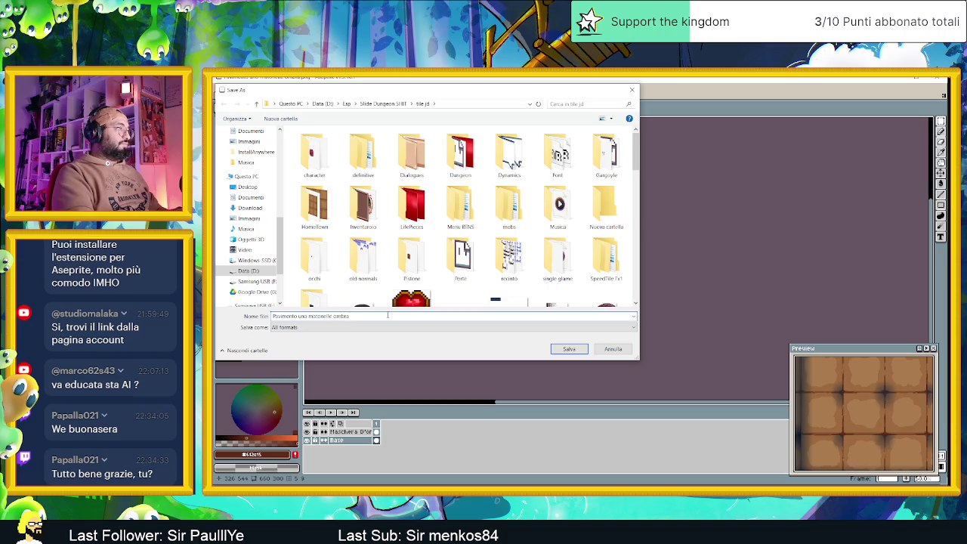
{"action": "left_click", "coordinate": [468, 327]}
{"action": "left_click", "coordinate": [307, 351]}
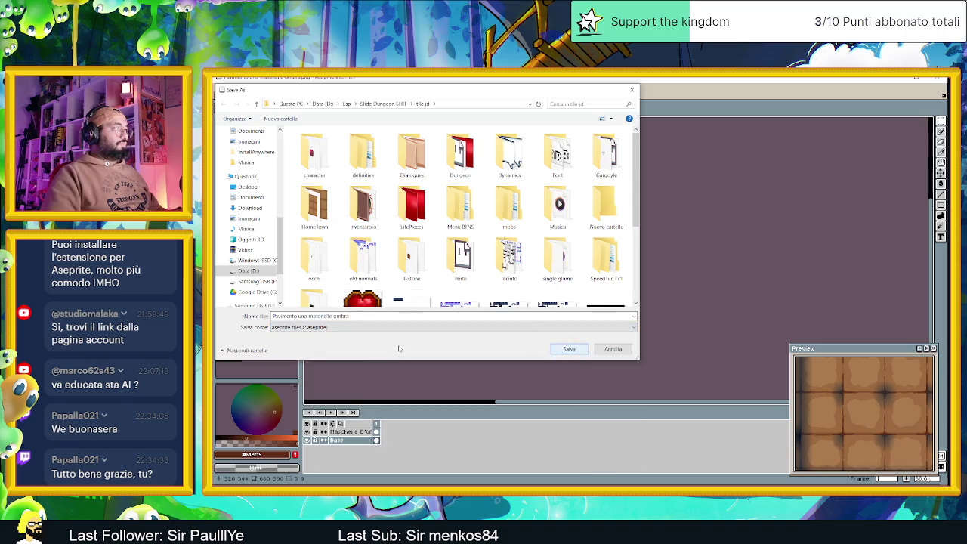
{"action": "left_click", "coordinate": [579, 350]}
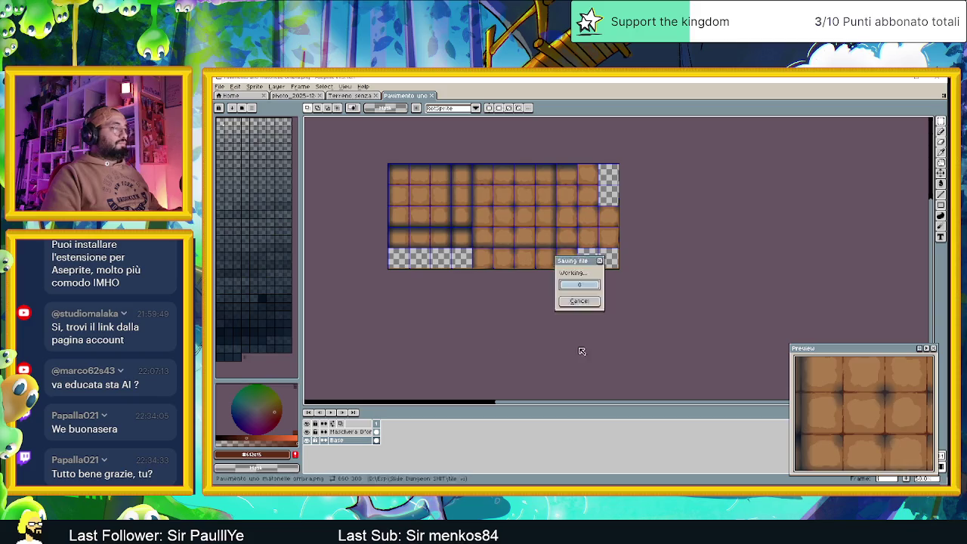
{"action": "key", "text": "ctrl+s"}
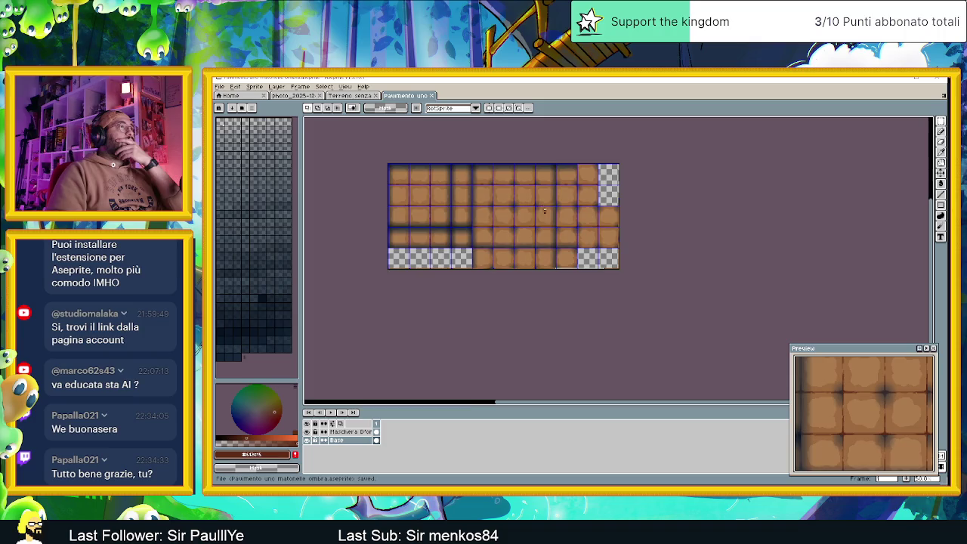
{"action": "scroll", "coordinate": [541, 231], "scroll_direction": "up", "scroll_amount": 1}
{"action": "scroll", "coordinate": [541, 231], "scroll_direction": "down", "scroll_amount": 1}
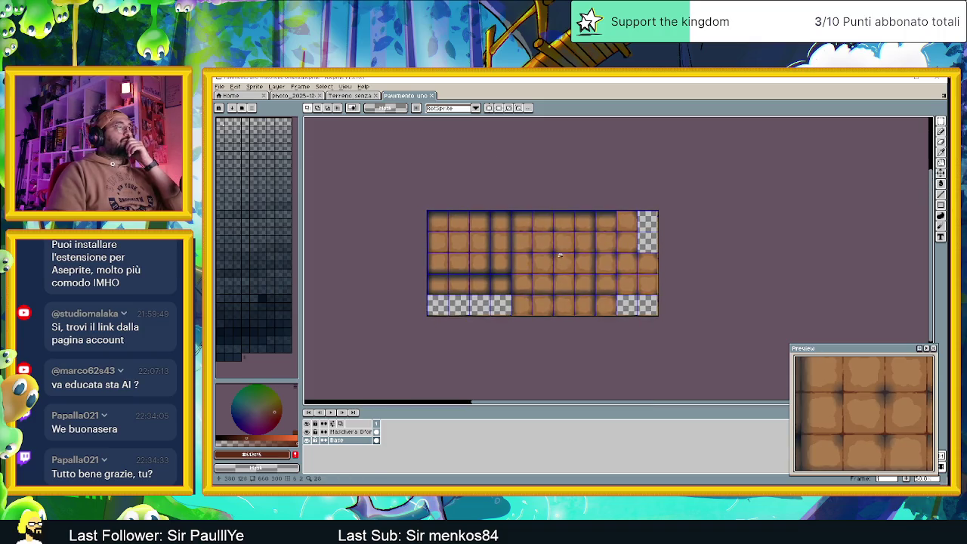
Start exporting the tile sheet from the File menu, declining to overwrite the existing export.
{"action": "scroll", "coordinate": [560, 255], "scroll_direction": "up", "scroll_amount": 1}
{"action": "mouse_move", "coordinate": [562, 261]}
{"action": "left_mouse_down"}
{"action": "mouse_move", "coordinate": [610, 246]}
{"action": "mouse_move", "coordinate": [602, 240]}
{"action": "left_mouse_up"}
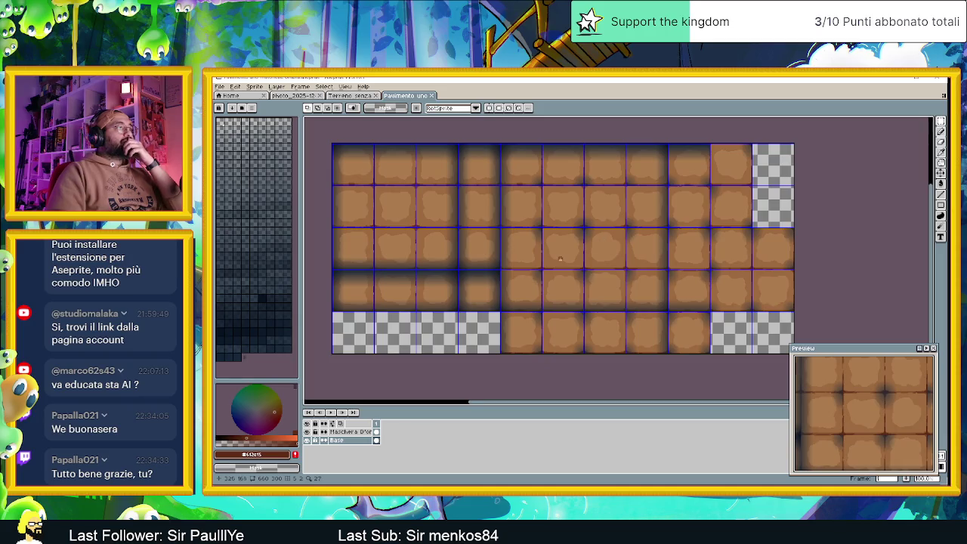
{"action": "left_click", "coordinate": [222, 87]}
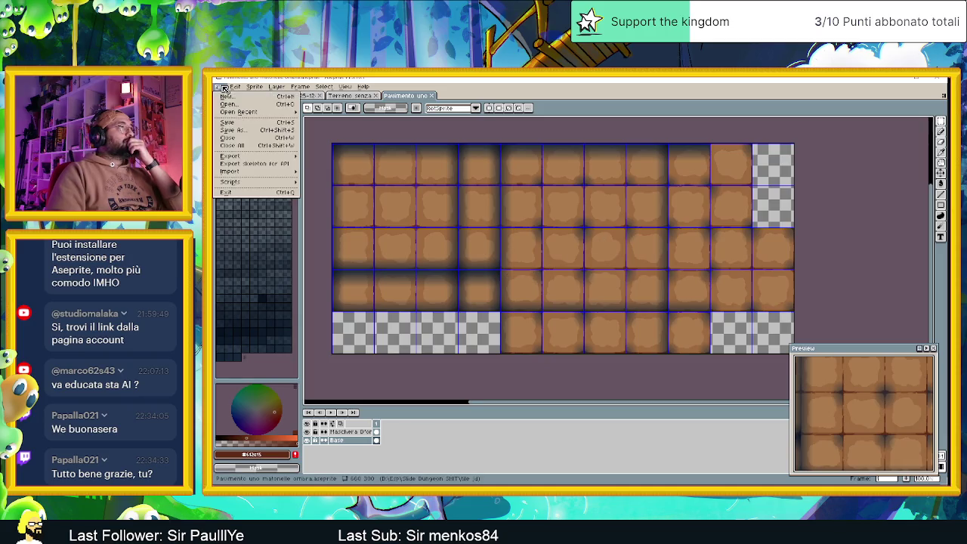
{"action": "mouse_move", "coordinate": [261, 157]}
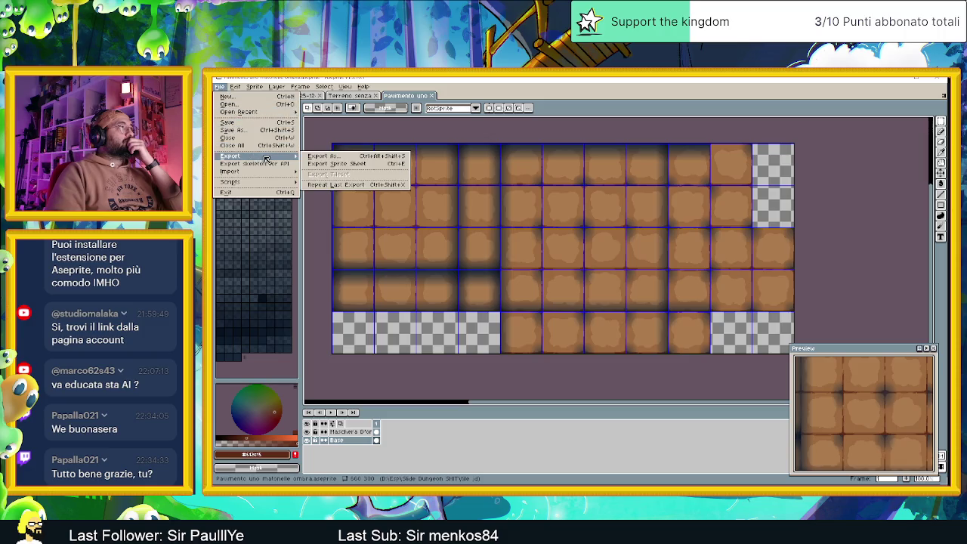
{"action": "left_click", "coordinate": [323, 157]}
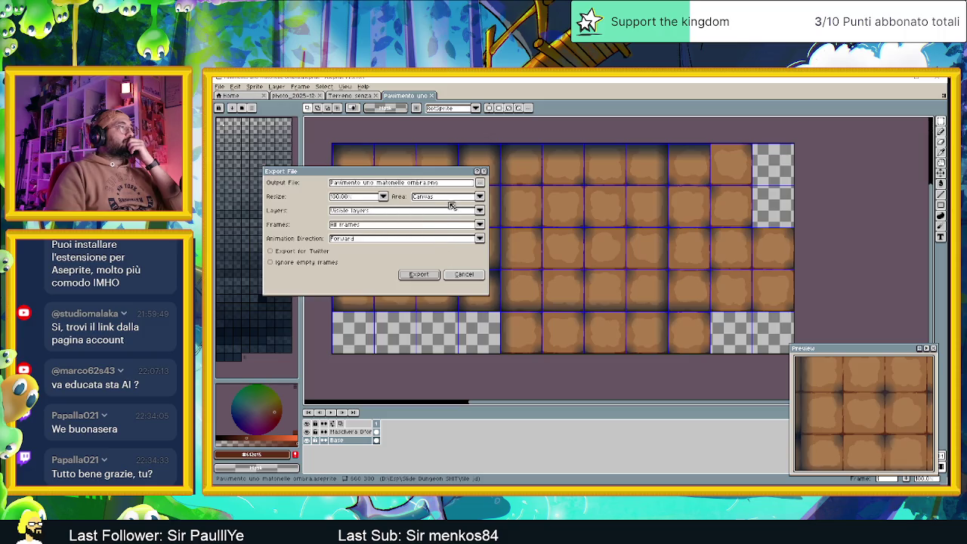
{"action": "left_click", "coordinate": [428, 276]}
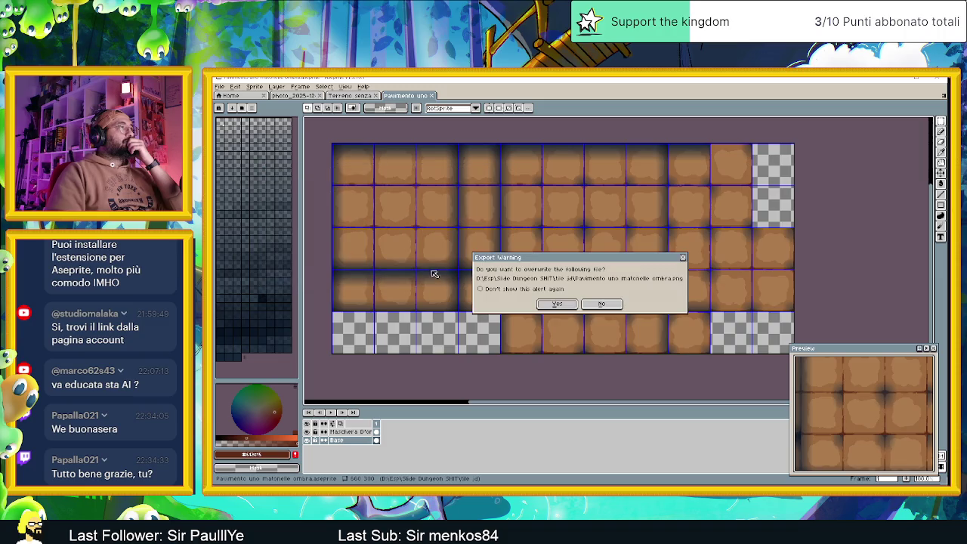
{"action": "left_click", "coordinate": [601, 303]}
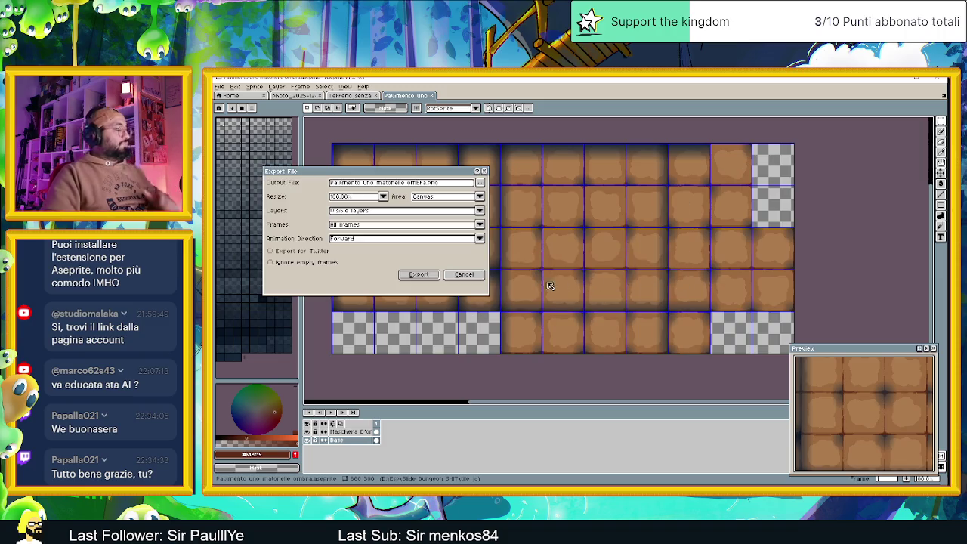
Export the sheet as the new PNG Matonelle di terra Full Tile.png in tile jd.
{"action": "left_click", "coordinate": [479, 183]}
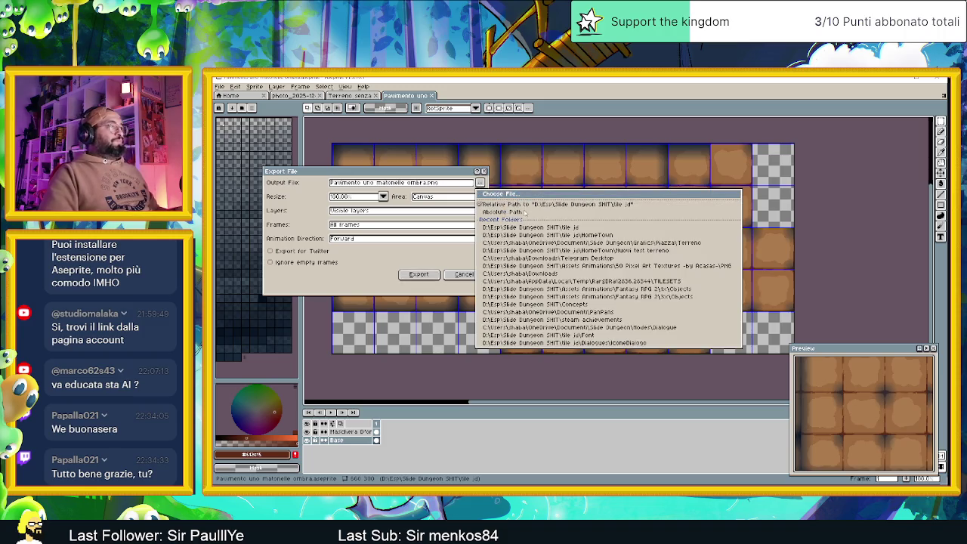
{"action": "left_click", "coordinate": [498, 194]}
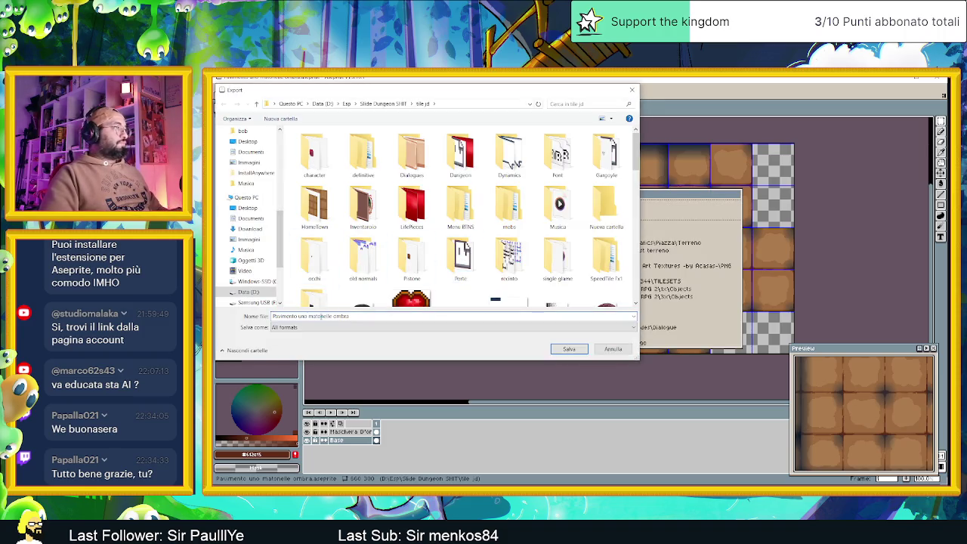
{"action": "left_click_drag", "start_coordinate": [359, 317], "coordinate": [232, 315]}
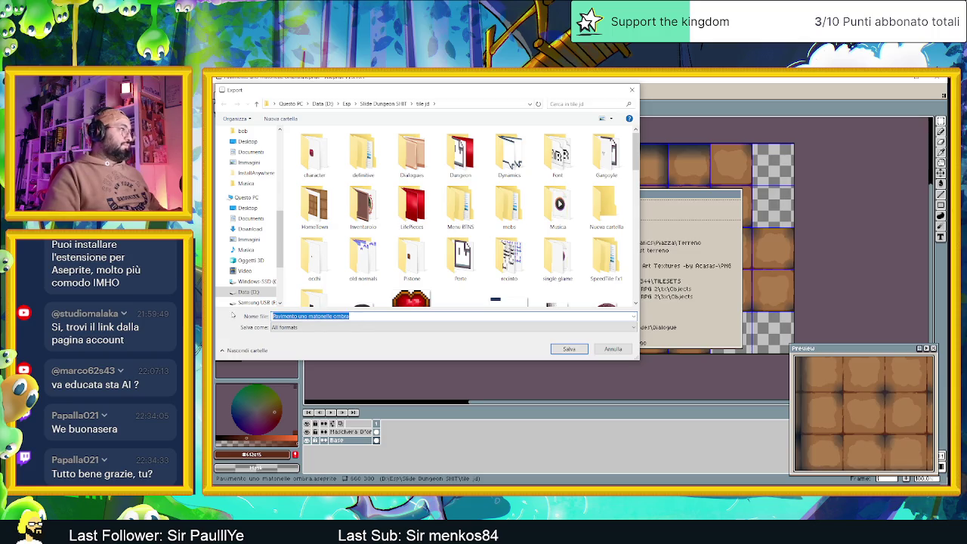
{"action": "type", "text": "Matc"}
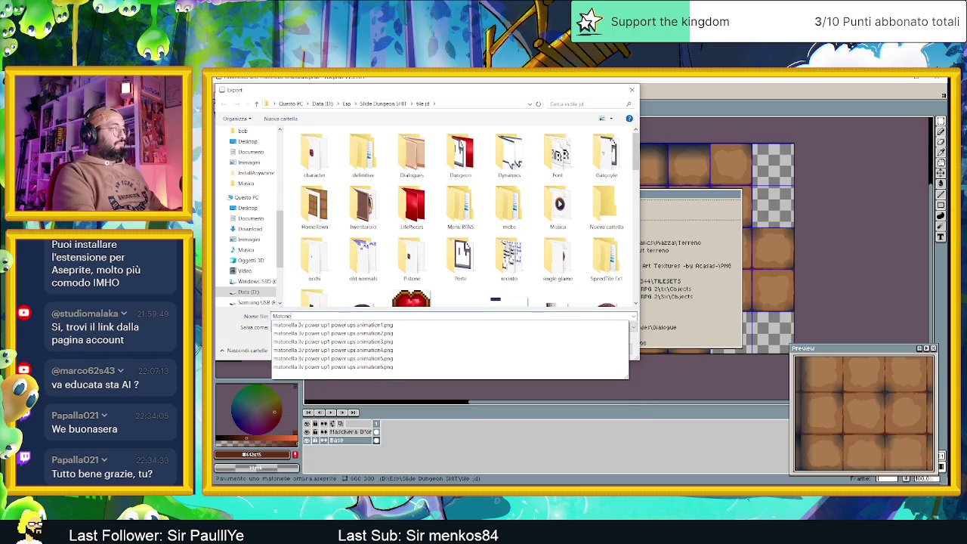
{"action": "type", "text": "lle di terra Full Tile"}
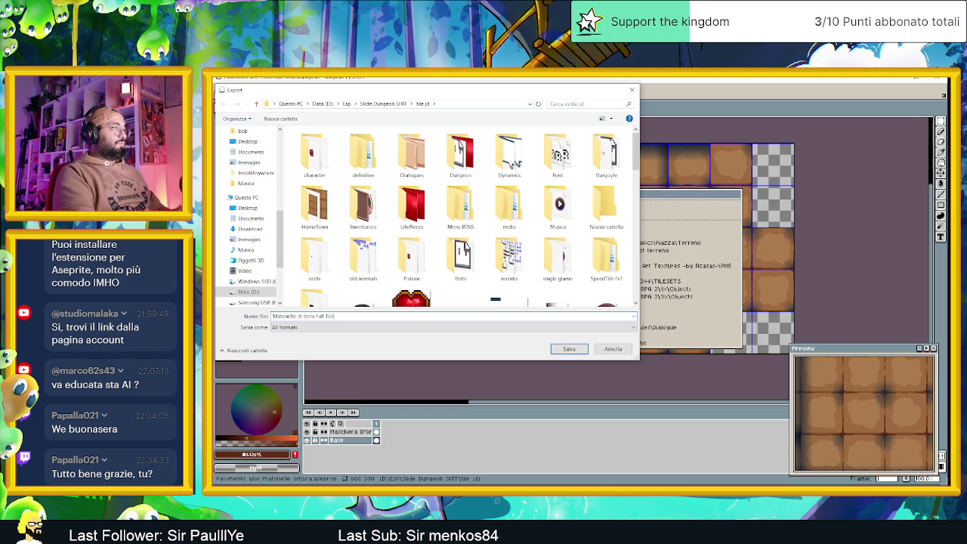
{"action": "left_click", "coordinate": [569, 349]}
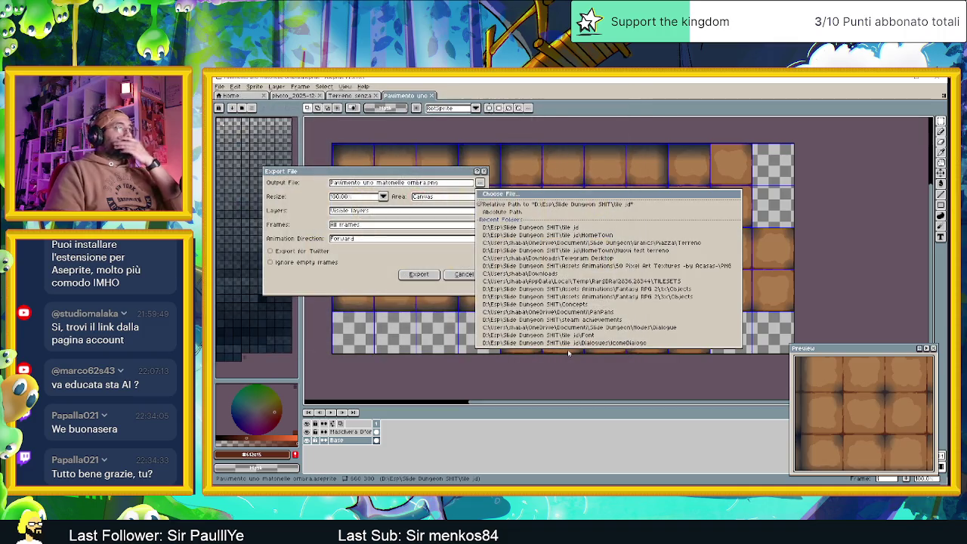
{"action": "left_click", "coordinate": [421, 276]}
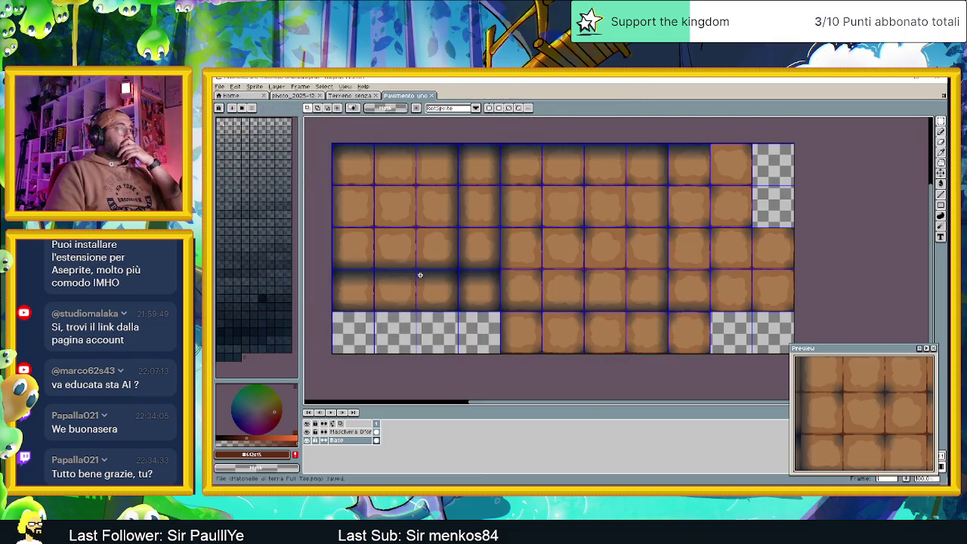
{"action": "left_click", "coordinate": [898, 81]}
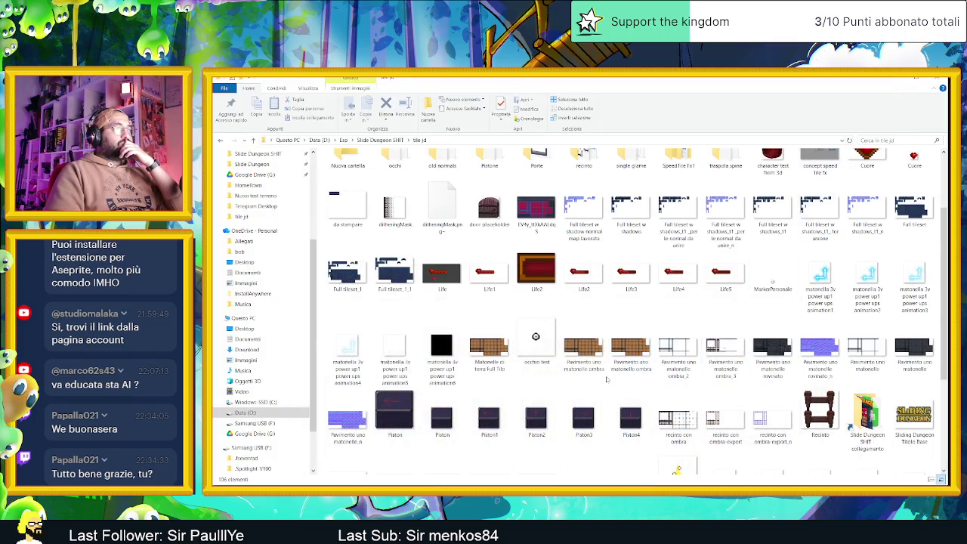
Check the Matonelle di terra Full Tile thumbnail in Explorer, then return to Godot.
{"action": "left_click", "coordinate": [499, 355]}
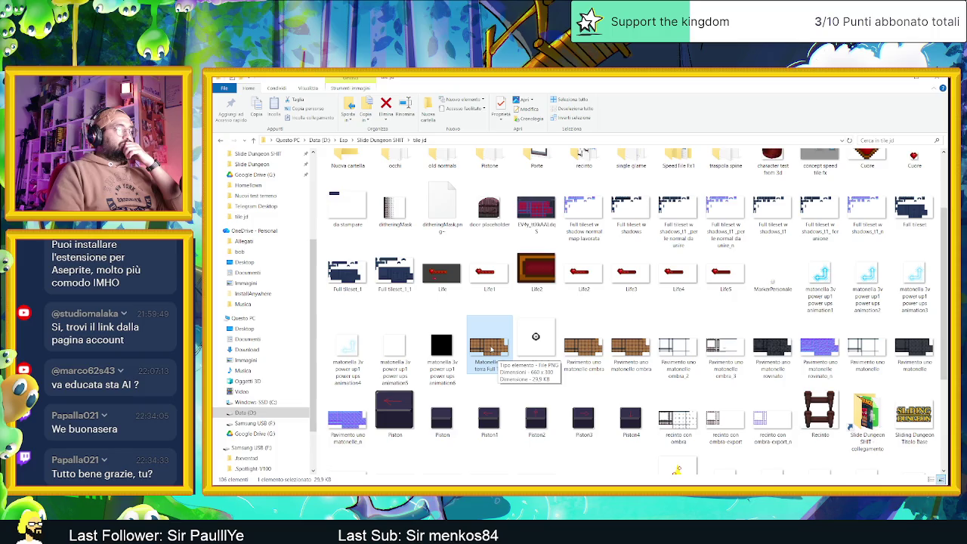
{"action": "key", "text": "alt+Tab"}
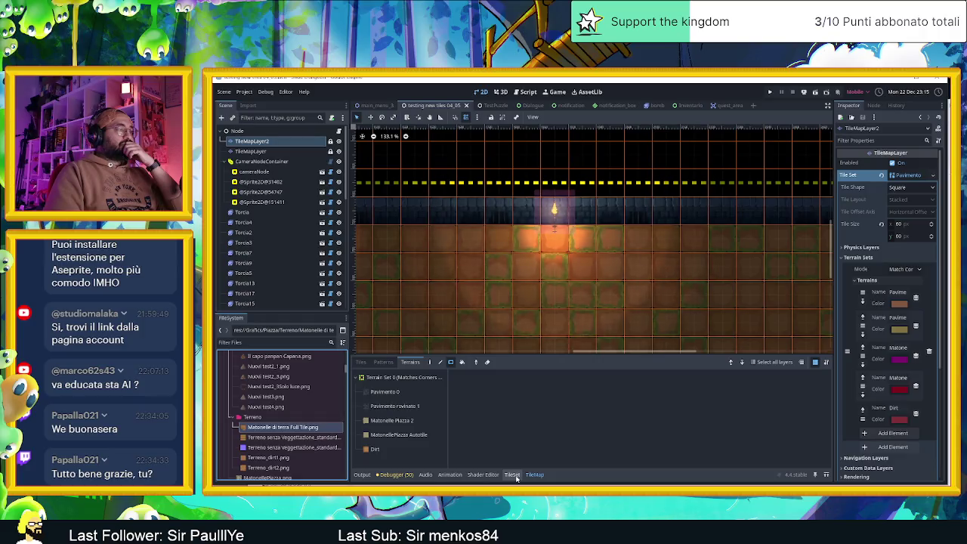
Show the TileSet panel's tile sources and base tiles, briefly checking the Tile Sources options menu.
{"action": "left_click", "coordinate": [513, 475]}
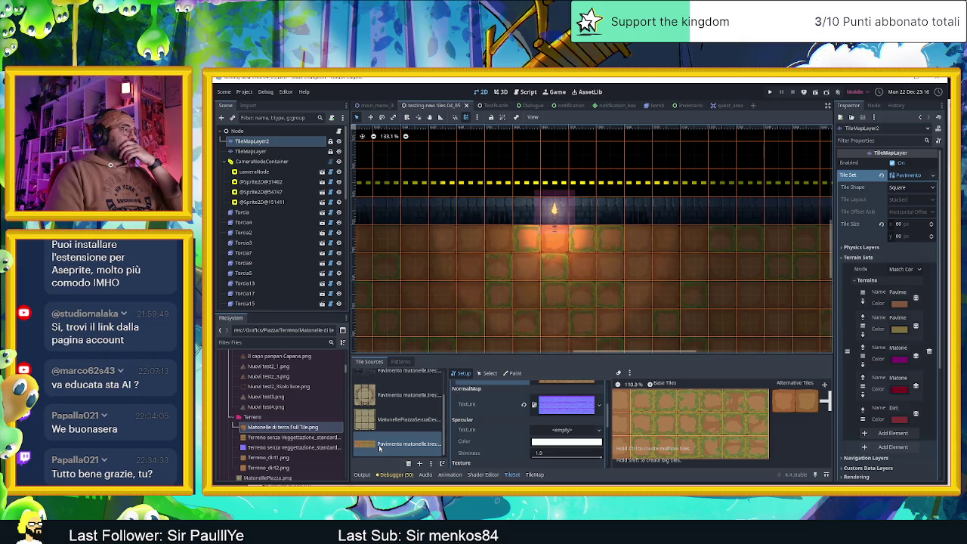
{"action": "left_click", "coordinate": [431, 463]}
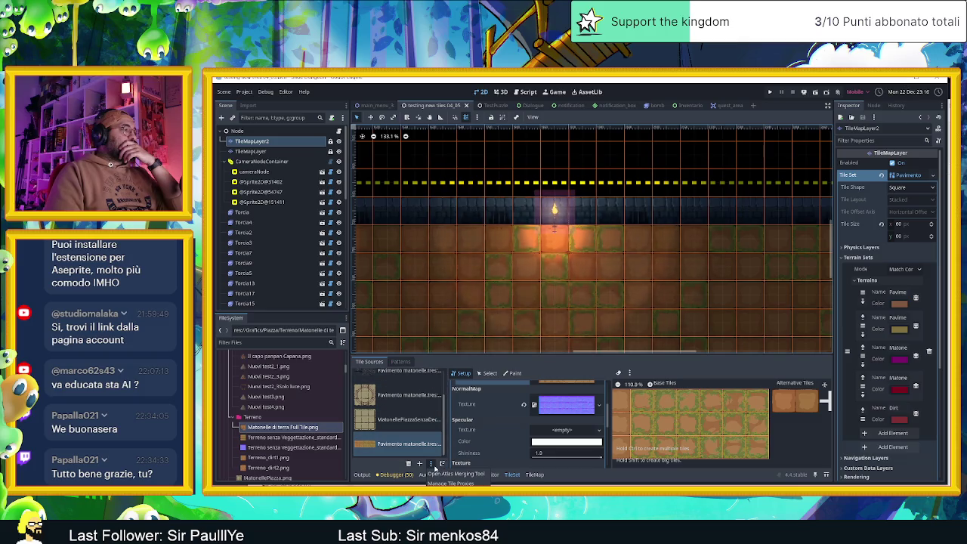
{"action": "left_click", "coordinate": [435, 469]}
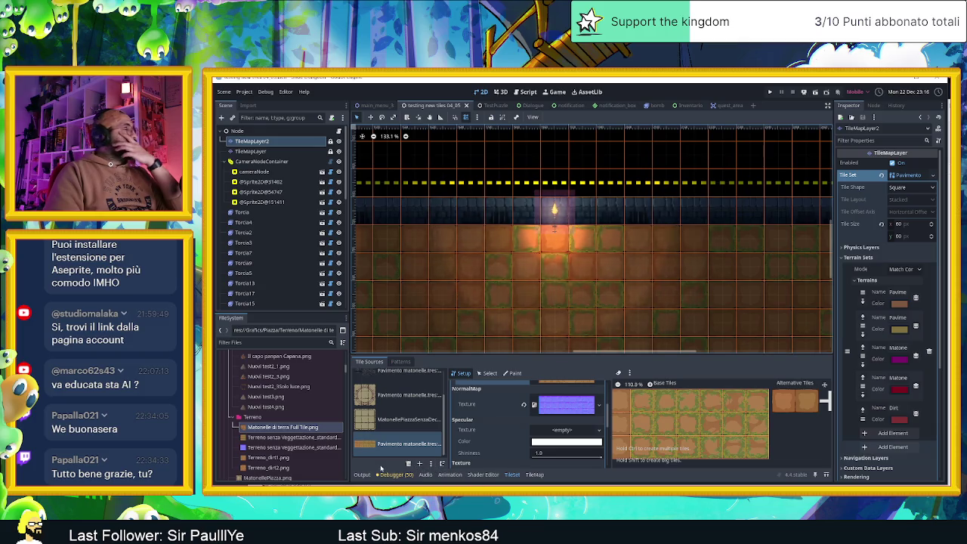
{"action": "scroll", "coordinate": [386, 415], "scroll_direction": "up", "scroll_amount": 2}
{"action": "scroll", "coordinate": [386, 415], "scroll_direction": "down", "scroll_amount": 2}
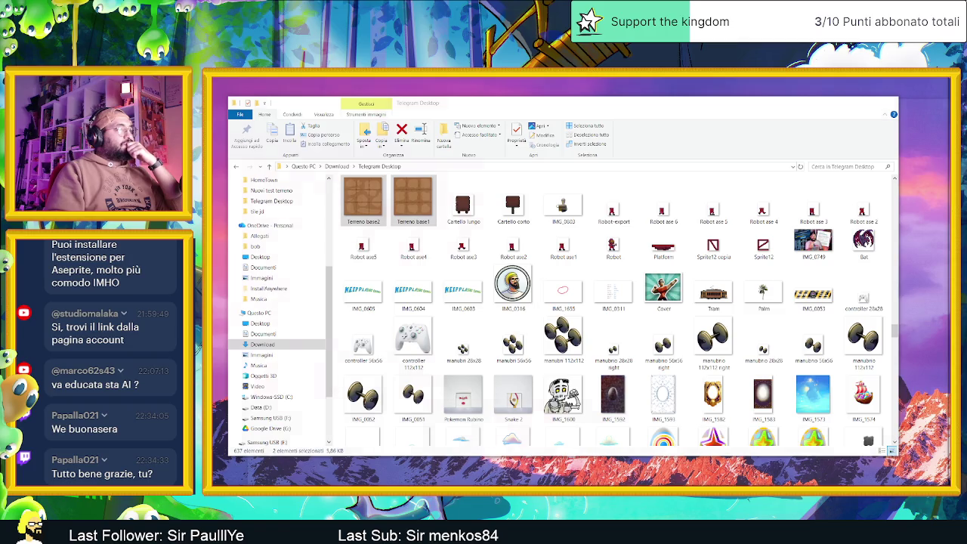
Drag Matonelle di terra Full Tile.png from the Terreno folder into Aseprite to open it.
{"action": "left_click", "coordinate": [391, 230]}
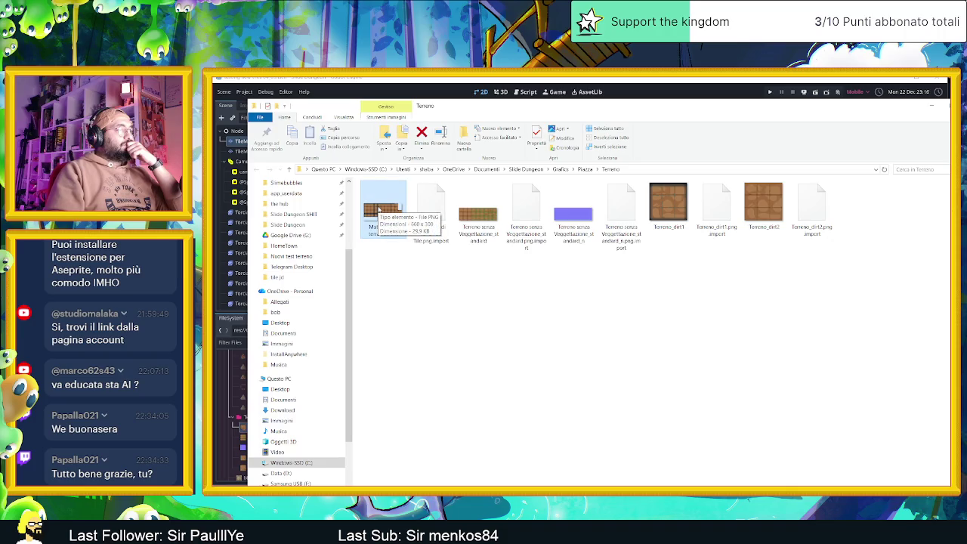
{"action": "key", "text": "alt+Tab"}
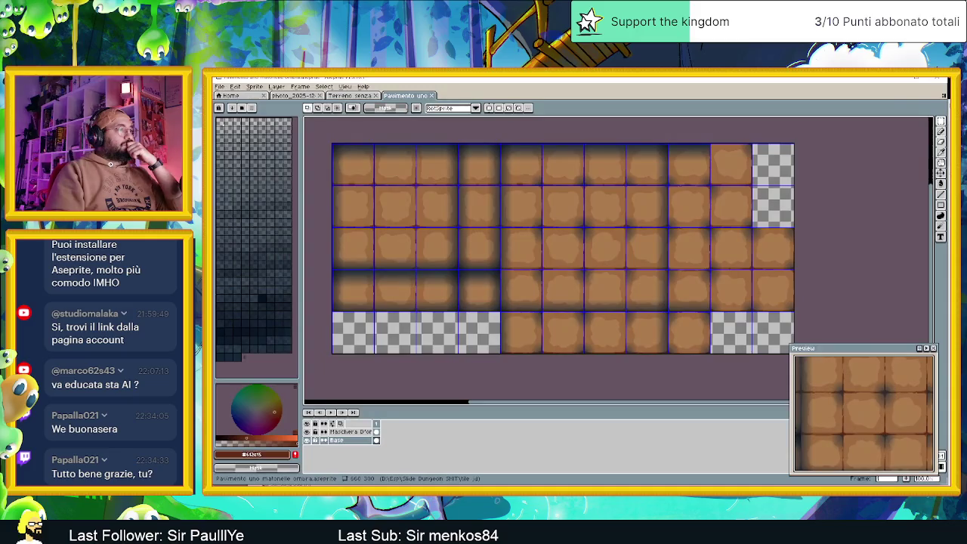
{"action": "left_click_drag", "start_coordinate": [485, 79], "coordinate": [507, 226]}
{"action": "mouse_move", "coordinate": [592, 260]}
{"action": "left_mouse_down"}
{"action": "mouse_move", "coordinate": [587, 239]}
{"action": "mouse_move", "coordinate": [590, 253]}
{"action": "left_mouse_up"}
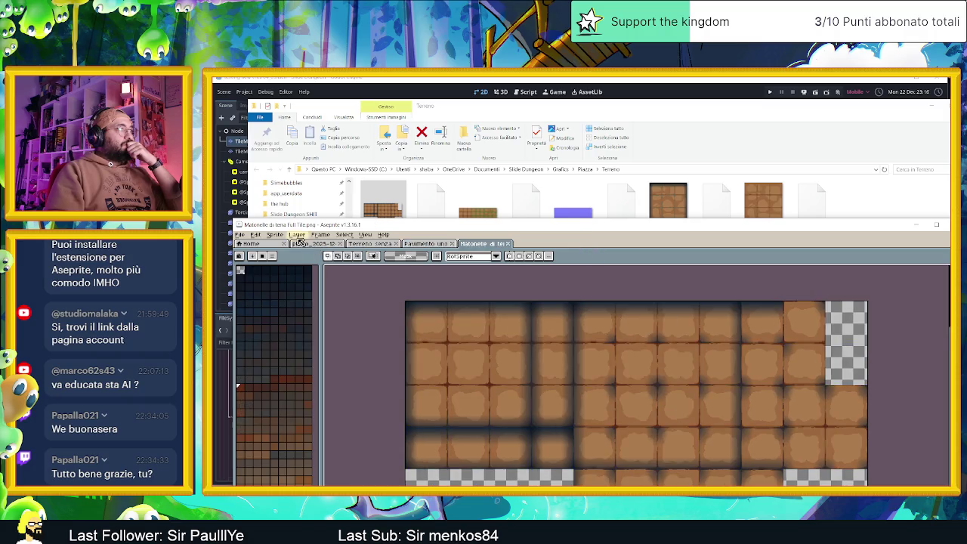
{"action": "left_click", "coordinate": [278, 237]}
{"action": "mouse_move", "coordinate": [262, 239]}
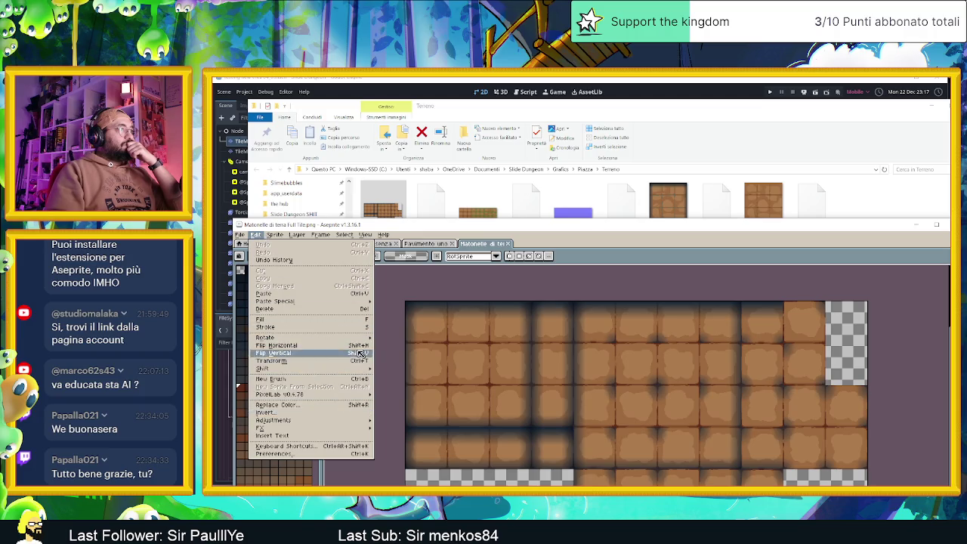
{"action": "left_click", "coordinate": [434, 244]}
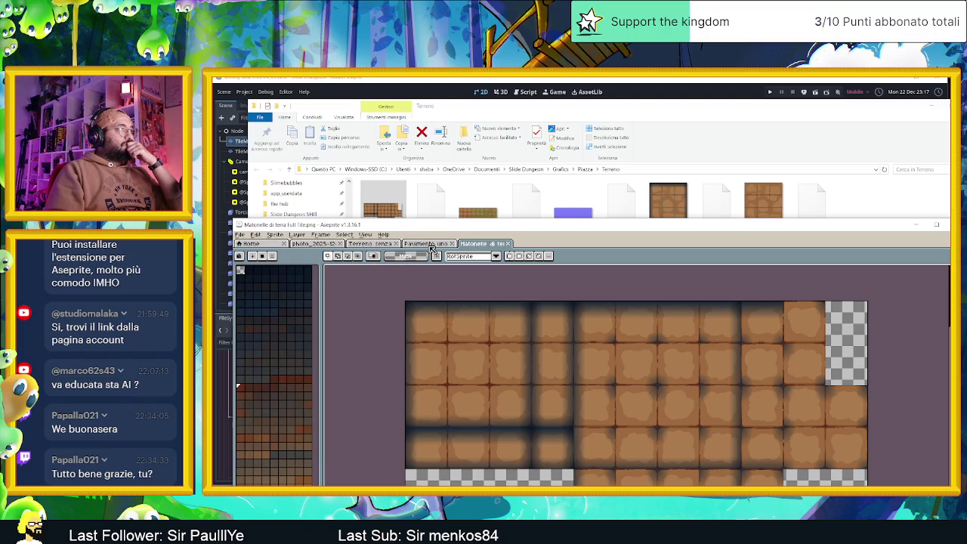
{"action": "left_click", "coordinate": [431, 245]}
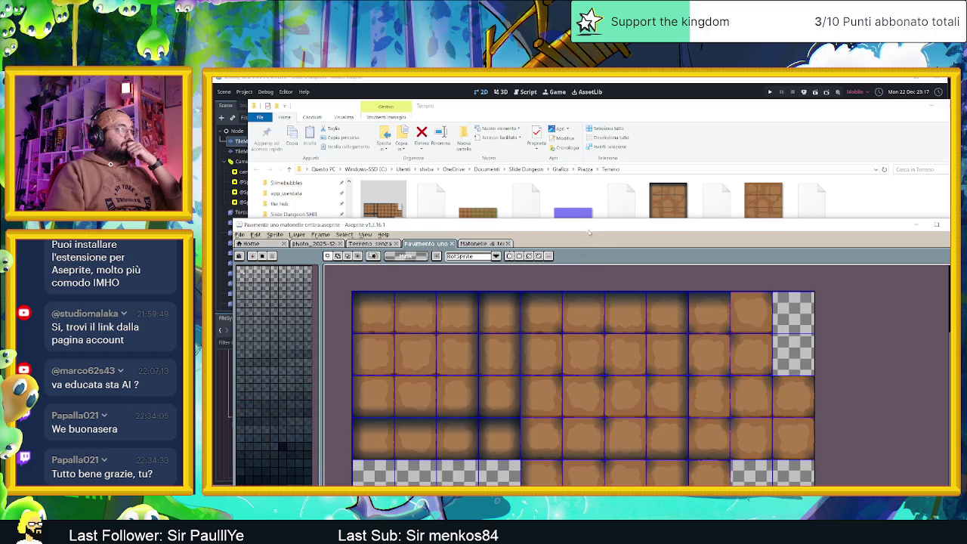
Maximise Aseprite and clear the brown floor tiles in a new frame.
{"action": "double_click", "coordinate": [589, 233]}
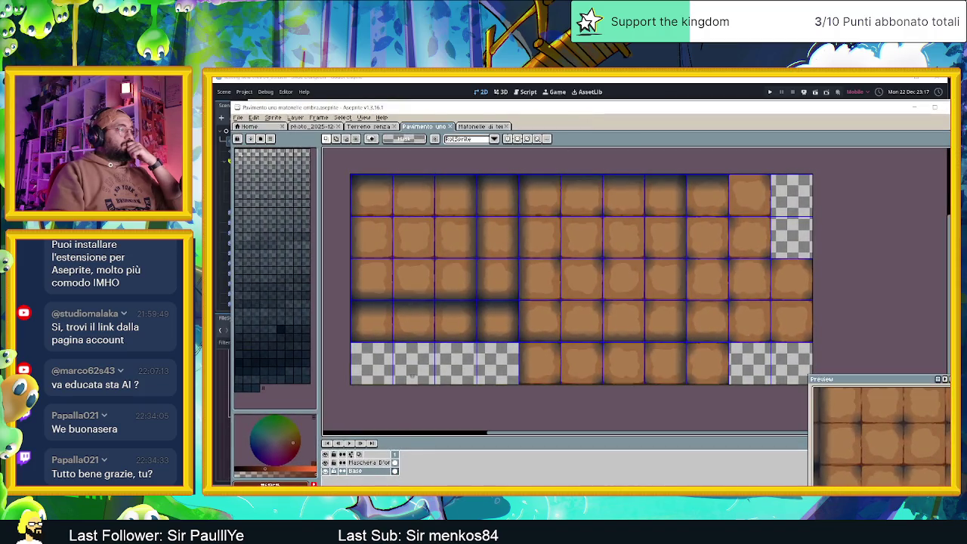
{"action": "key", "text": "alt+n"}
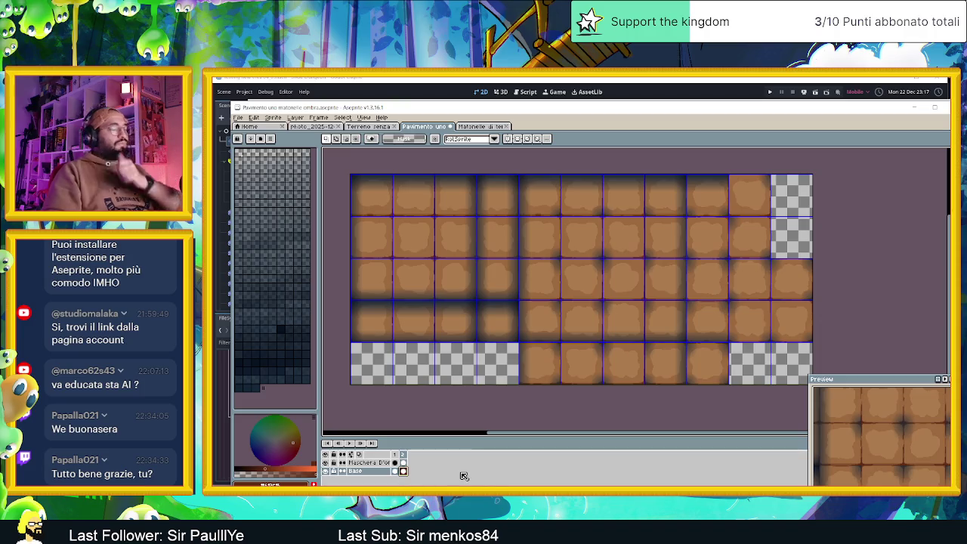
{"action": "key", "text": "Delete"}
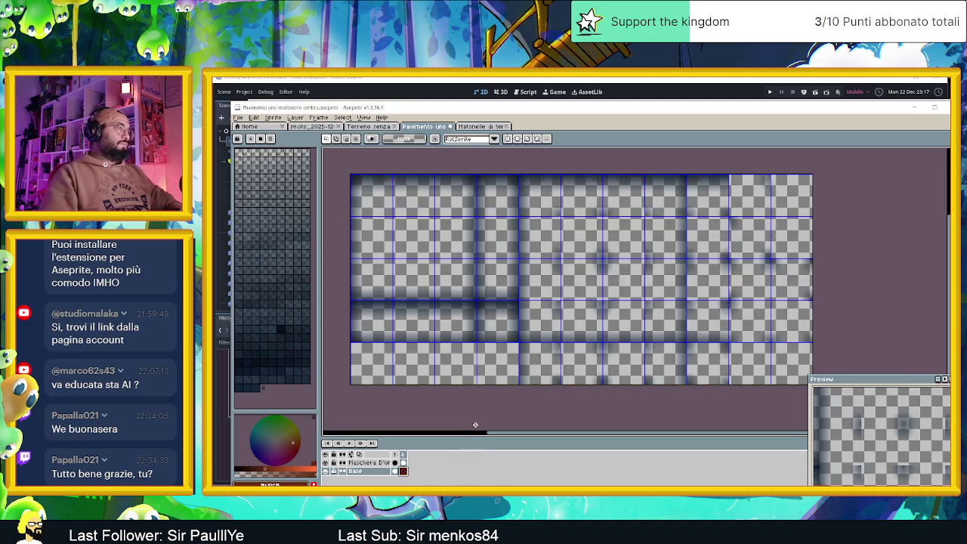
Select three columns of grass-edged tiles on the Terreno senza sheet, then return to Pavimento uno.
{"action": "left_click", "coordinate": [377, 127]}
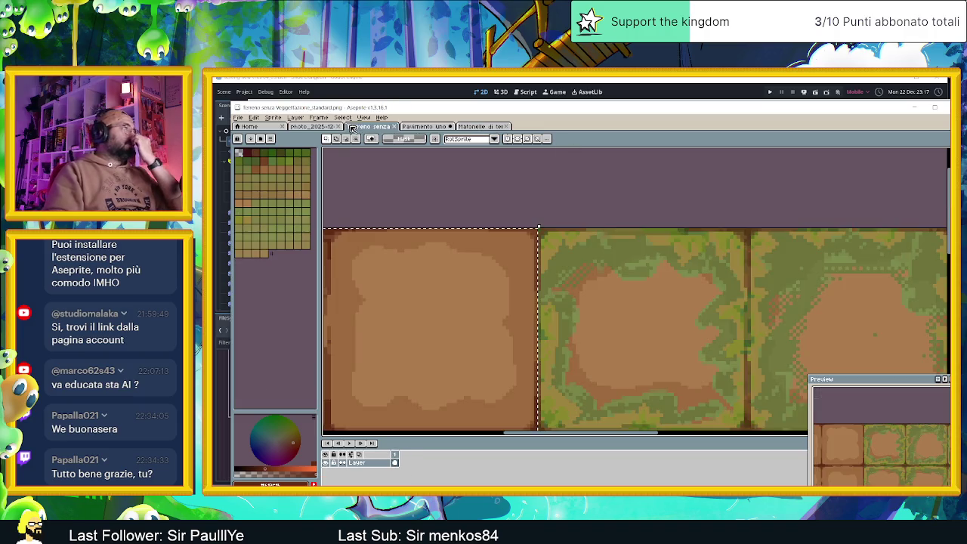
{"action": "scroll", "coordinate": [524, 259], "scroll_direction": "down", "scroll_amount": 5}
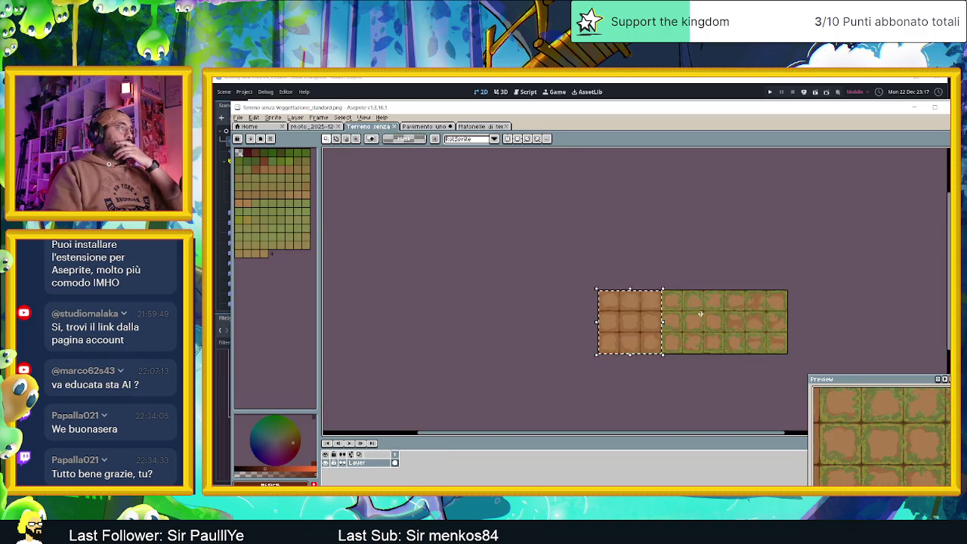
{"action": "scroll", "coordinate": [524, 259], "scroll_direction": "up", "scroll_amount": 4}
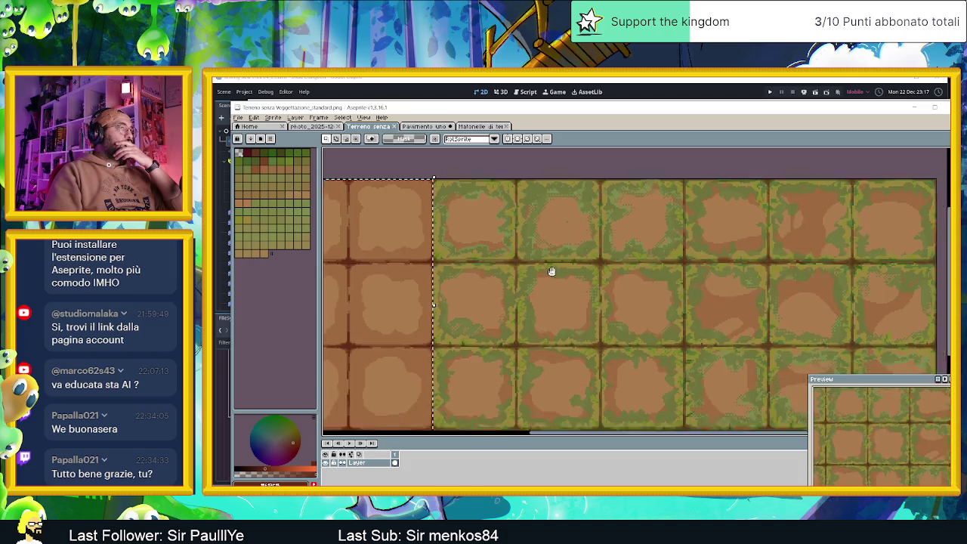
{"action": "left_click", "coordinate": [405, 162]}
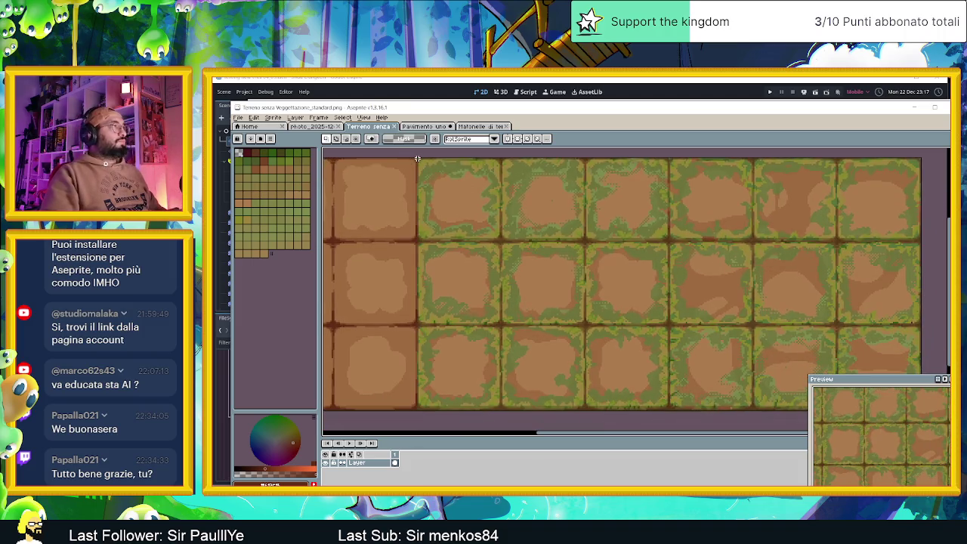
{"action": "mouse_move", "coordinate": [416, 158]}
{"action": "left_mouse_down"}
{"action": "mouse_move", "coordinate": [639, 414]}
{"action": "mouse_move", "coordinate": [670, 412]}
{"action": "left_mouse_up"}
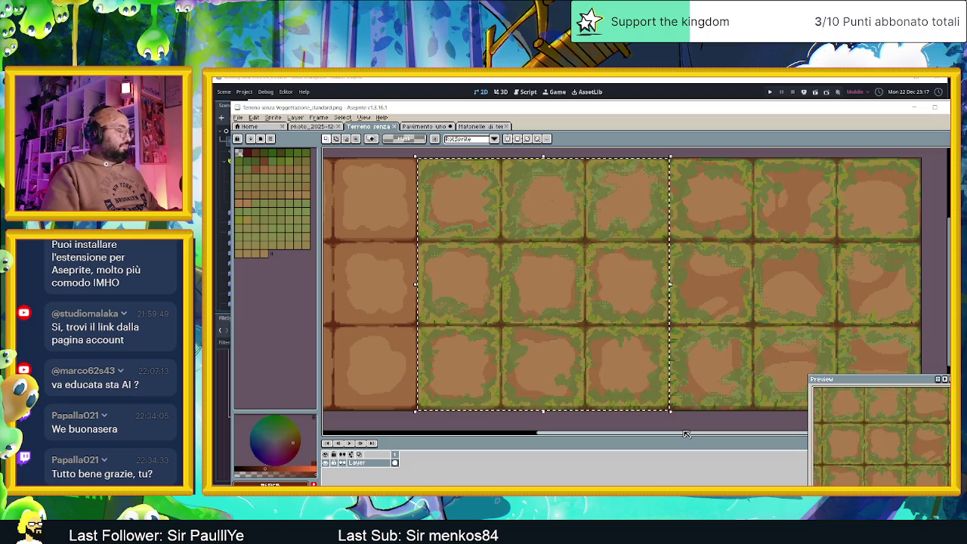
{"action": "left_click", "coordinate": [483, 126]}
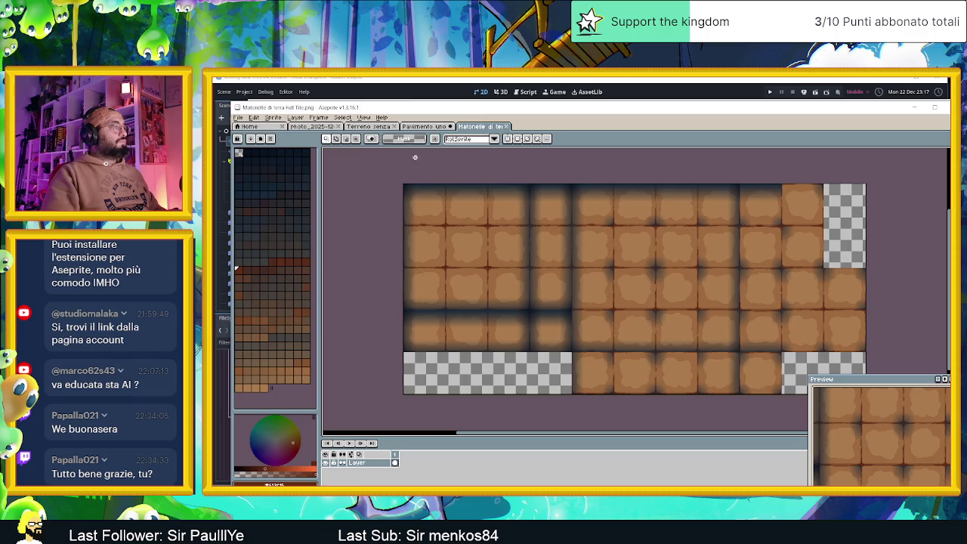
{"action": "left_click", "coordinate": [424, 127]}
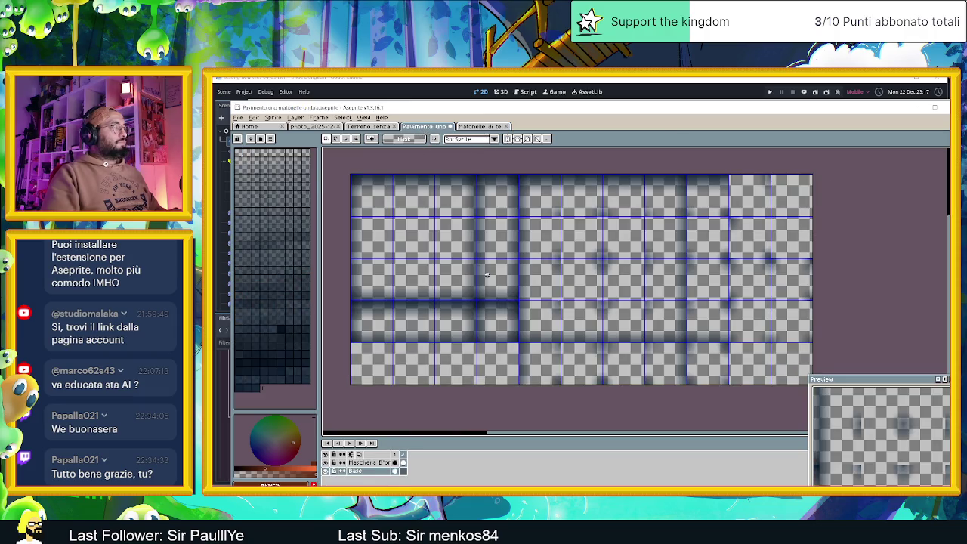
Paste the copied grass tiles into the grid and hide the panels to enlarge the canvas.
{"action": "key", "text": "ctrl+v"}
{"action": "scroll", "coordinate": [534, 255], "scroll_direction": "up", "scroll_amount": 3}
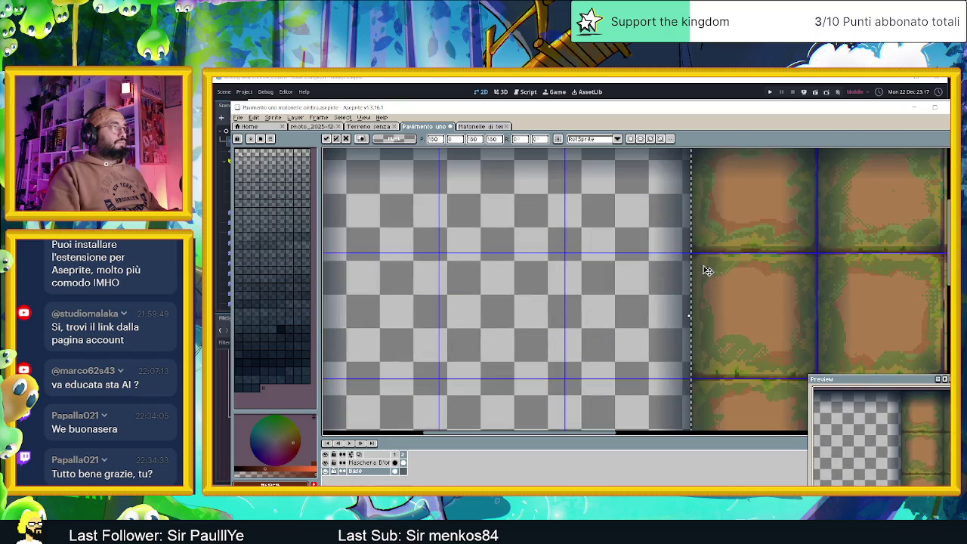
{"action": "scroll", "coordinate": [709, 269], "scroll_direction": "down", "scroll_amount": 1}
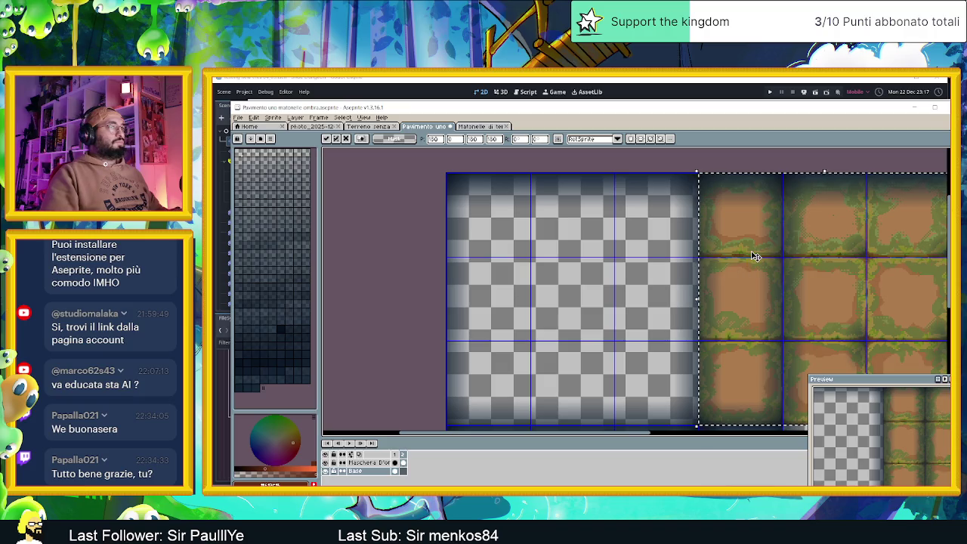
{"action": "scroll", "coordinate": [755, 257], "scroll_direction": "down", "scroll_amount": 1}
{"action": "key", "text": "ctrl+f"}
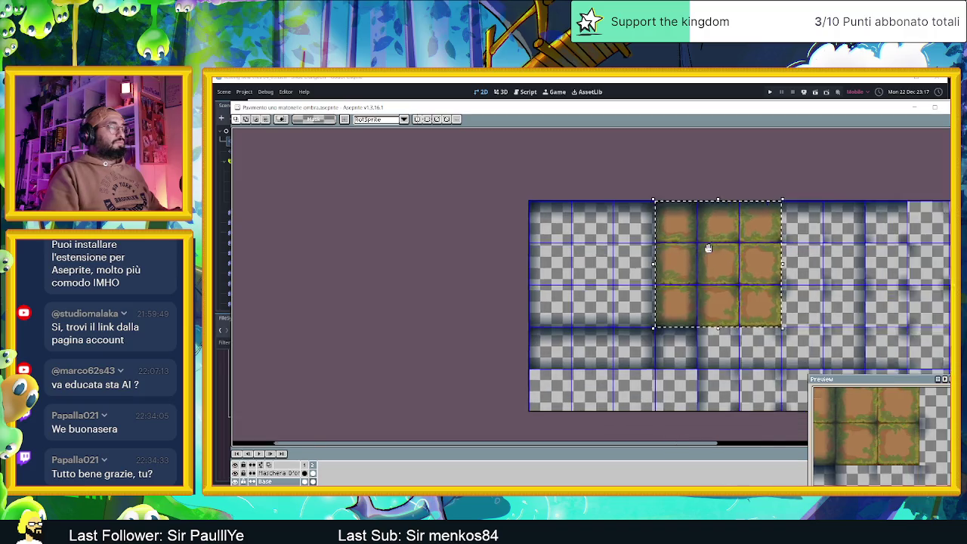
{"action": "left_click_drag", "start_coordinate": [724, 249], "coordinate": [593, 237]}
{"action": "key", "text": "ctrl+f"}
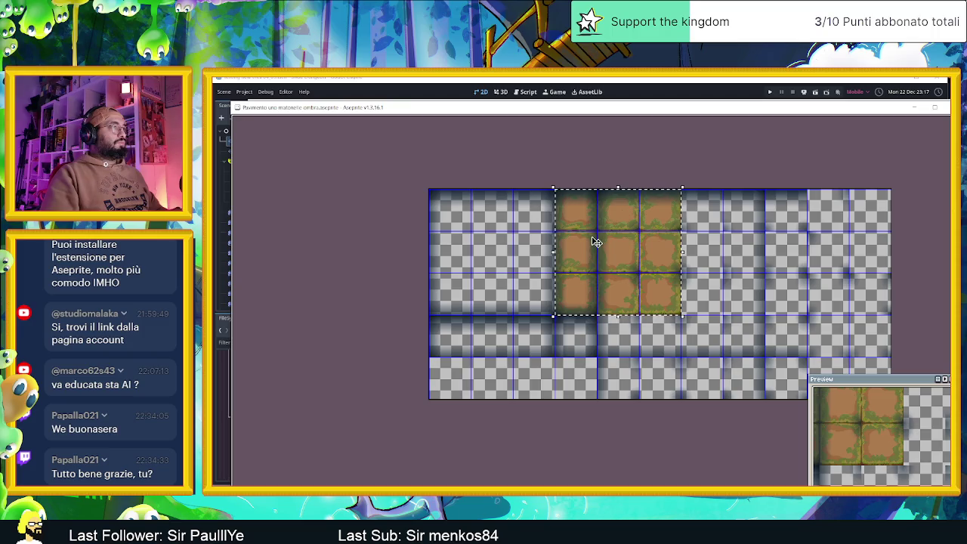
{"action": "scroll", "coordinate": [595, 241], "scroll_direction": "up", "scroll_amount": 1}
Move the pasted 3x3 block to the grid's top-left corner and align it.
{"action": "left_click_drag", "start_coordinate": [584, 240], "coordinate": [359, 246]}
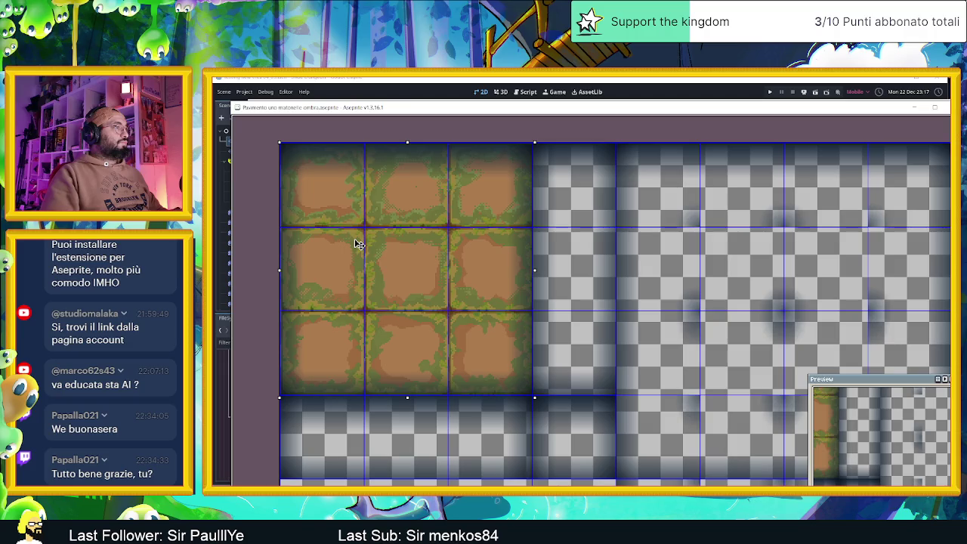
{"action": "left_click_drag", "start_coordinate": [359, 244], "coordinate": [358, 242]}
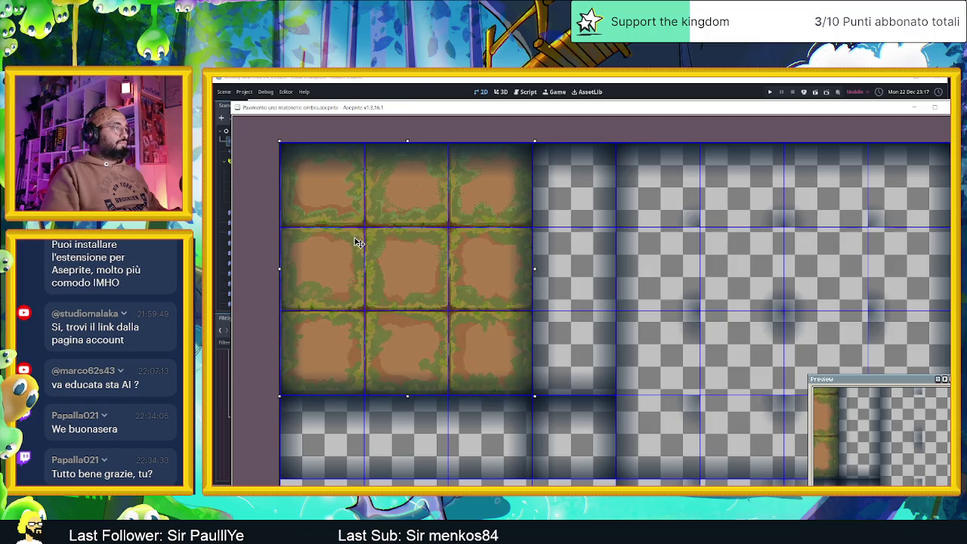
{"action": "scroll", "coordinate": [334, 252], "scroll_direction": "up", "scroll_amount": 2}
{"action": "scroll", "coordinate": [335, 253], "scroll_direction": "left", "scroll_amount": 2}
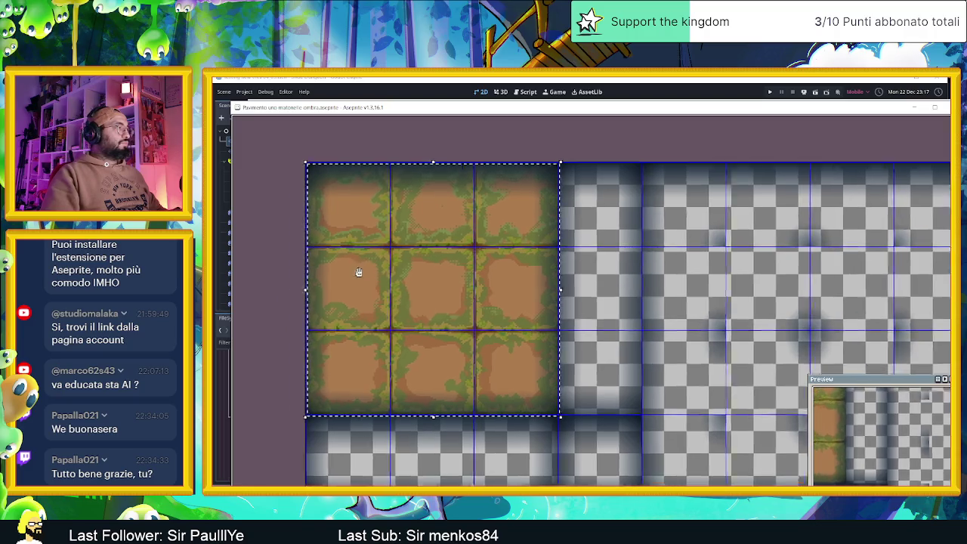
{"action": "scroll", "coordinate": [524, 216], "scroll_direction": "up", "scroll_amount": 4}
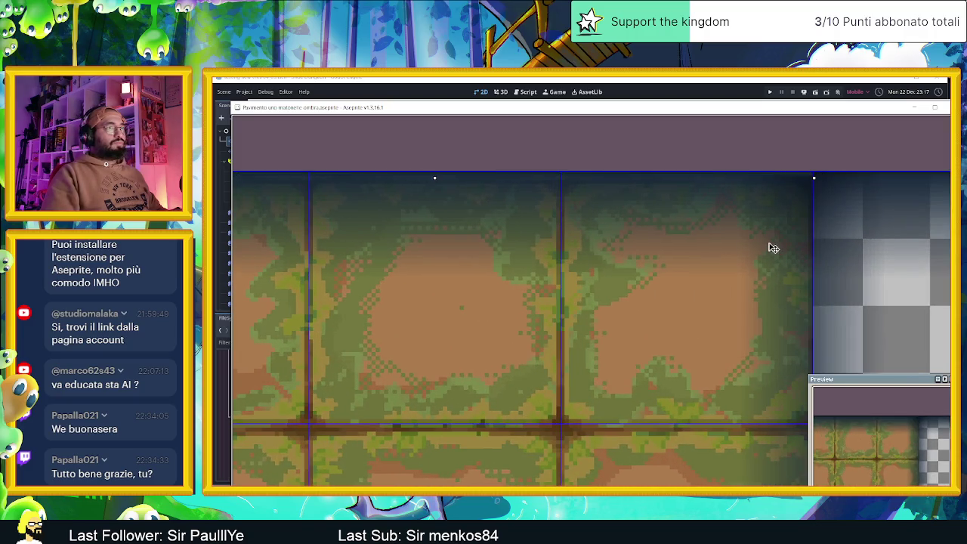
{"action": "mouse_move", "coordinate": [772, 245]}
{"action": "left_mouse_down"}
{"action": "mouse_move", "coordinate": [759, 282]}
{"action": "mouse_move", "coordinate": [709, 324]}
{"action": "mouse_move", "coordinate": [772, 245]}
{"action": "left_mouse_up"}
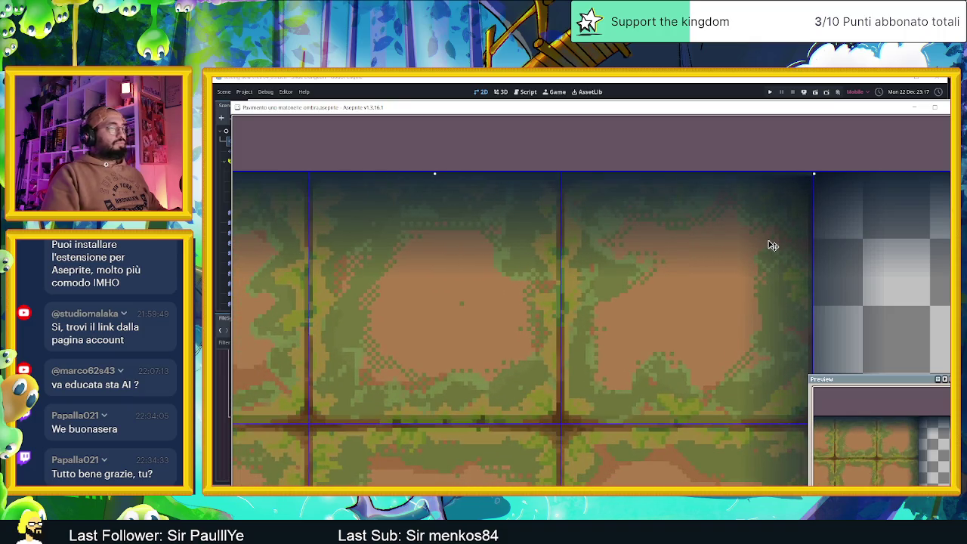
Paste another block of nine grass tiles.
{"action": "scroll", "coordinate": [744, 274], "scroll_direction": "down", "scroll_amount": 1}
{"action": "scroll", "coordinate": [703, 278], "scroll_direction": "down", "scroll_amount": 1}
{"action": "scroll", "coordinate": [772, 217], "scroll_direction": "up", "scroll_amount": 1}
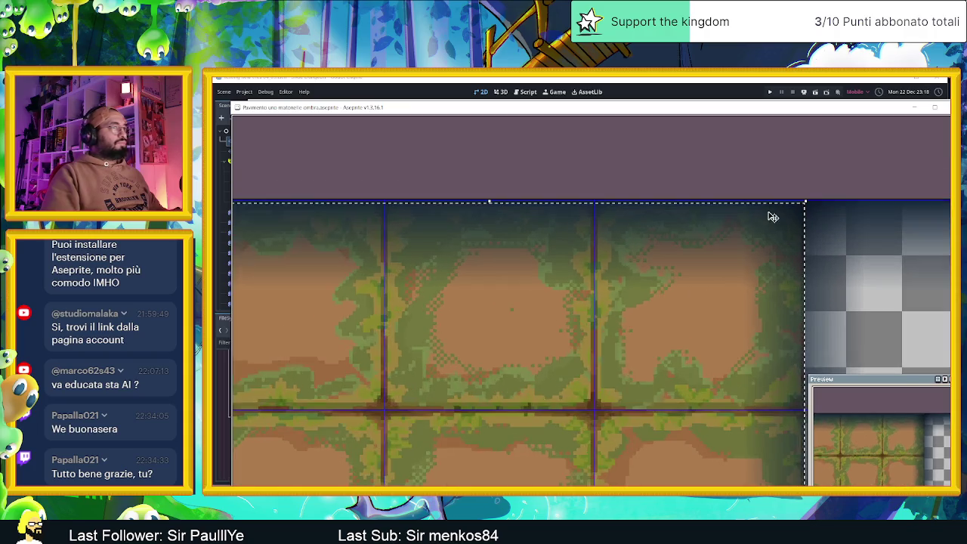
{"action": "scroll", "coordinate": [778, 217], "scroll_direction": "up", "scroll_amount": 1}
{"action": "scroll", "coordinate": [783, 259], "scroll_direction": "down", "scroll_amount": 2}
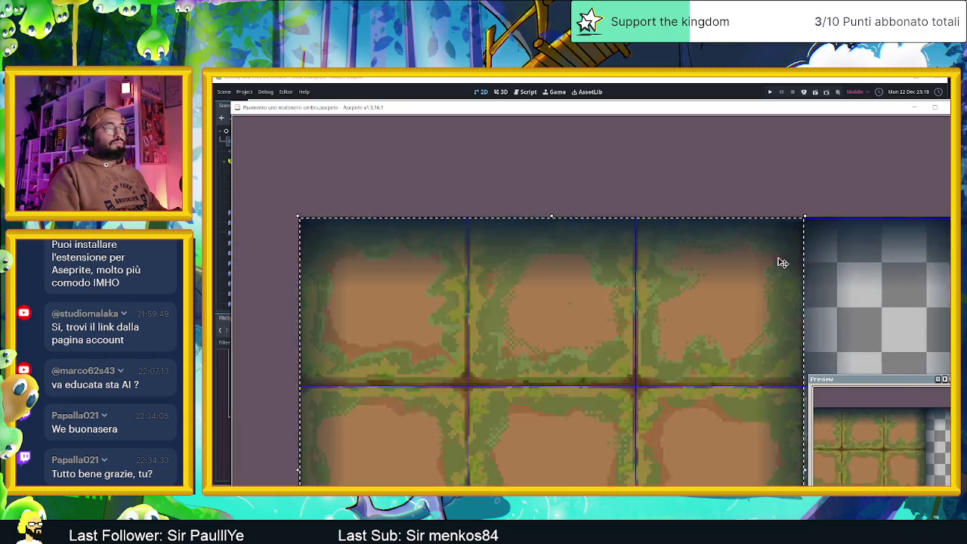
{"action": "scroll", "coordinate": [755, 317], "scroll_direction": "down", "scroll_amount": 2}
{"action": "scroll", "coordinate": [664, 303], "scroll_direction": "up", "scroll_amount": 2}
{"action": "scroll", "coordinate": [692, 398], "scroll_direction": "up", "scroll_amount": 1}
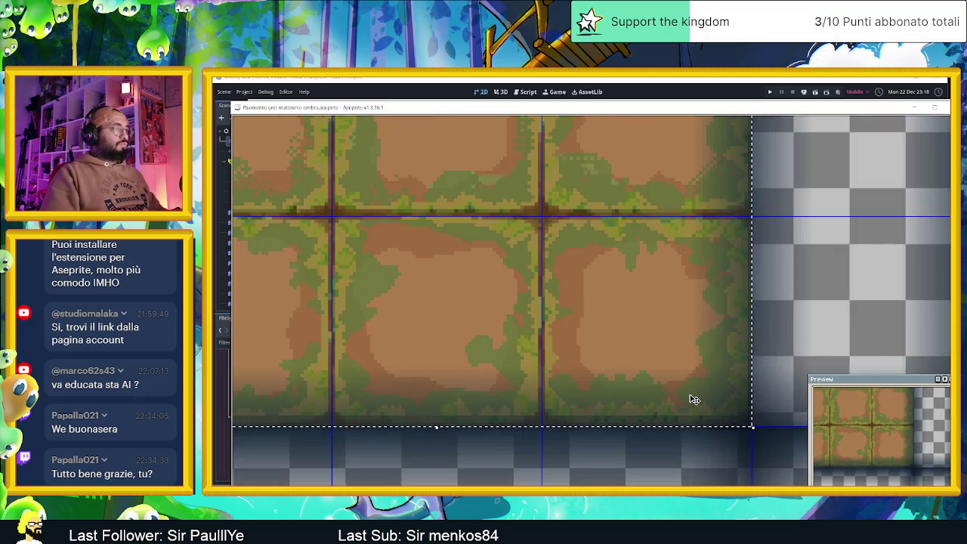
{"action": "scroll", "coordinate": [694, 399], "scroll_direction": "up", "scroll_amount": 1}
{"action": "scroll", "coordinate": [709, 463], "scroll_direction": "down", "scroll_amount": 4}
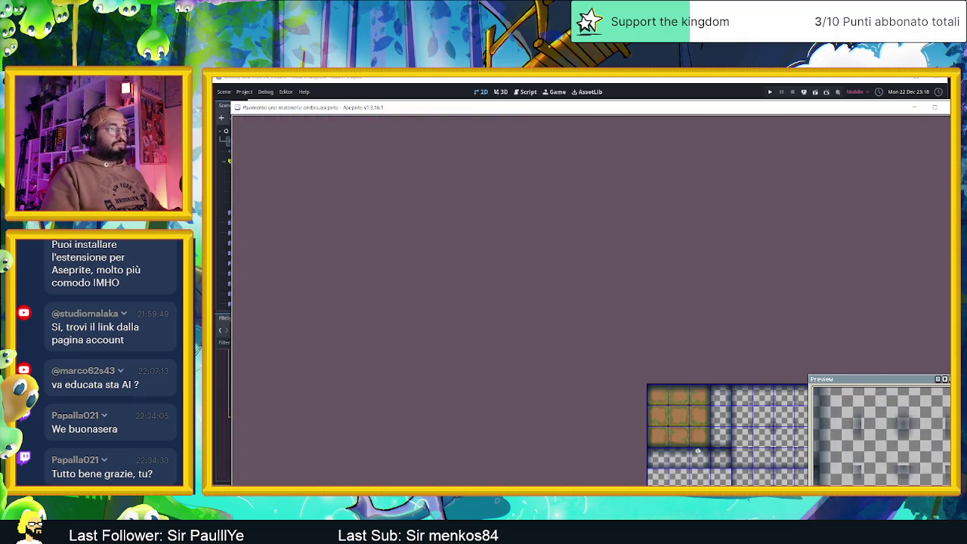
{"action": "scroll", "coordinate": [727, 449], "scroll_direction": "up", "scroll_amount": 4}
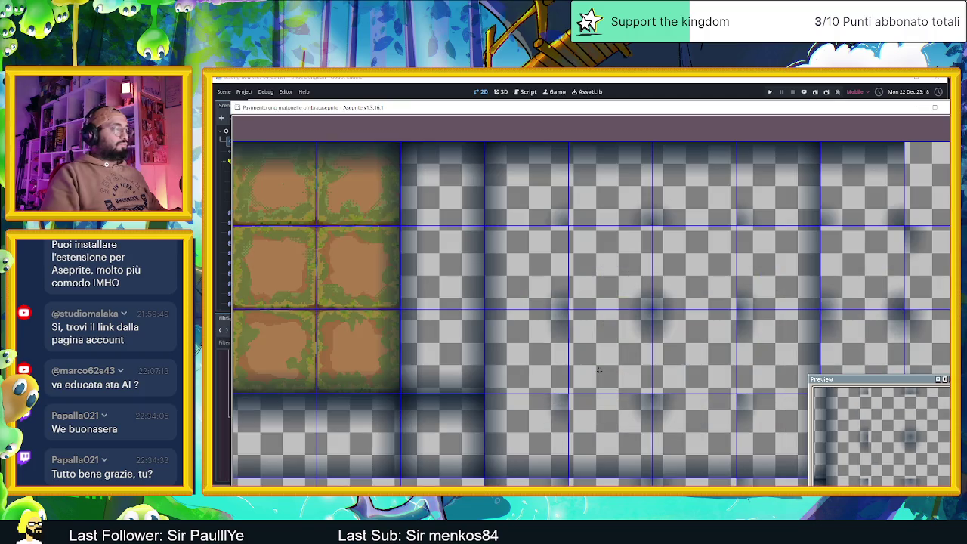
{"action": "key", "text": "ctrl+v"}
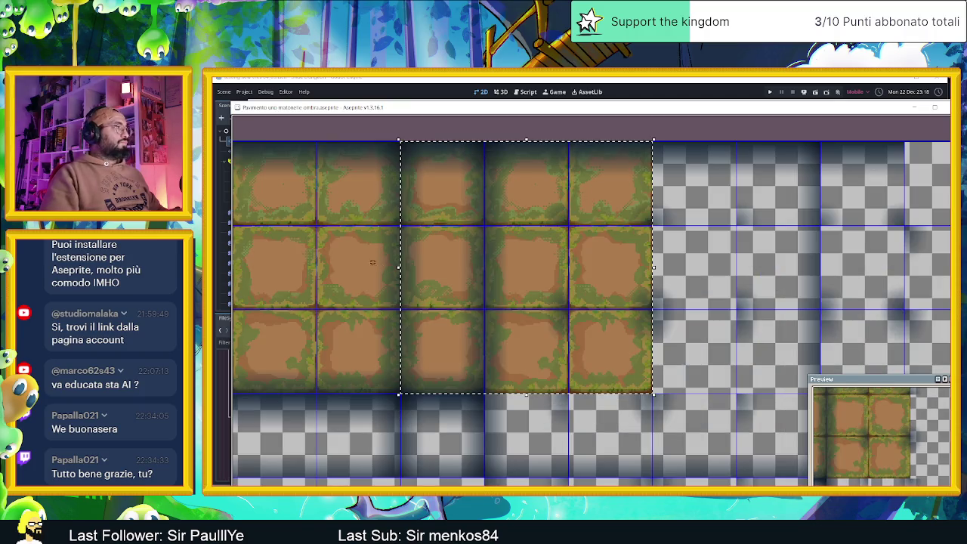
Shift the new nine-tile block one tile right and commit it.
{"action": "mouse_move", "coordinate": [505, 244]}
{"action": "left_mouse_down"}
{"action": "mouse_move", "coordinate": [591, 244]}
{"action": "mouse_move", "coordinate": [503, 244]}
{"action": "left_mouse_up"}
{"action": "key", "text": "Return"}
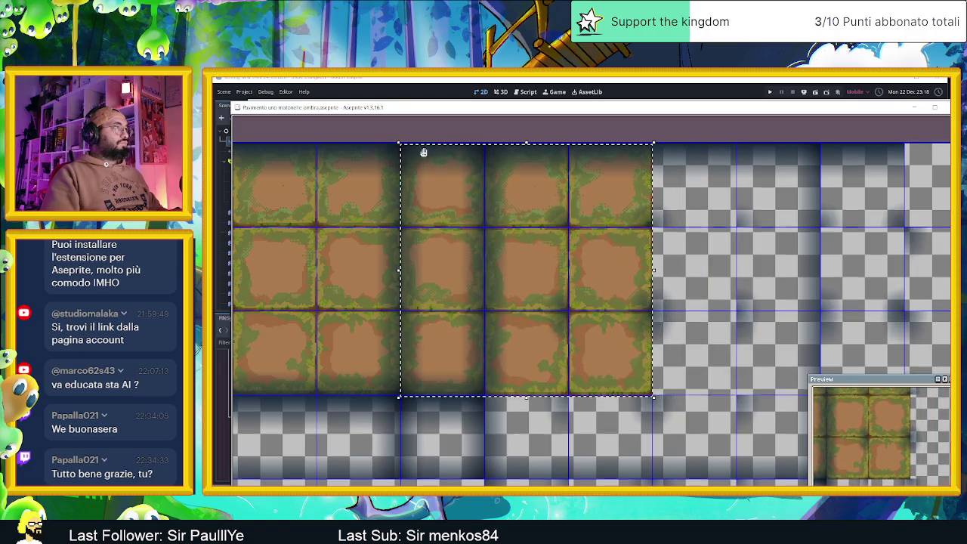
{"action": "scroll", "coordinate": [427, 154], "scroll_direction": "up", "scroll_amount": 2}
{"action": "scroll", "coordinate": [447, 214], "scroll_direction": "up", "scroll_amount": 1}
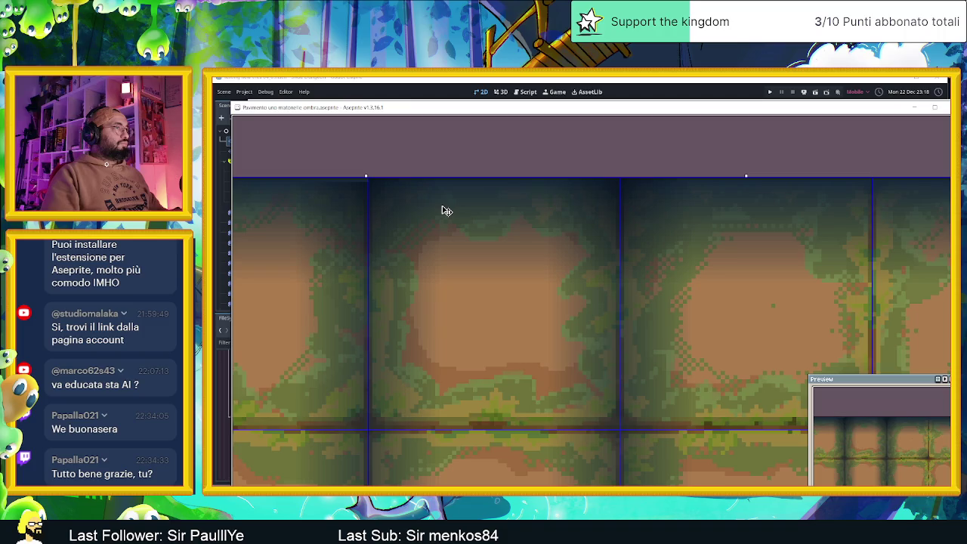
{"action": "scroll", "coordinate": [442, 214], "scroll_direction": "down", "scroll_amount": 5}
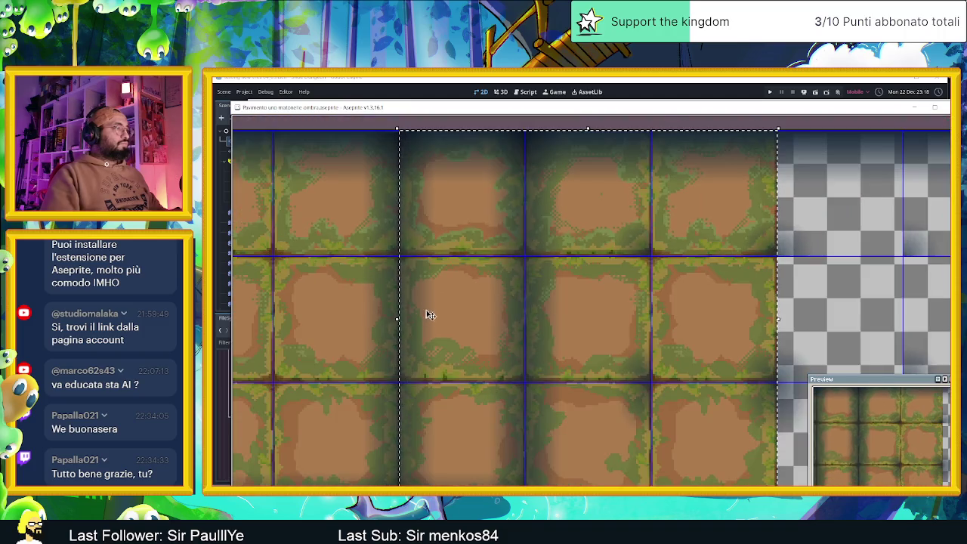
{"action": "scroll", "coordinate": [459, 444], "scroll_direction": "up", "scroll_amount": 5}
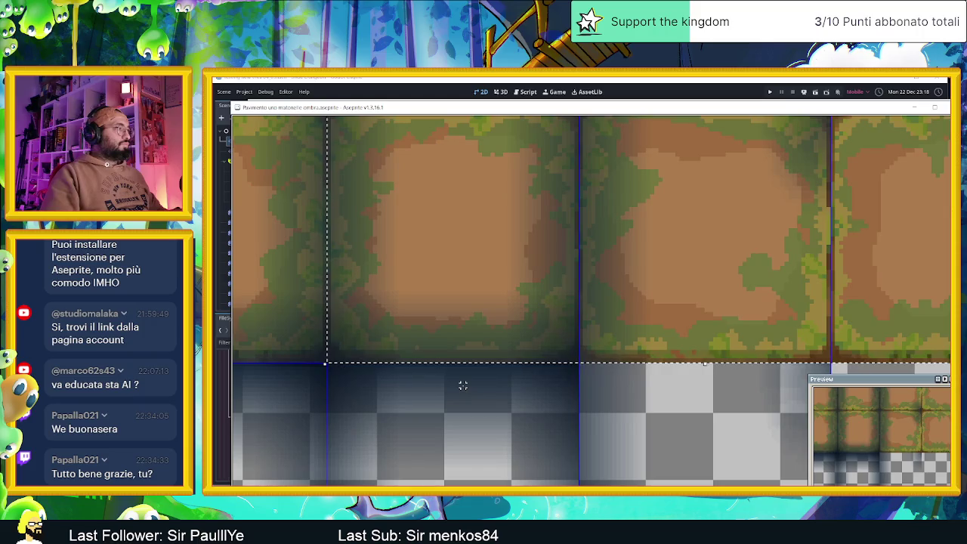
{"action": "scroll", "coordinate": [463, 386], "scroll_direction": "down", "scroll_amount": 4}
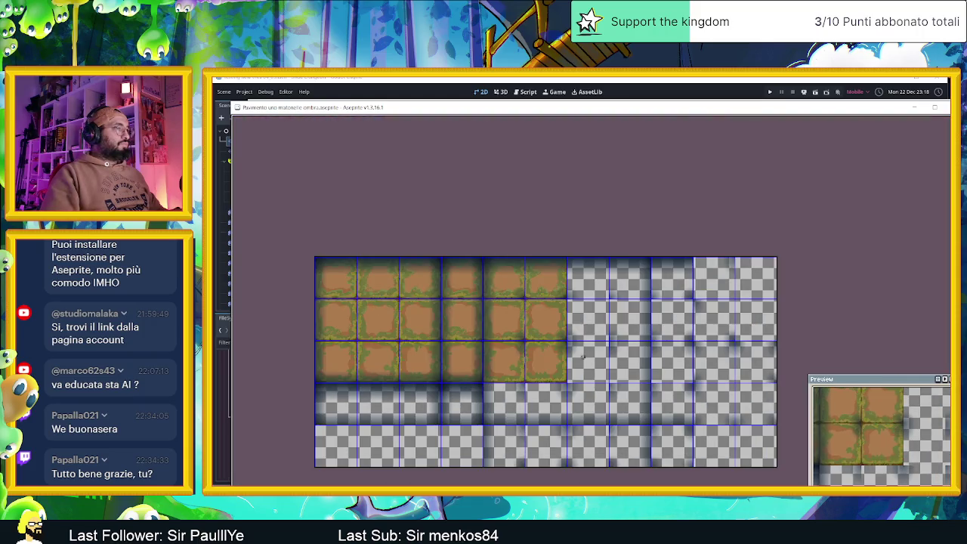
{"action": "scroll", "coordinate": [555, 353], "scroll_direction": "right", "scroll_amount": 2}
{"action": "scroll", "coordinate": [579, 320], "scroll_direction": "up", "scroll_amount": 2}
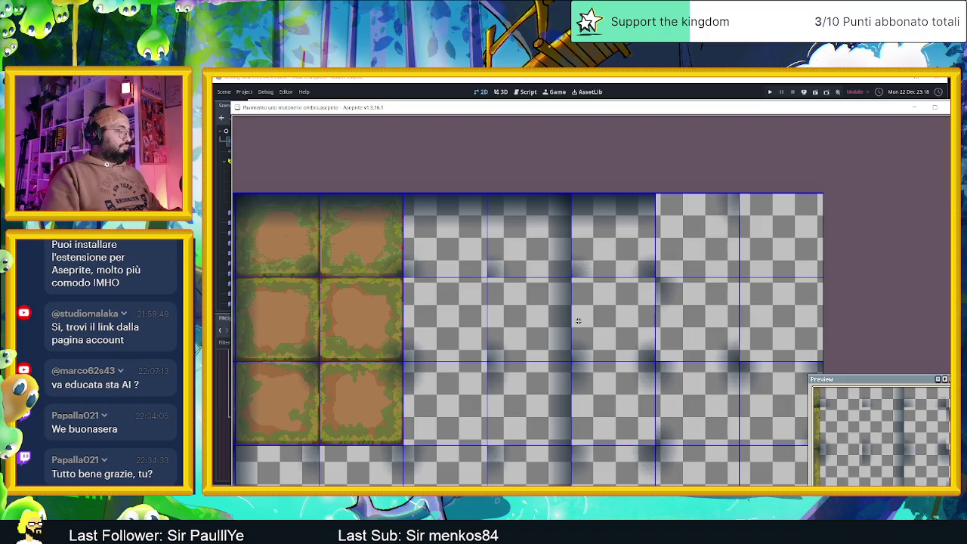
Move the 2x3 tile block right to fill the remaining columns, then deselect.
{"action": "mouse_move", "coordinate": [302, 287]}
{"action": "left_mouse_down"}
{"action": "mouse_move", "coordinate": [565, 285]}
{"action": "mouse_move", "coordinate": [552, 287]}
{"action": "left_mouse_up"}
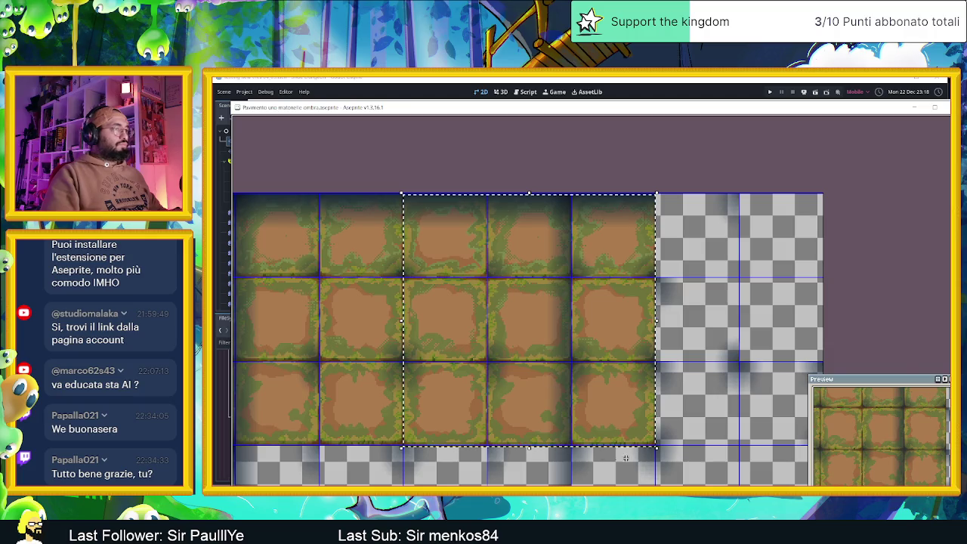
{"action": "scroll", "coordinate": [622, 456], "scroll_direction": "up", "scroll_amount": 3}
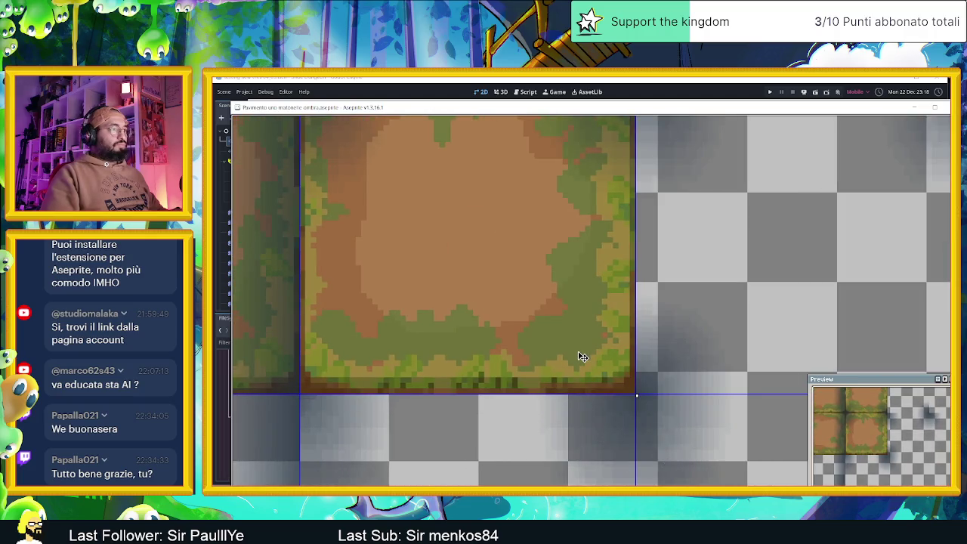
{"action": "scroll", "coordinate": [583, 377], "scroll_direction": "down", "scroll_amount": 3}
{"action": "key", "text": "ctrl+d"}
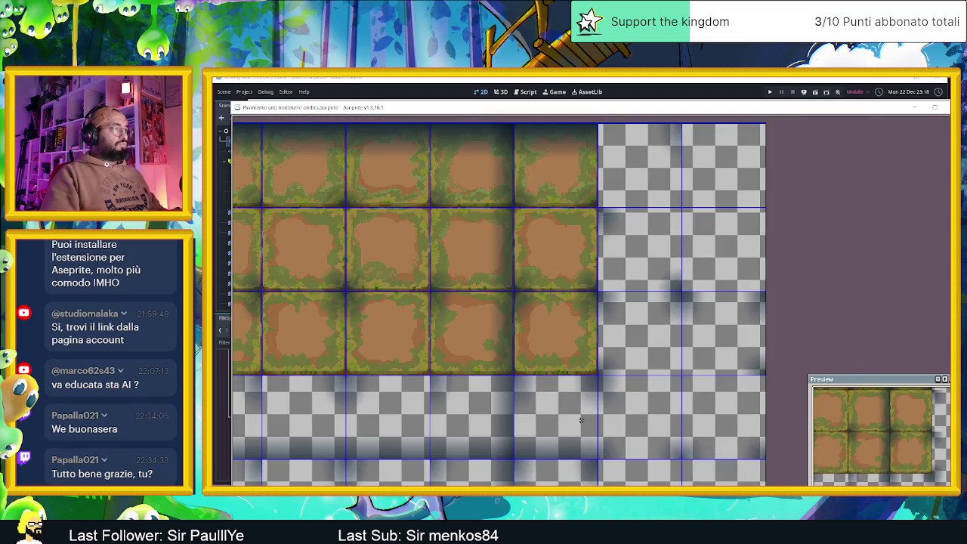
{"action": "scroll", "coordinate": [604, 378], "scroll_direction": "down", "scroll_amount": 2}
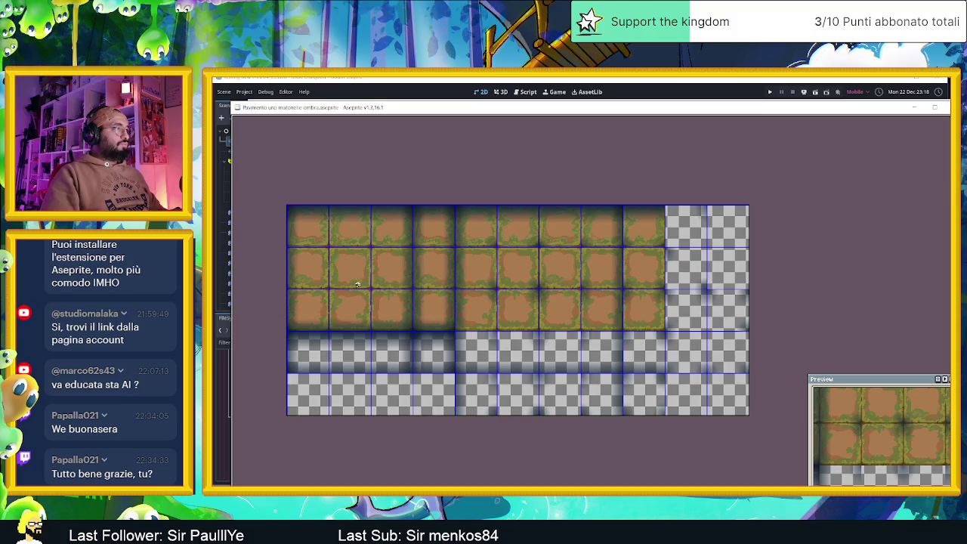
{"action": "left_click_drag", "start_coordinate": [332, 263], "coordinate": [373, 269]}
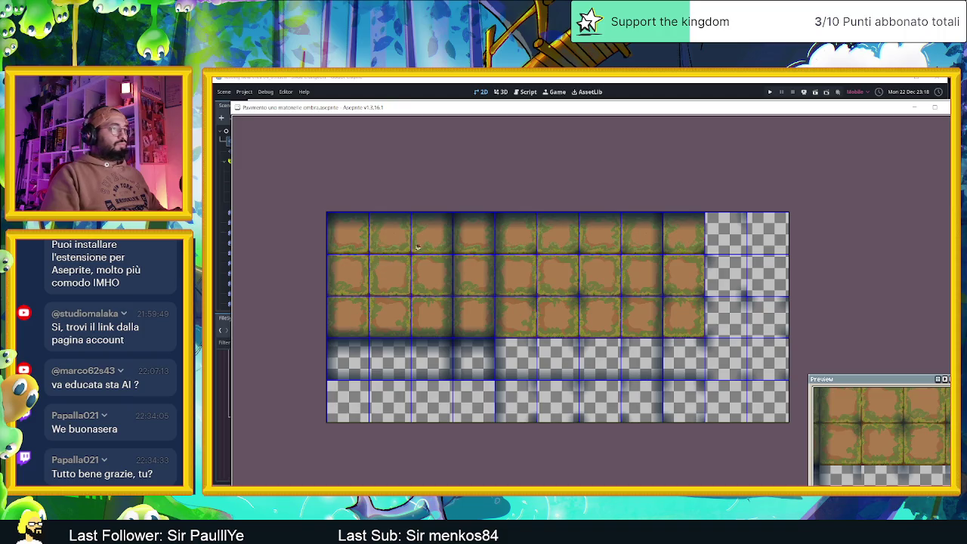
{"action": "left_click_drag", "start_coordinate": [778, 338], "coordinate": [615, 327]}
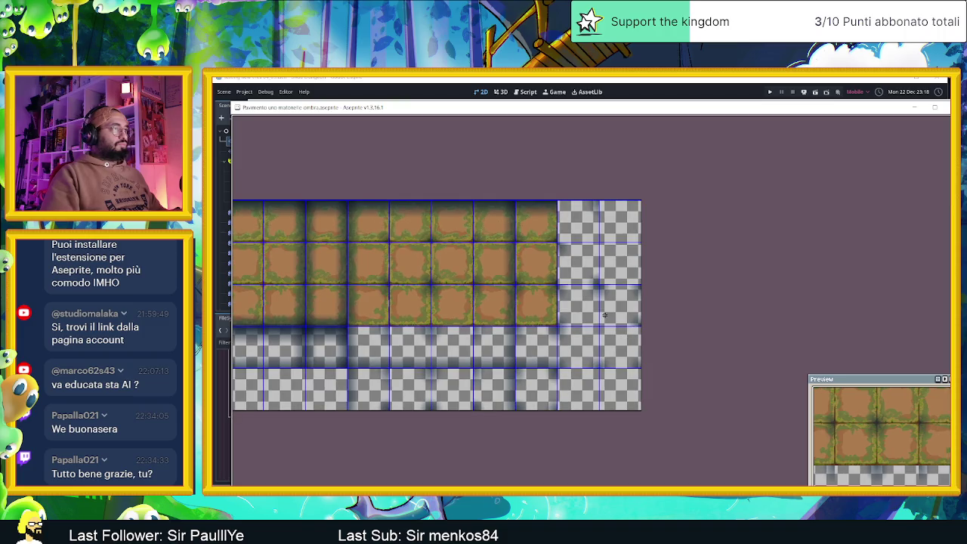
{"action": "left_click_drag", "start_coordinate": [415, 314], "coordinate": [556, 313]}
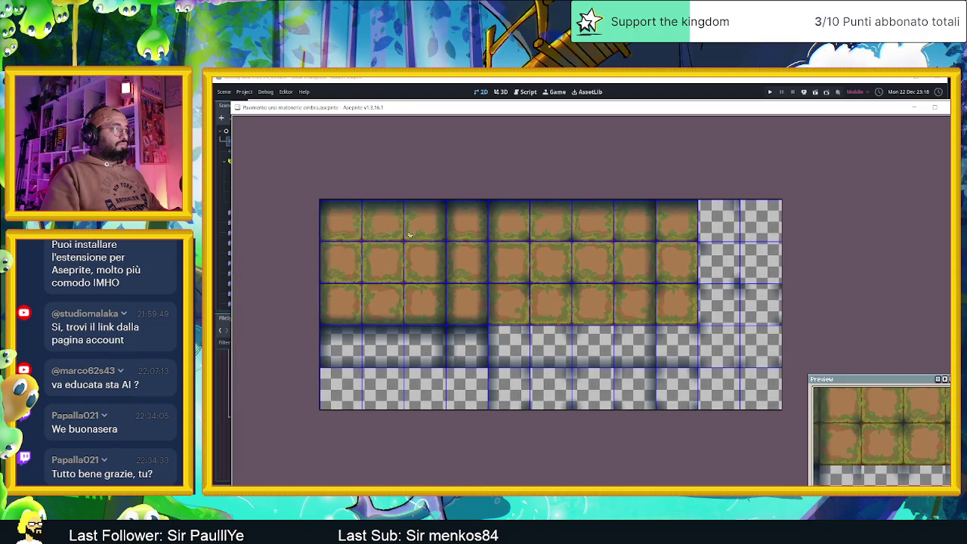
{"action": "scroll", "coordinate": [319, 201], "scroll_direction": "up", "scroll_amount": 2}
Copy the top row of grass tiles down into the fourth grid row and commit it.
{"action": "mouse_move", "coordinate": [316, 197]}
{"action": "left_mouse_down"}
{"action": "mouse_move", "coordinate": [464, 224]}
{"action": "mouse_move", "coordinate": [947, 261]}
{"action": "mouse_move", "coordinate": [916, 284]}
{"action": "left_mouse_up"}
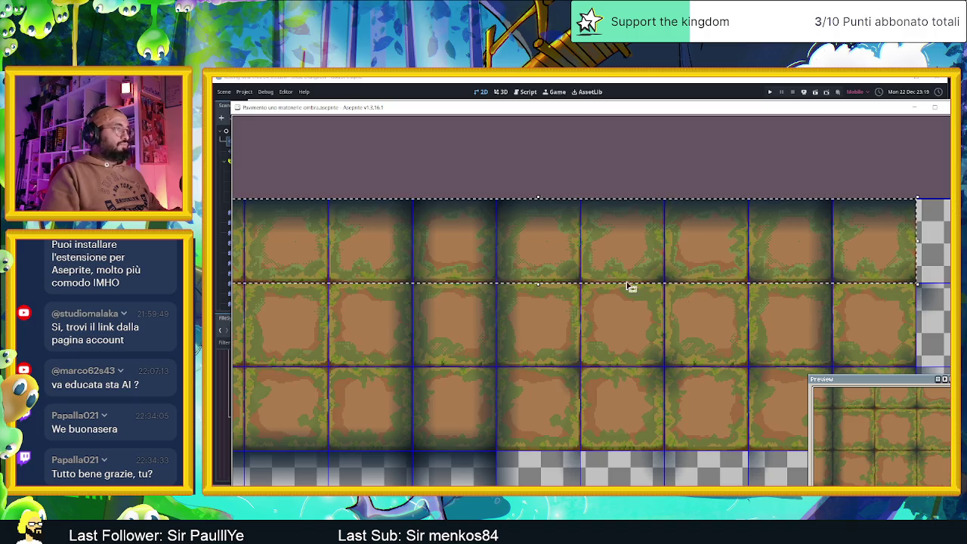
{"action": "scroll", "coordinate": [464, 285], "scroll_direction": "down", "scroll_amount": 3}
{"action": "mouse_move", "coordinate": [478, 339]}
{"action": "left_mouse_down"}
{"action": "mouse_move", "coordinate": [492, 339]}
{"action": "mouse_move", "coordinate": [495, 396]}
{"action": "mouse_move", "coordinate": [403, 395]}
{"action": "mouse_move", "coordinate": [475, 384]}
{"action": "mouse_move", "coordinate": [452, 345]}
{"action": "left_mouse_up"}
{"action": "scroll", "coordinate": [495, 395], "scroll_direction": "up", "scroll_amount": 3}
{"action": "key", "text": "Return"}
Nudge the placed fourth row left so it lines up with the tile seams.
{"action": "scroll", "coordinate": [647, 341], "scroll_direction": "right", "scroll_amount": 3}
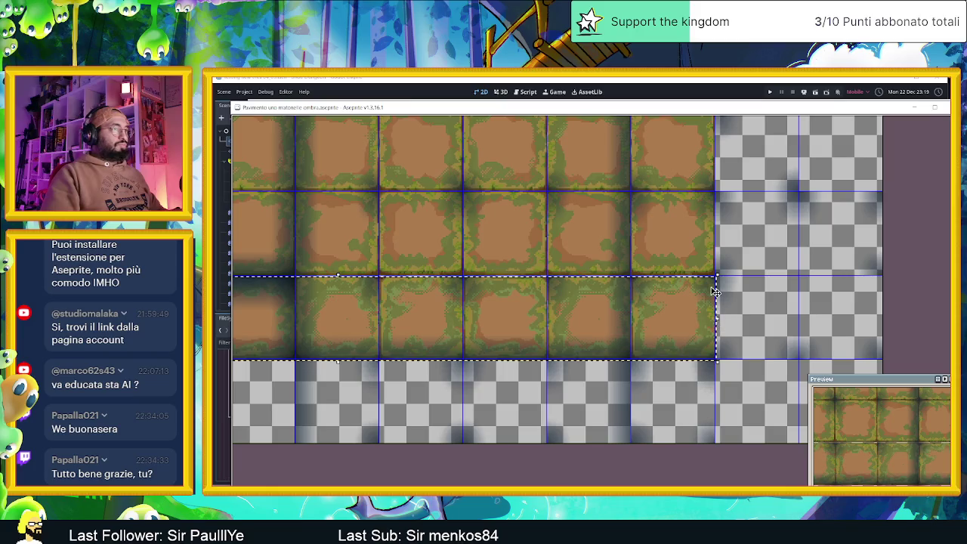
{"action": "scroll", "coordinate": [714, 291], "scroll_direction": "up", "scroll_amount": 2}
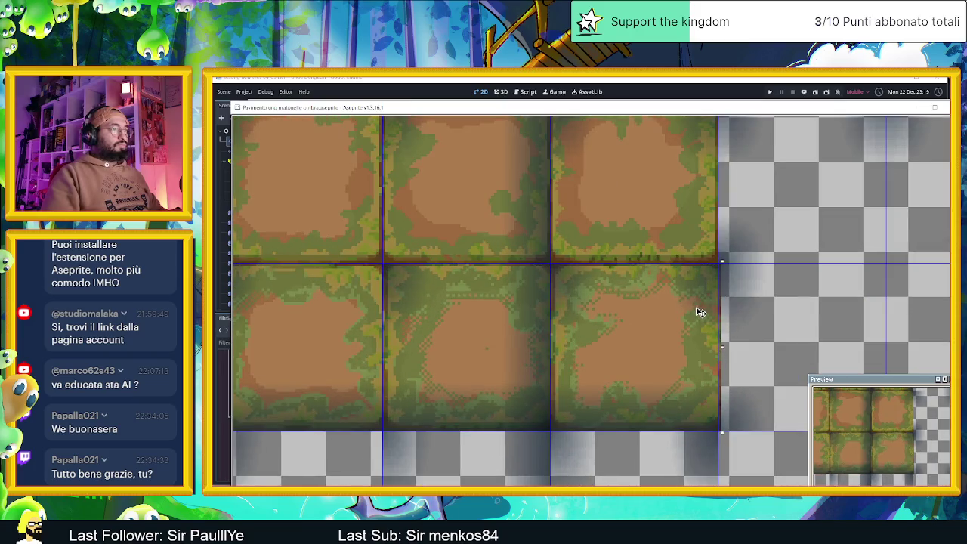
{"action": "key", "text": "Left"}
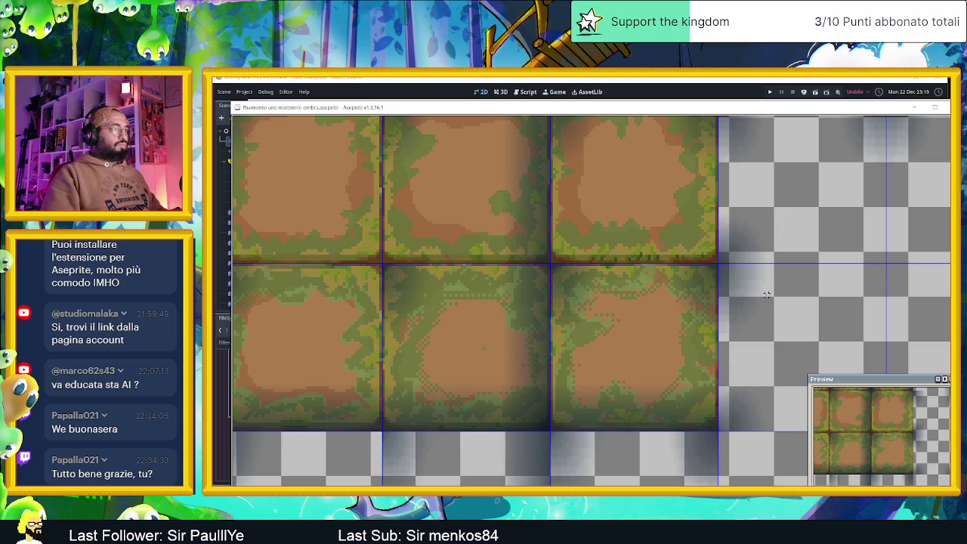
{"action": "scroll", "coordinate": [763, 306], "scroll_direction": "down", "scroll_amount": 3}
{"action": "scroll", "coordinate": [752, 333], "scroll_direction": "up", "scroll_amount": 2}
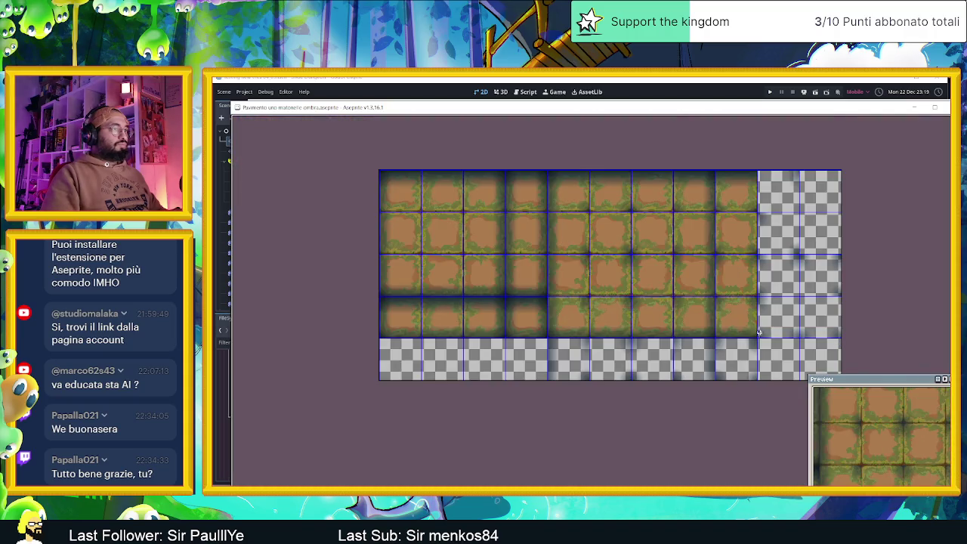
{"action": "scroll", "coordinate": [712, 370], "scroll_direction": "down", "scroll_amount": 2}
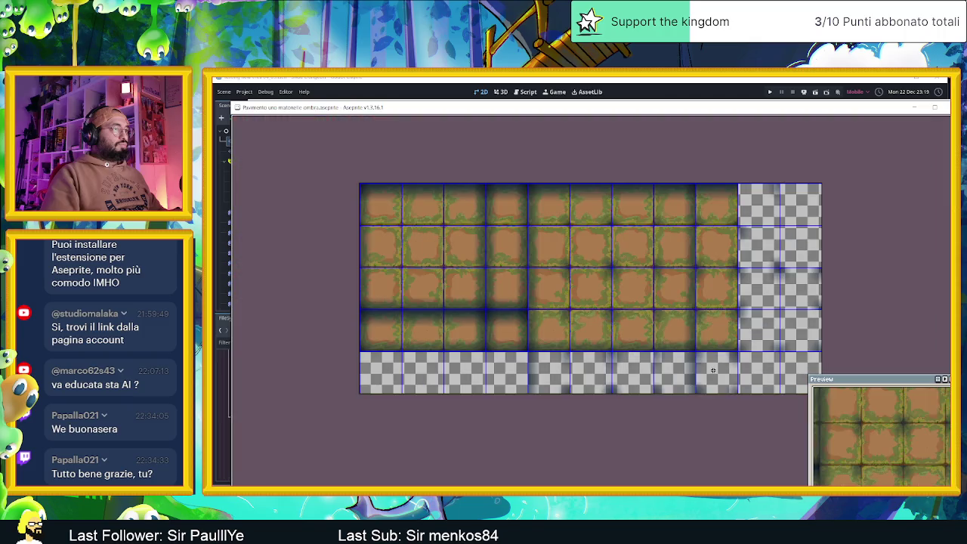
{"action": "scroll", "coordinate": [712, 369], "scroll_direction": "up", "scroll_amount": 2}
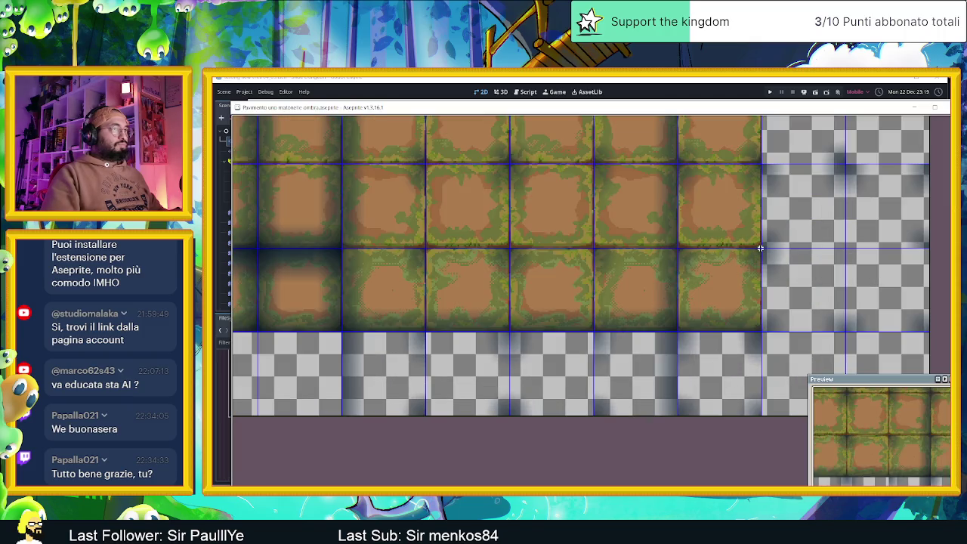
{"action": "mouse_move", "coordinate": [774, 243]}
{"action": "left_mouse_down"}
{"action": "mouse_move", "coordinate": [655, 302]}
{"action": "mouse_move", "coordinate": [577, 304]}
{"action": "mouse_move", "coordinate": [555, 323]}
{"action": "left_mouse_up"}
{"action": "scroll", "coordinate": [555, 323], "scroll_direction": "down", "scroll_amount": 2}
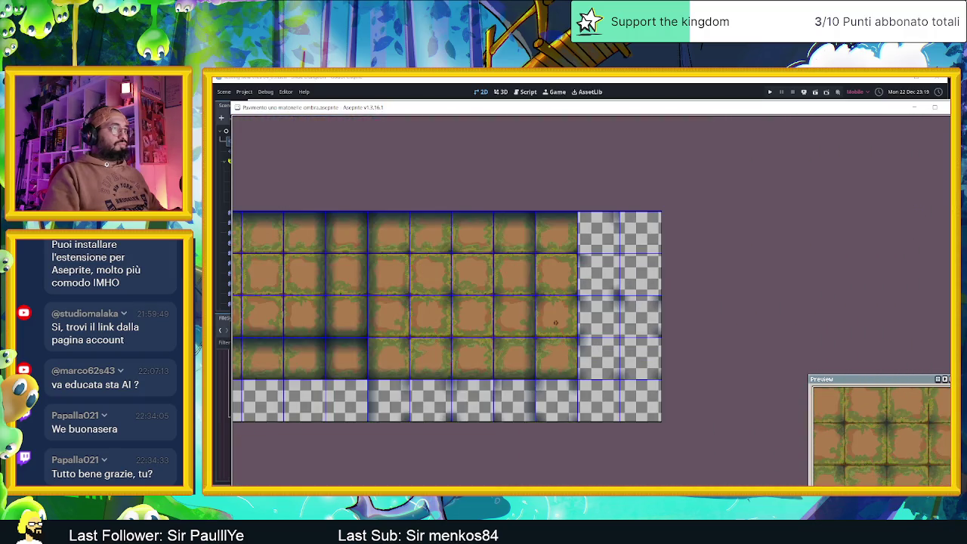
{"action": "scroll", "coordinate": [555, 322], "scroll_direction": "up", "scroll_amount": 2}
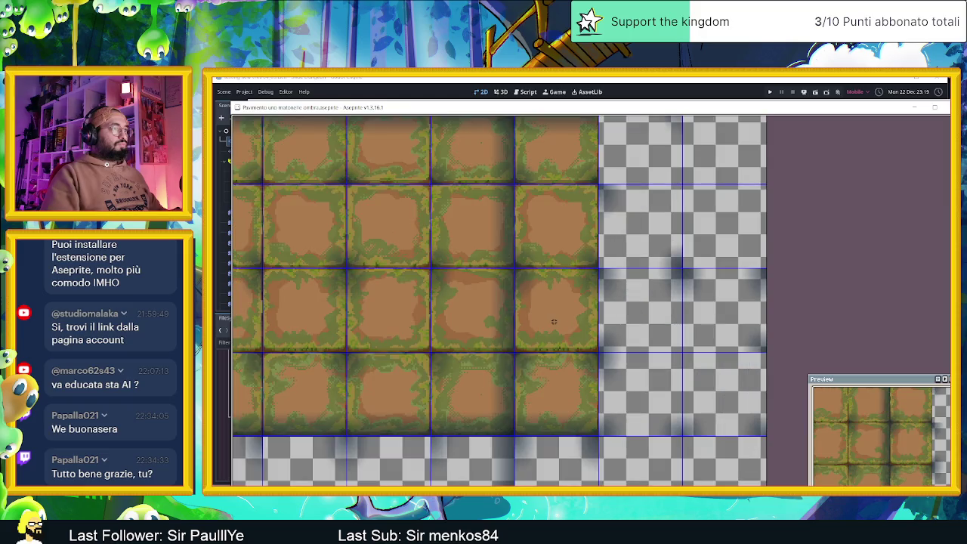
{"action": "left_click_drag", "start_coordinate": [438, 320], "coordinate": [561, 339]}
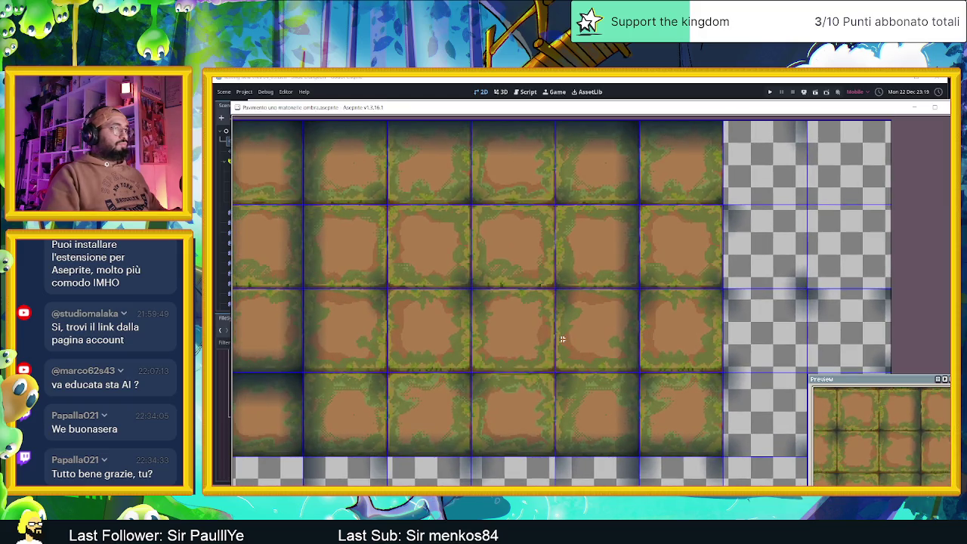
{"action": "scroll", "coordinate": [561, 340], "scroll_direction": "down", "scroll_amount": 2}
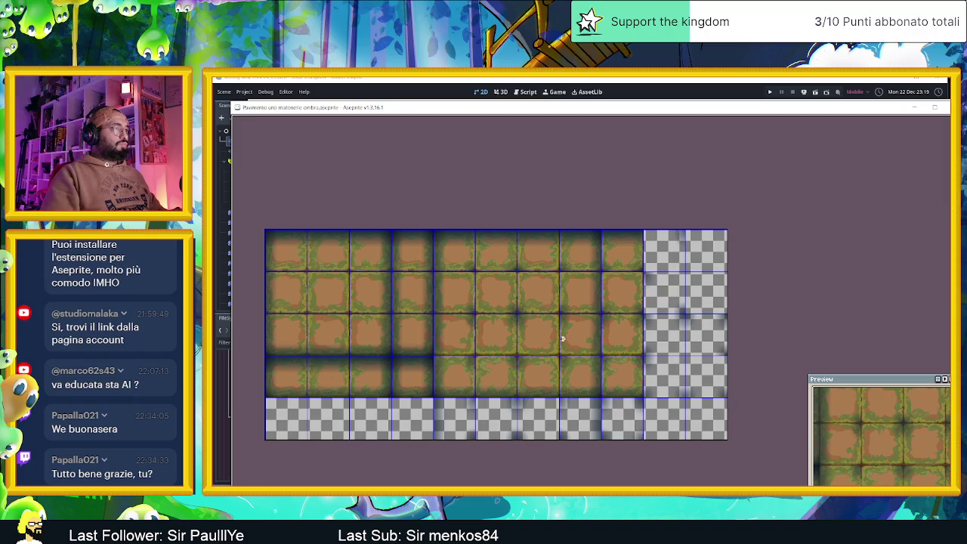
{"action": "scroll", "coordinate": [476, 232], "scroll_direction": "up", "scroll_amount": 2}
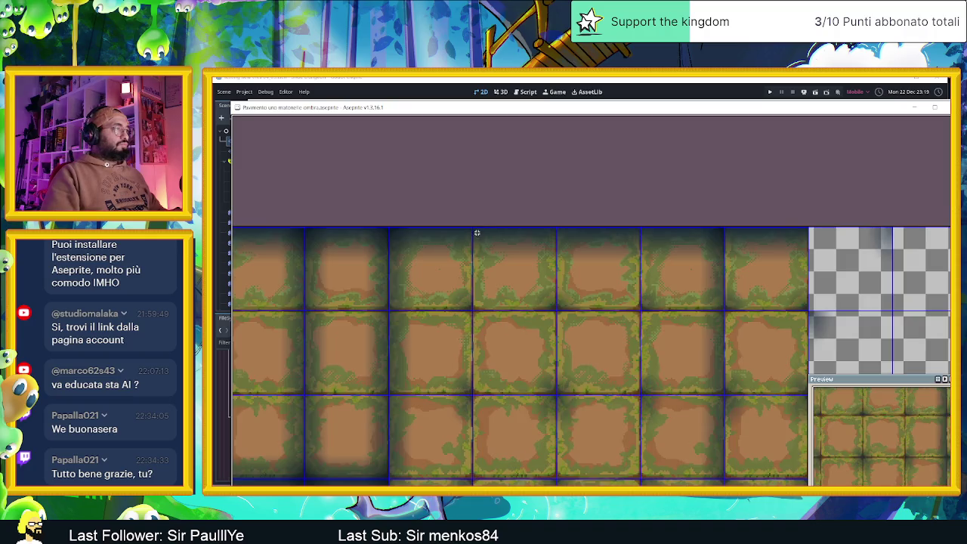
{"action": "mouse_move", "coordinate": [478, 229]}
{"action": "left_mouse_down"}
{"action": "mouse_move", "coordinate": [563, 367]}
{"action": "mouse_move", "coordinate": [552, 482]}
{"action": "left_mouse_up"}
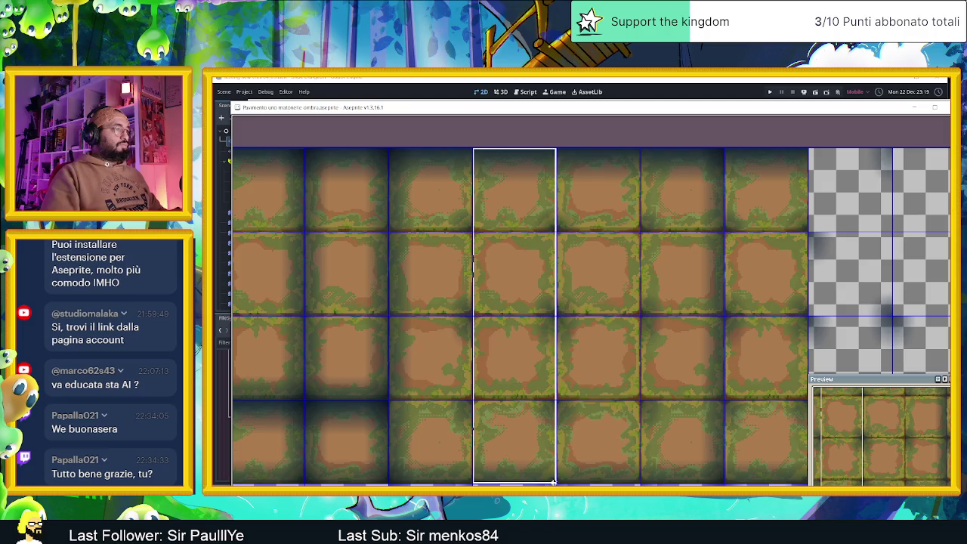
Paste the copied grass-tile column into the empty tenth column.
{"action": "left_click_drag", "start_coordinate": [744, 342], "coordinate": [419, 345]}
{"action": "key", "text": "ctrl+v"}
{"action": "left_click_drag", "start_coordinate": [604, 201], "coordinate": [534, 203]}
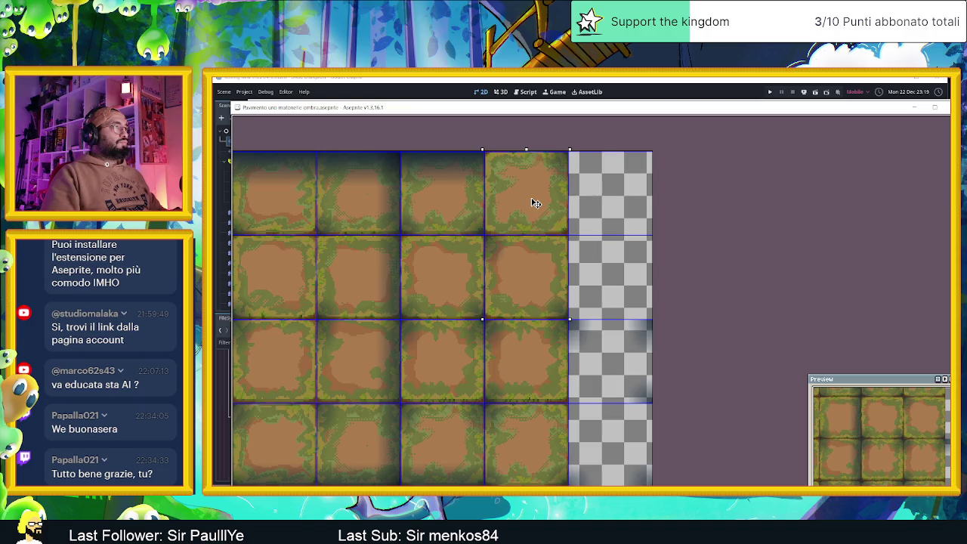
{"action": "left_click", "coordinate": [602, 211]}
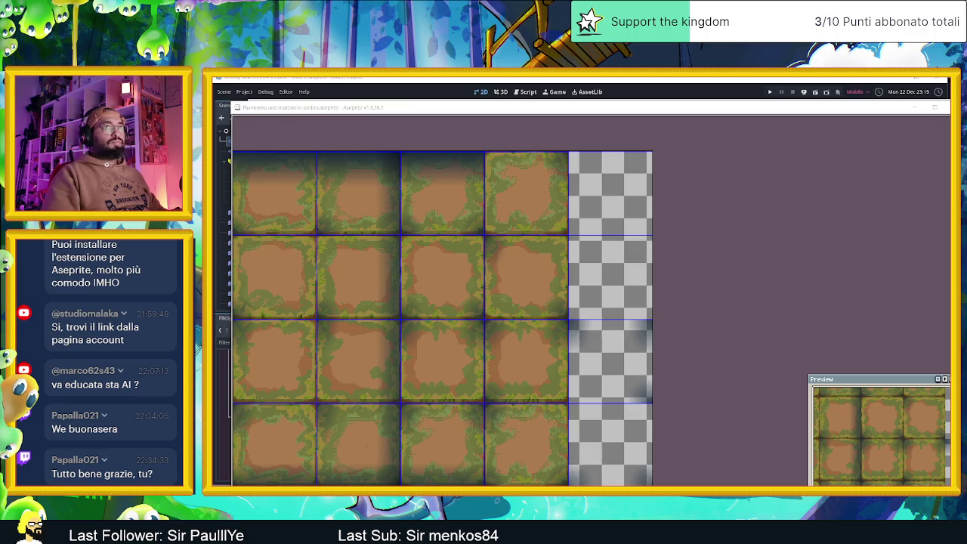
{"action": "scroll", "coordinate": [605, 327], "scroll_direction": "down", "scroll_amount": 5}
{"action": "scroll", "coordinate": [494, 388], "scroll_direction": "up", "scroll_amount": 3}
{"action": "scroll", "coordinate": [565, 356], "scroll_direction": "down", "scroll_amount": 2}
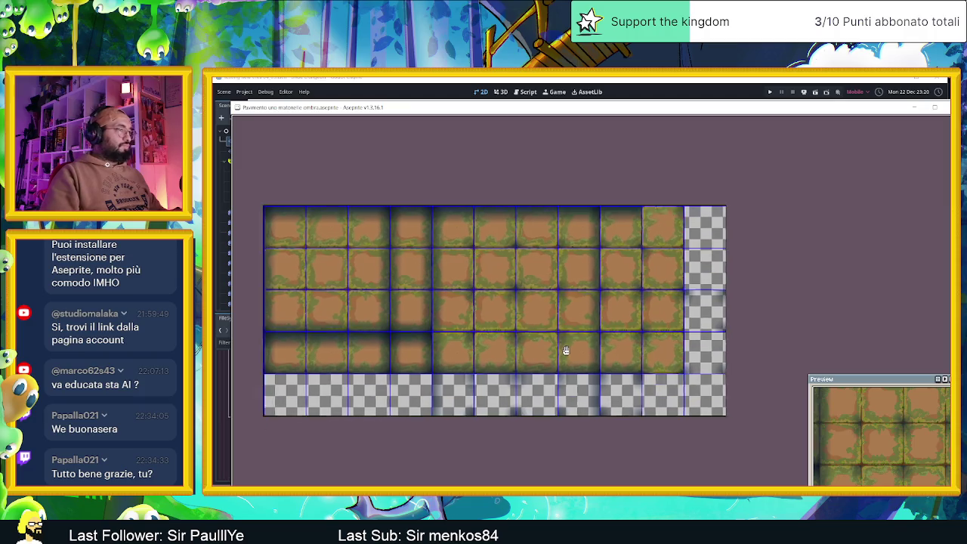
{"action": "scroll", "coordinate": [593, 335], "scroll_direction": "up", "scroll_amount": 2}
{"action": "left_click_drag", "start_coordinate": [637, 349], "coordinate": [696, 350]}
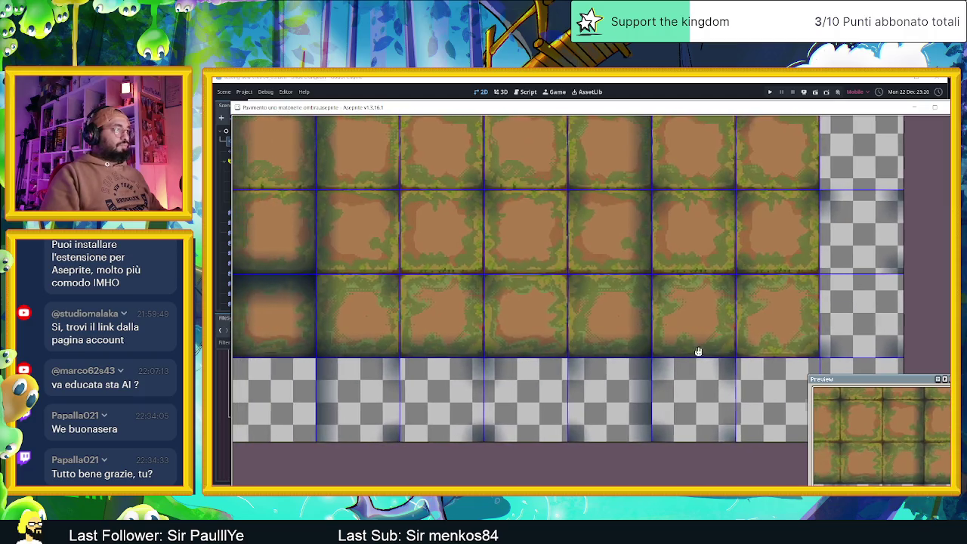
Marquee-select a run of third-row tiles, then clear and redo the selection.
{"action": "left_click_drag", "start_coordinate": [317, 276], "coordinate": [736, 355]}
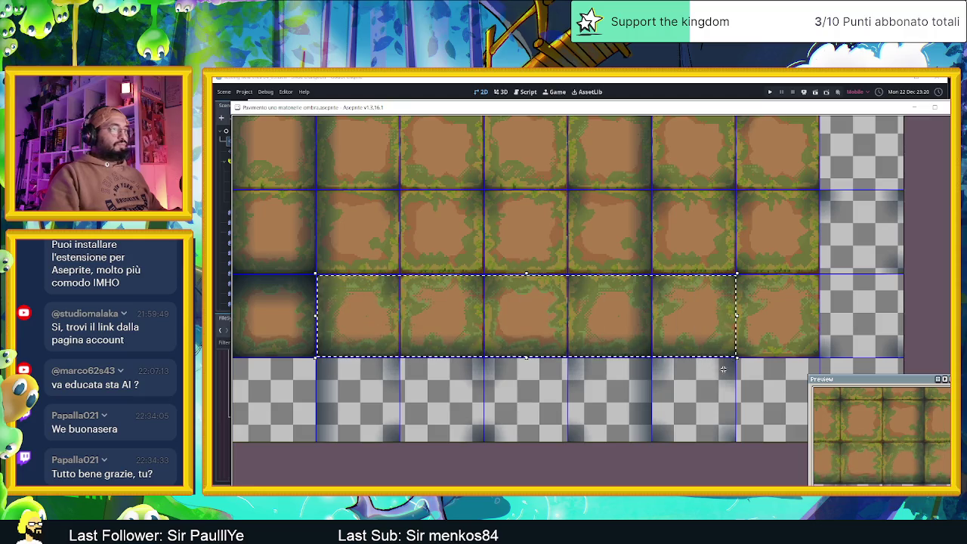
{"action": "scroll", "coordinate": [754, 306], "scroll_direction": "up", "scroll_amount": 2}
{"action": "left_click", "coordinate": [758, 229]}
{"action": "mouse_move", "coordinate": [698, 223]}
{"action": "left_mouse_down"}
{"action": "mouse_move", "coordinate": [446, 384]}
{"action": "mouse_move", "coordinate": [233, 446]}
{"action": "mouse_move", "coordinate": [234, 423]}
{"action": "mouse_move", "coordinate": [312, 427]}
{"action": "mouse_move", "coordinate": [293, 428]}
{"action": "left_mouse_up"}
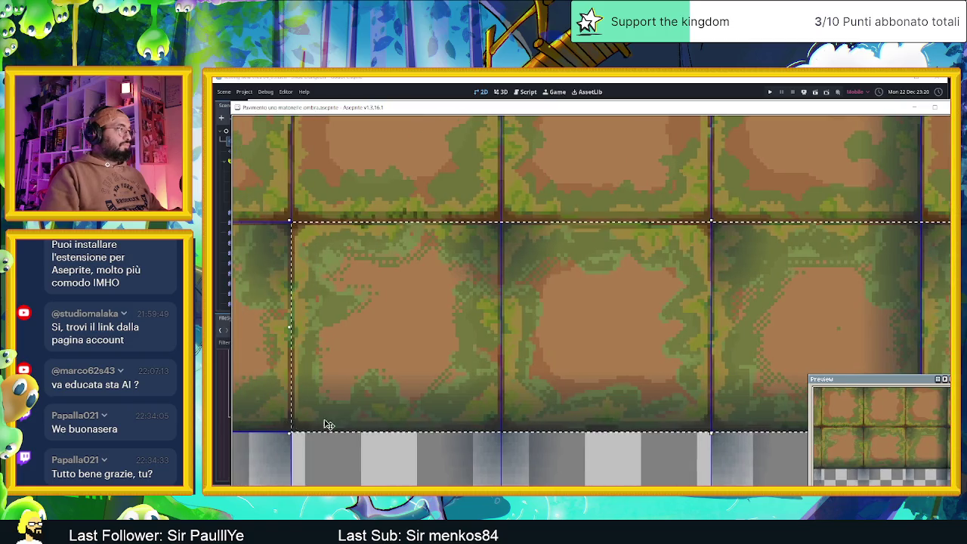
{"action": "scroll", "coordinate": [326, 423], "scroll_direction": "down", "scroll_amount": 1}
{"action": "scroll", "coordinate": [408, 416], "scroll_direction": "down", "scroll_amount": 3}
{"action": "scroll", "coordinate": [406, 418], "scroll_direction": "up", "scroll_amount": 2}
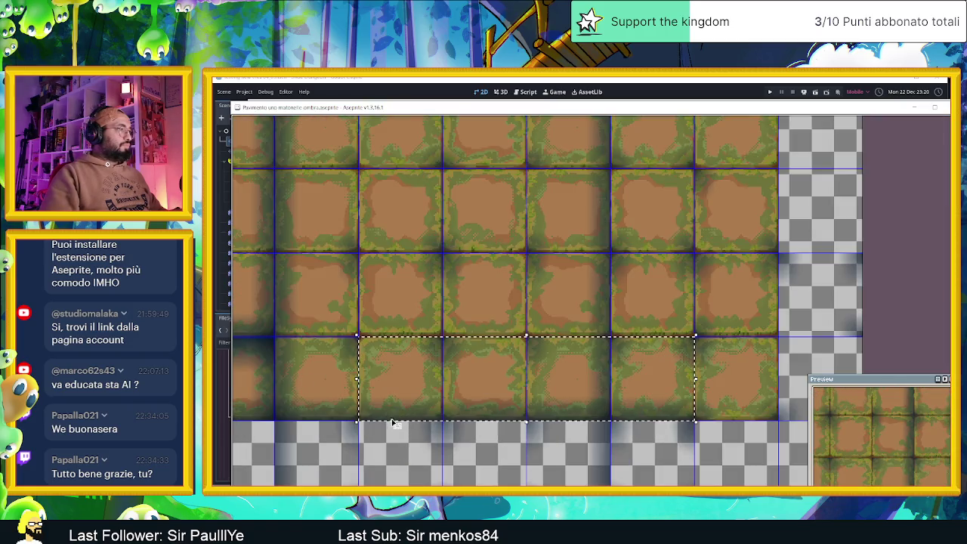
{"action": "scroll", "coordinate": [406, 418], "scroll_direction": "down", "scroll_amount": 1}
{"action": "scroll", "coordinate": [372, 458], "scroll_direction": "up", "scroll_amount": 1}
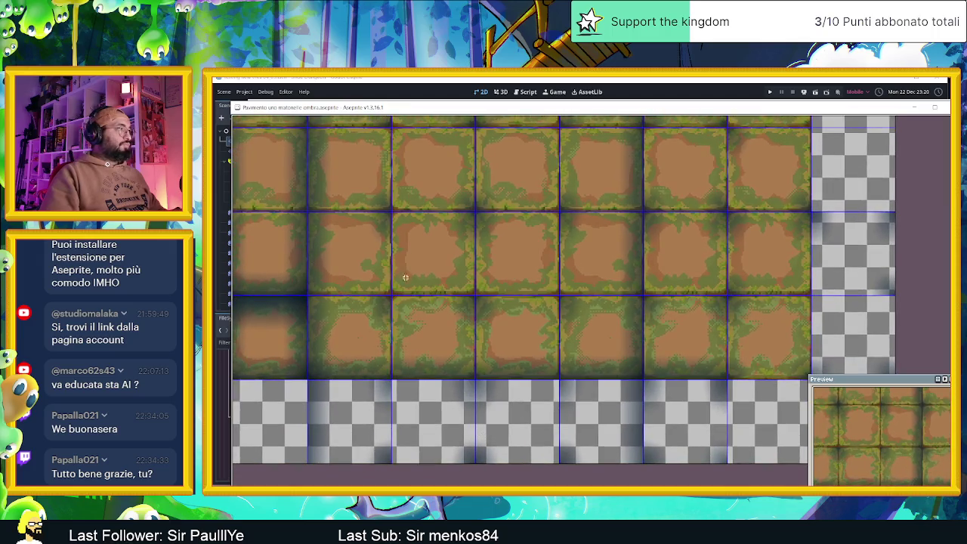
{"action": "scroll", "coordinate": [465, 420], "scroll_direction": "down", "scroll_amount": 1}
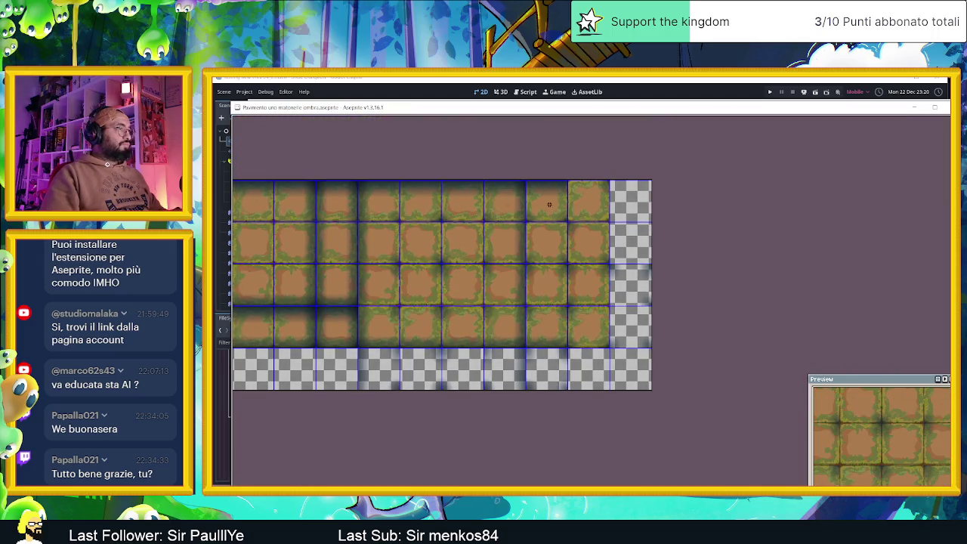
{"action": "scroll", "coordinate": [378, 198], "scroll_direction": "up", "scroll_amount": 1}
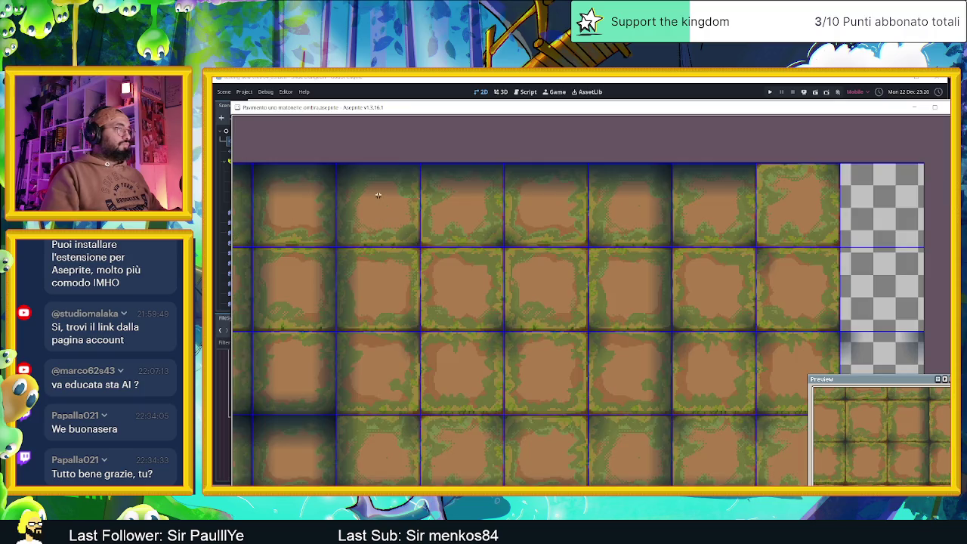
Select the five-tile strip along the first row and place a copy in the empty bottom row.
{"action": "left_click_drag", "start_coordinate": [392, 186], "coordinate": [426, 211]}
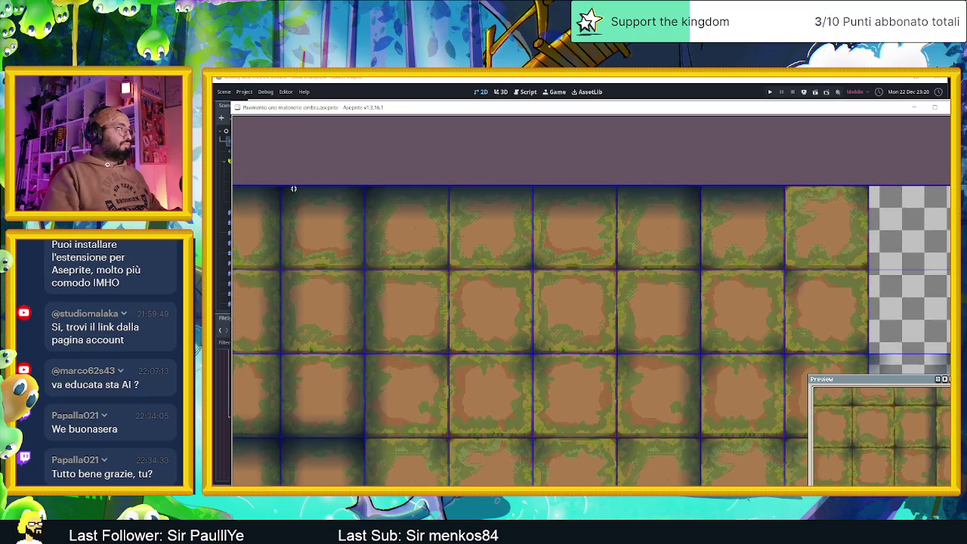
{"action": "mouse_move", "coordinate": [289, 190]}
{"action": "left_mouse_down"}
{"action": "mouse_move", "coordinate": [444, 259]}
{"action": "mouse_move", "coordinate": [536, 270]}
{"action": "mouse_move", "coordinate": [785, 269]}
{"action": "left_mouse_up"}
{"action": "scroll", "coordinate": [786, 269], "scroll_direction": "up", "scroll_amount": 3}
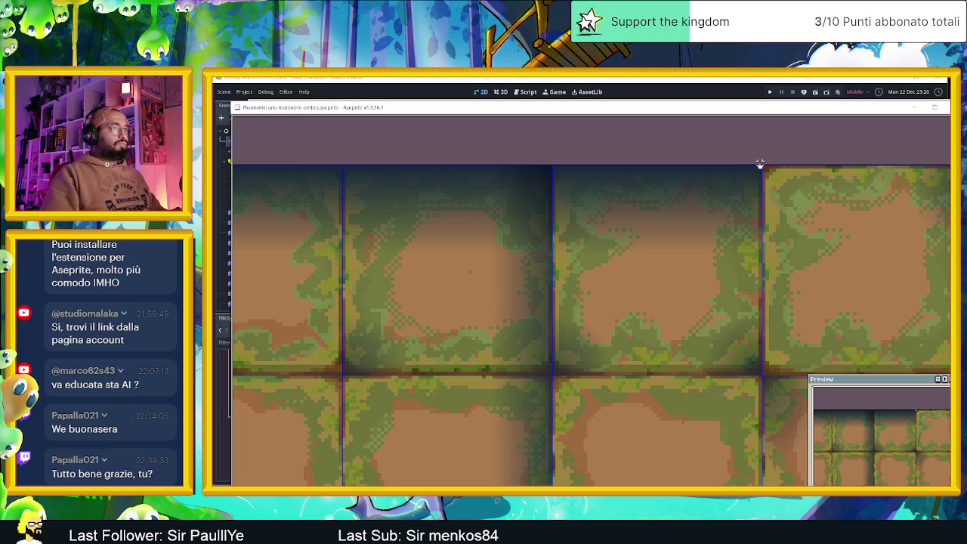
{"action": "mouse_move", "coordinate": [755, 175]}
{"action": "left_mouse_down"}
{"action": "mouse_move", "coordinate": [486, 313]}
{"action": "mouse_move", "coordinate": [237, 356]}
{"action": "mouse_move", "coordinate": [249, 345]}
{"action": "mouse_move", "coordinate": [234, 366]}
{"action": "mouse_move", "coordinate": [328, 370]}
{"action": "mouse_move", "coordinate": [320, 376]}
{"action": "left_mouse_up"}
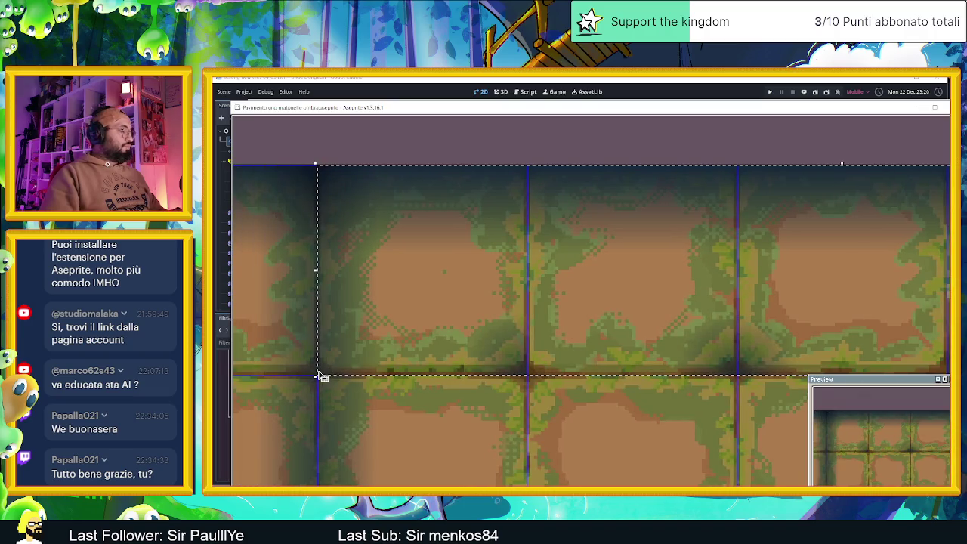
{"action": "scroll", "coordinate": [463, 347], "scroll_direction": "down", "scroll_amount": 5}
{"action": "scroll", "coordinate": [463, 347], "scroll_direction": "up", "scroll_amount": 5}
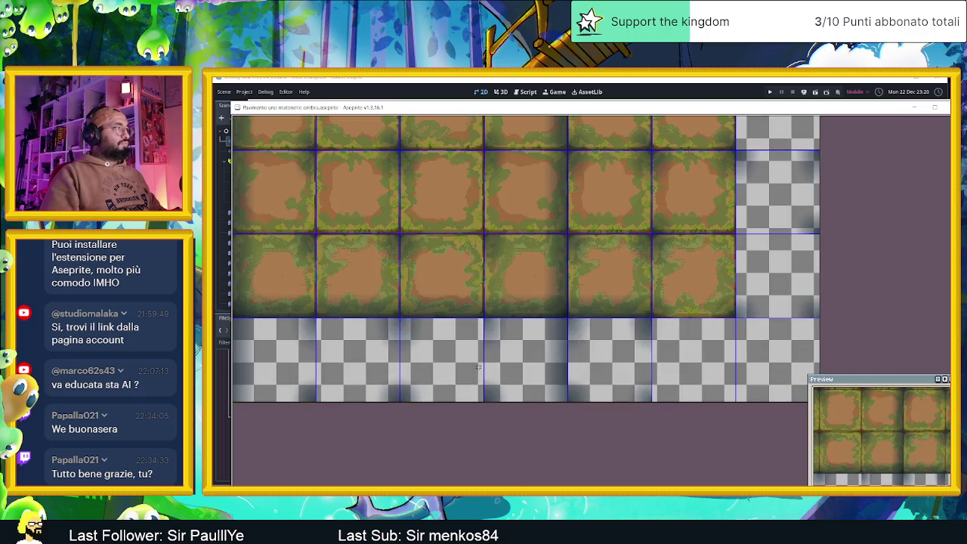
{"action": "mouse_move", "coordinate": [375, 308]}
{"action": "left_mouse_down"}
{"action": "mouse_move", "coordinate": [455, 343]}
{"action": "mouse_move", "coordinate": [451, 357]}
{"action": "left_mouse_up"}
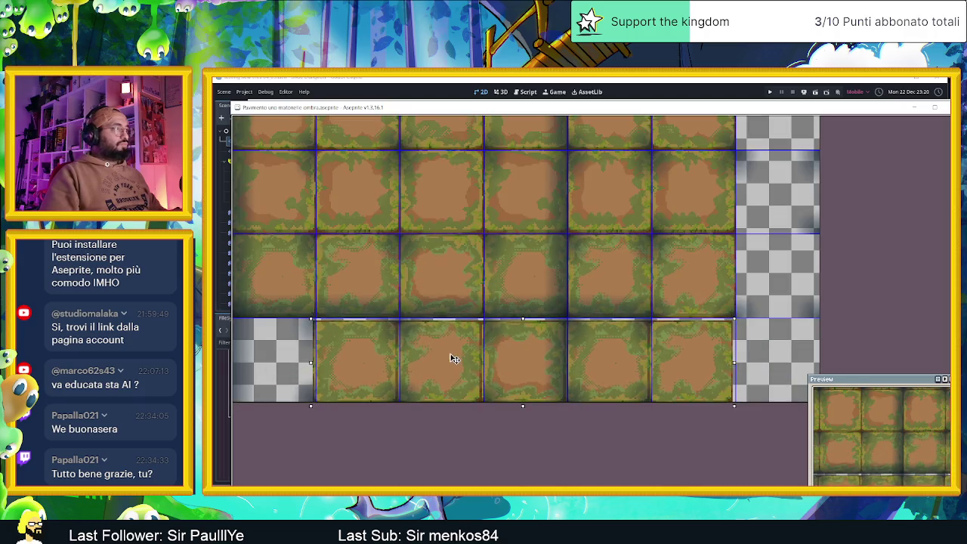
Undo the misplaced strip and copy the five-tile top-row strip one column further left in the bottom row.
{"action": "scroll", "coordinate": [449, 356], "scroll_direction": "down", "scroll_amount": 2}
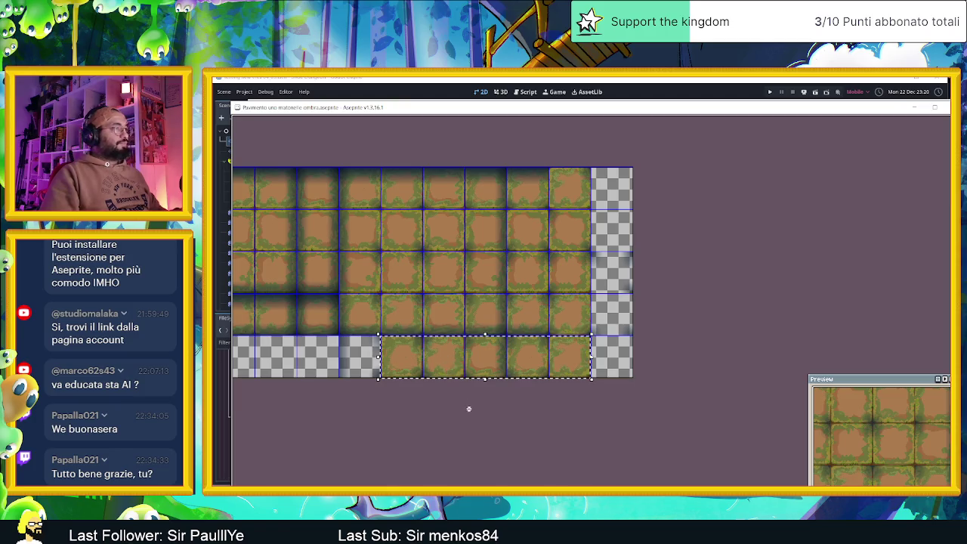
{"action": "key", "text": "ctrl+z"}
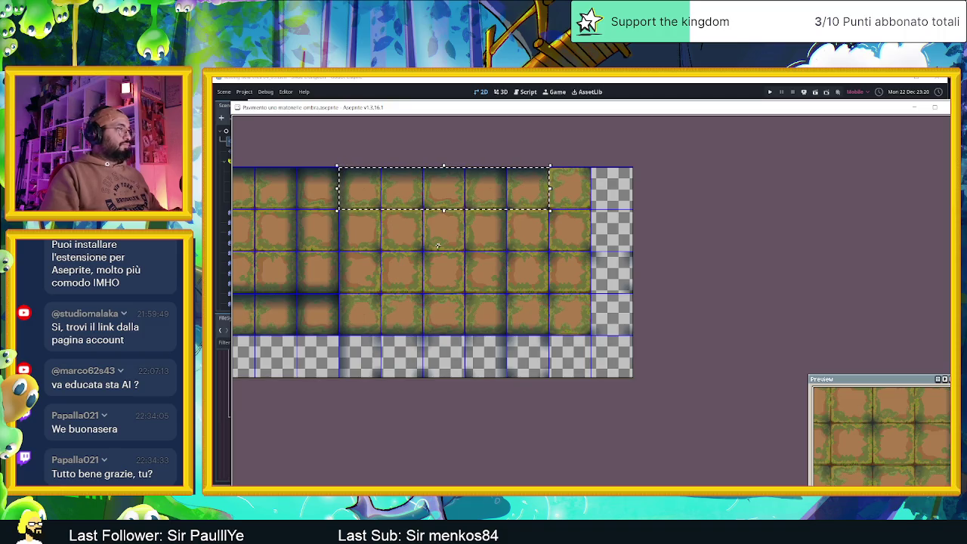
{"action": "left_click_drag", "start_coordinate": [465, 193], "coordinate": [467, 359]}
{"action": "scroll", "coordinate": [467, 360], "scroll_direction": "up", "scroll_amount": 5}
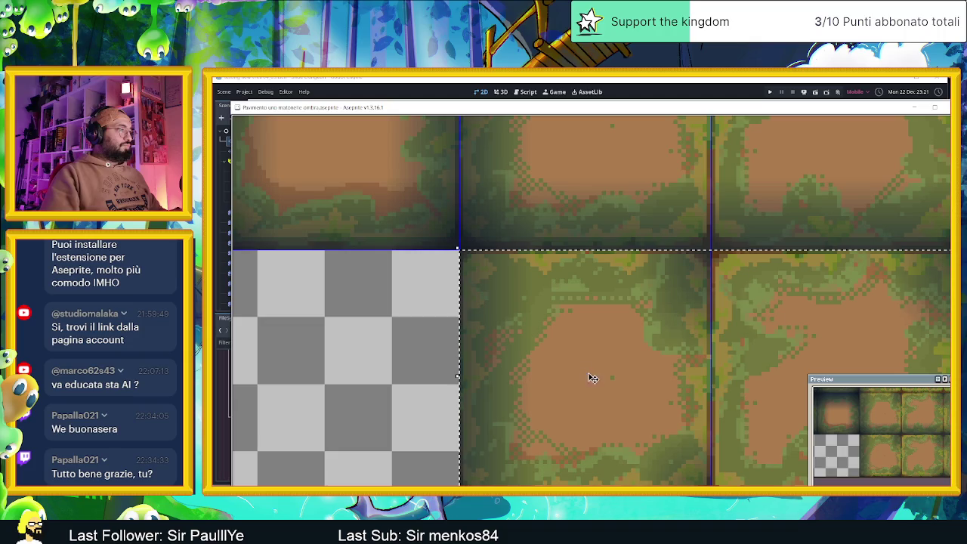
Copy two grass-and-dirt tiles into the empty lower cells of the rightmost column.
{"action": "scroll", "coordinate": [718, 373], "scroll_direction": "down", "scroll_amount": 4}
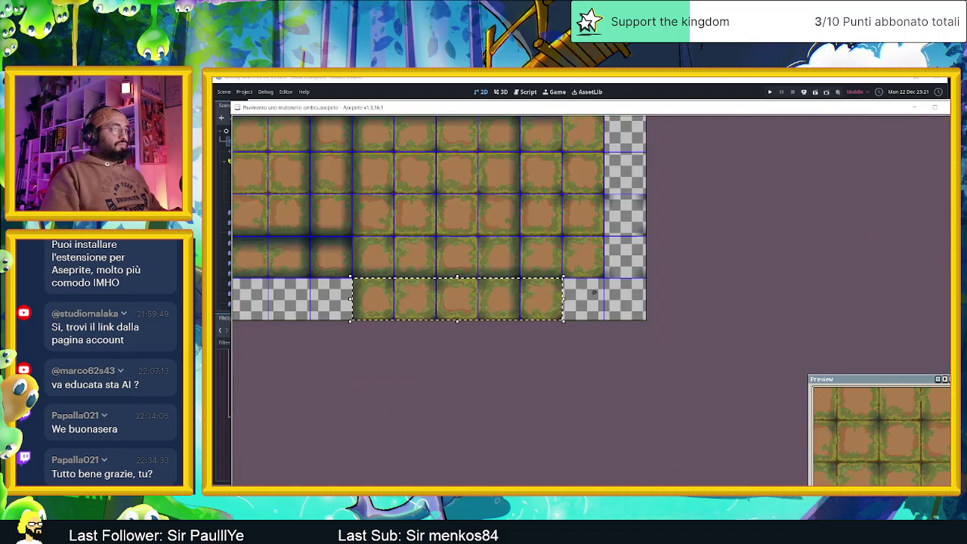
{"action": "scroll", "coordinate": [576, 309], "scroll_direction": "up", "scroll_amount": 3}
{"action": "scroll", "coordinate": [677, 275], "scroll_direction": "down", "scroll_amount": 5}
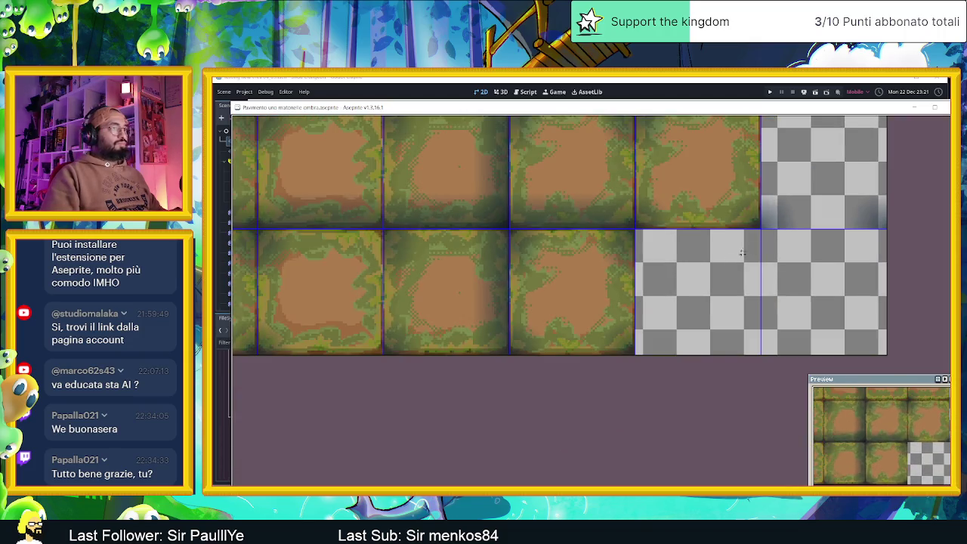
{"action": "scroll", "coordinate": [782, 240], "scroll_direction": "up", "scroll_amount": 3}
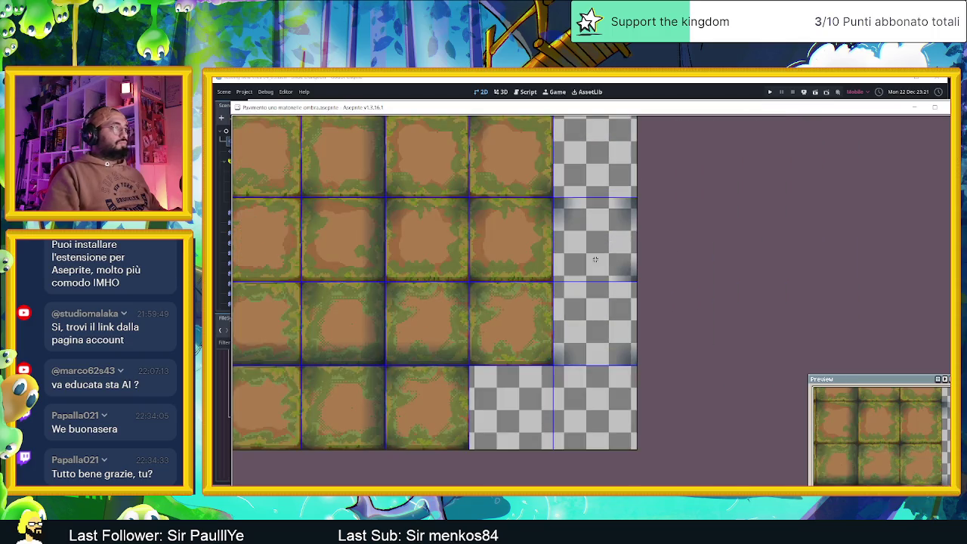
{"action": "scroll", "coordinate": [504, 258], "scroll_direction": "down", "scroll_amount": 1}
{"action": "scroll", "coordinate": [380, 247], "scroll_direction": "up", "scroll_amount": 4}
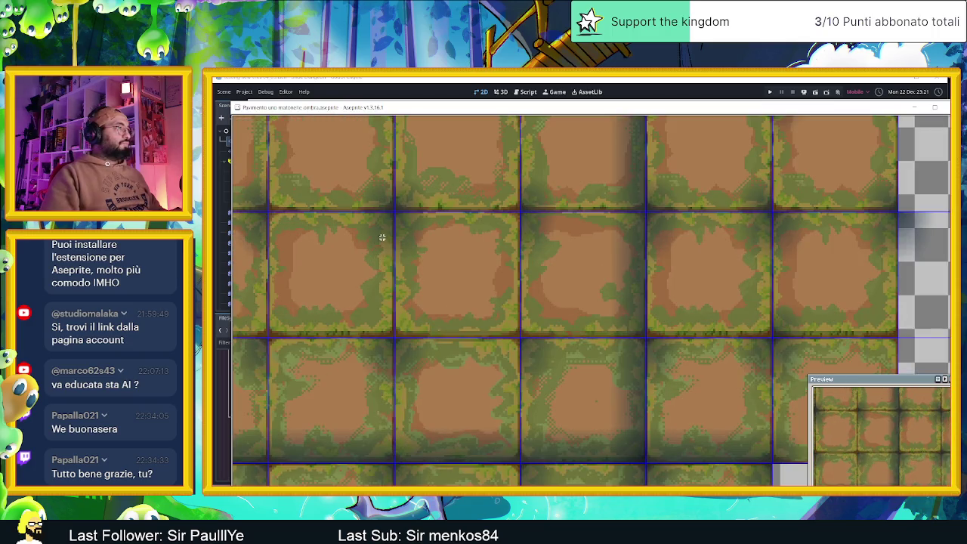
{"action": "mouse_move", "coordinate": [368, 187]}
{"action": "left_mouse_down"}
{"action": "mouse_move", "coordinate": [491, 455]}
{"action": "mouse_move", "coordinate": [522, 464]}
{"action": "mouse_move", "coordinate": [523, 436]}
{"action": "mouse_move", "coordinate": [533, 442]}
{"action": "left_mouse_up"}
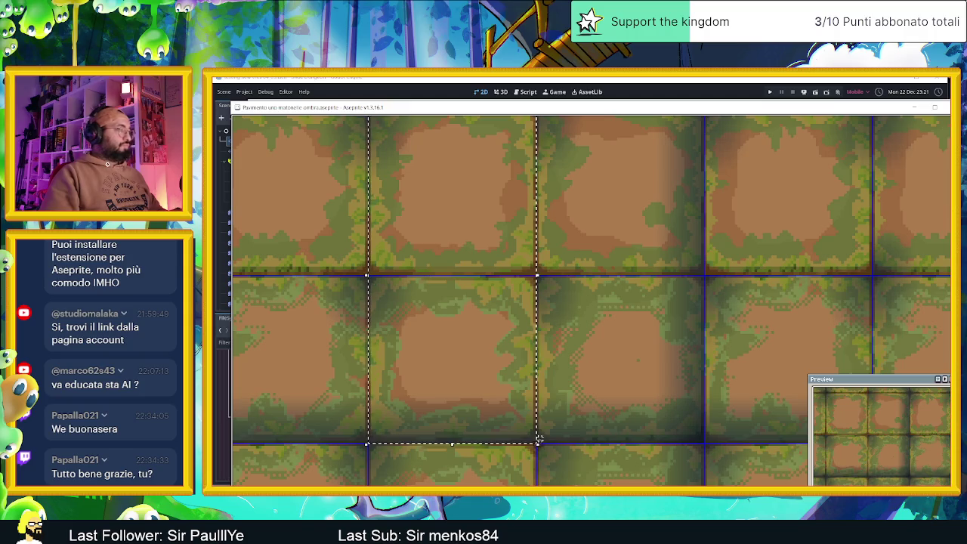
{"action": "scroll", "coordinate": [731, 359], "scroll_direction": "down", "scroll_amount": 5}
{"action": "scroll", "coordinate": [731, 359], "scroll_direction": "up", "scroll_amount": 5}
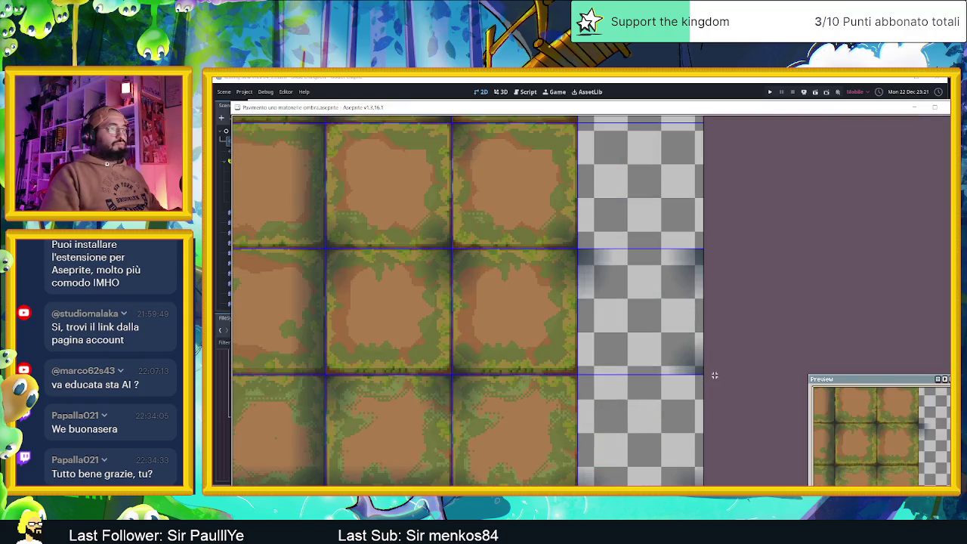
{"action": "mouse_move", "coordinate": [589, 300]}
{"action": "left_mouse_down"}
{"action": "mouse_move", "coordinate": [647, 300]}
{"action": "mouse_move", "coordinate": [640, 303]}
{"action": "left_mouse_up"}
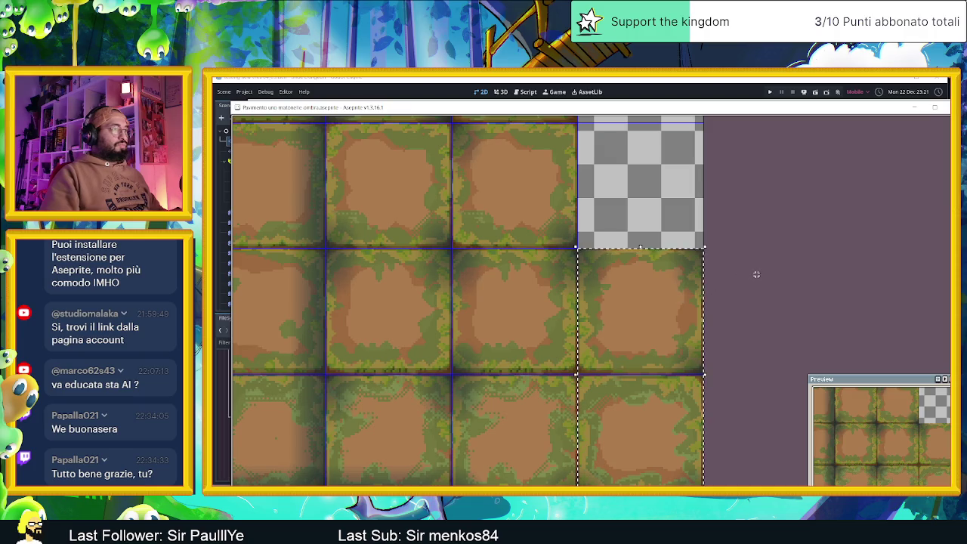
Shift the Aseprite window slightly up and left.
{"action": "scroll", "coordinate": [756, 274], "scroll_direction": "down", "scroll_amount": 1}
{"action": "scroll", "coordinate": [756, 274], "scroll_direction": "down", "scroll_amount": 2}
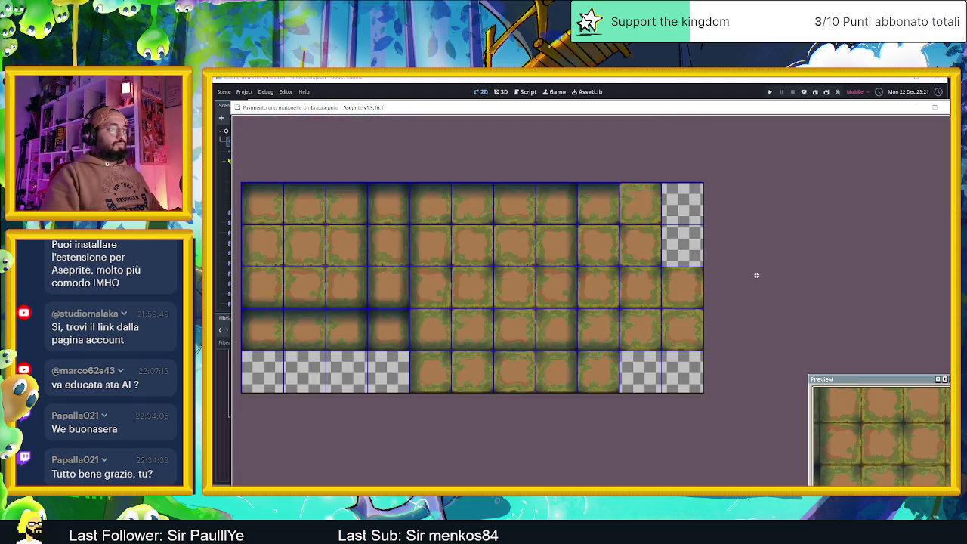
{"action": "scroll", "coordinate": [643, 275], "scroll_direction": "up", "scroll_amount": 1}
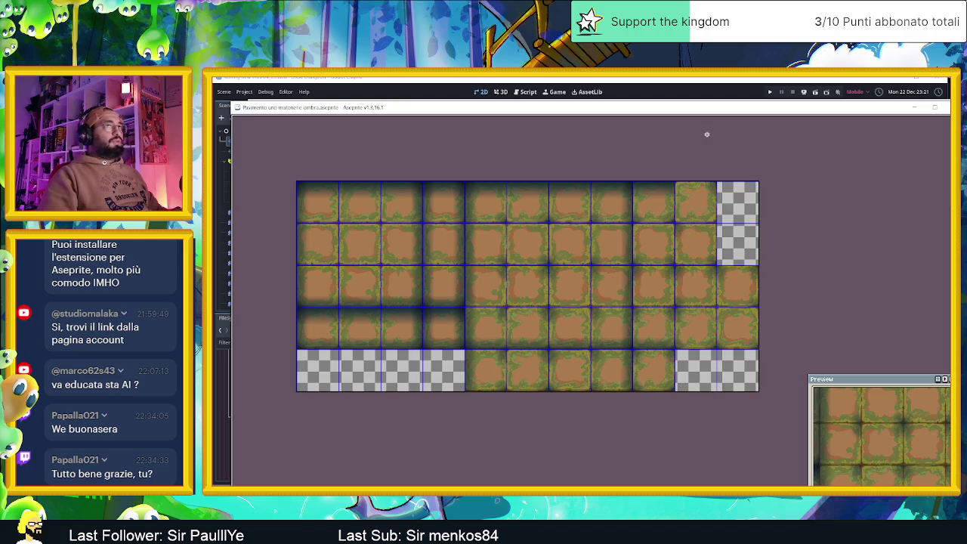
{"action": "mouse_move", "coordinate": [705, 111]}
{"action": "left_mouse_down"}
{"action": "mouse_move", "coordinate": [716, 126]}
{"action": "mouse_move", "coordinate": [696, 109]}
{"action": "mouse_move", "coordinate": [696, 78]}
{"action": "left_mouse_up"}
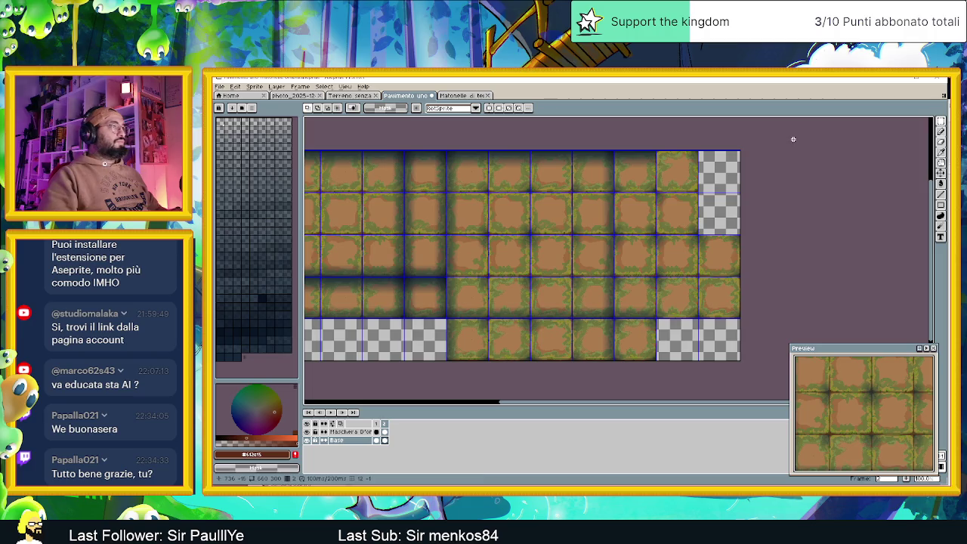
Save Pavimento uno matonelle ombra.aseprite with Ctrl+S.
{"action": "key", "text": "ctrl+s"}
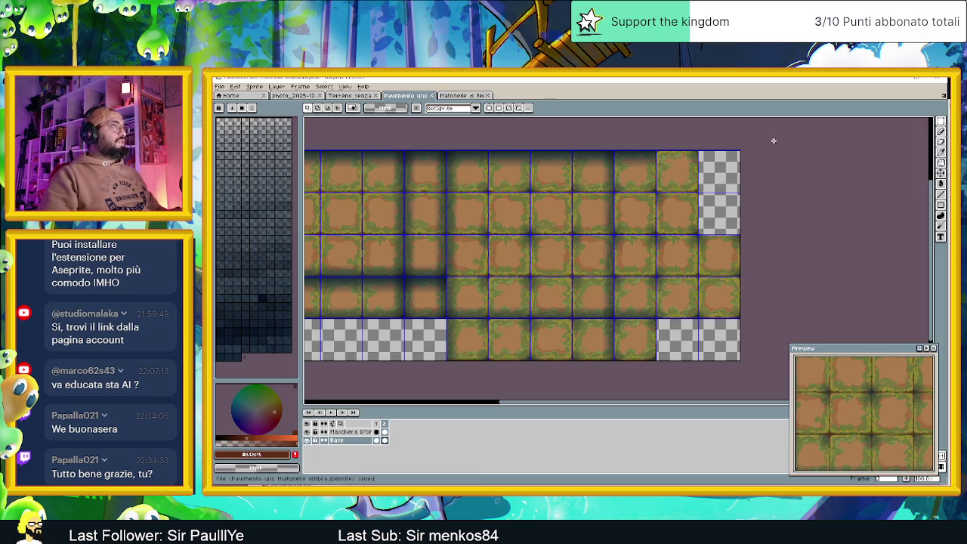
{"action": "left_click_drag", "start_coordinate": [687, 166], "coordinate": [707, 165]}
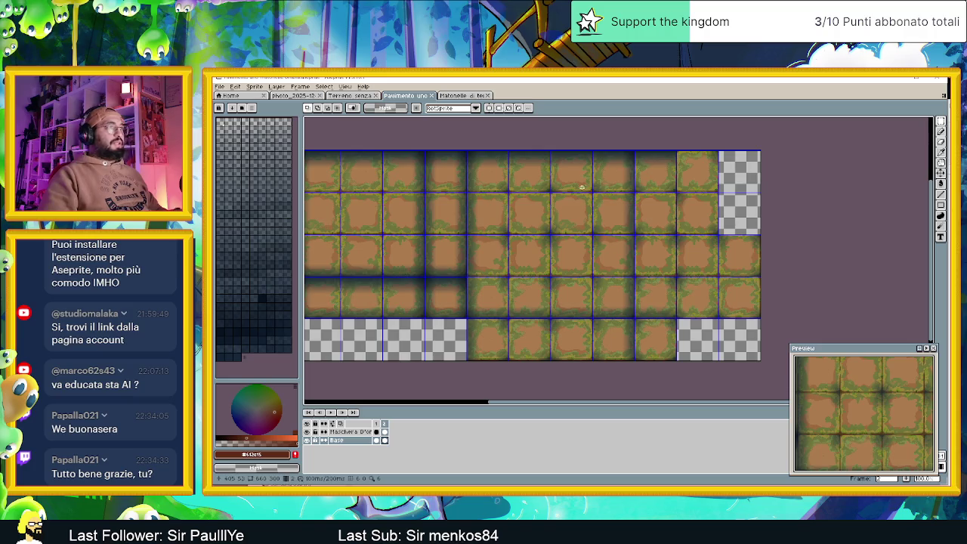
{"action": "scroll", "coordinate": [647, 189], "scroll_direction": "left", "scroll_amount": 2}
{"action": "scroll", "coordinate": [654, 188], "scroll_direction": "right", "scroll_amount": 1}
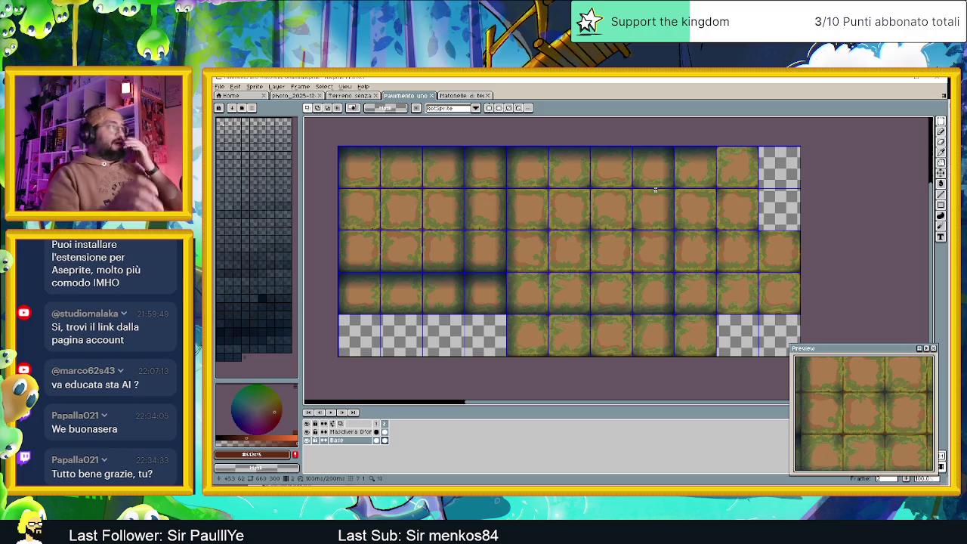
{"action": "left_click", "coordinate": [235, 86]}
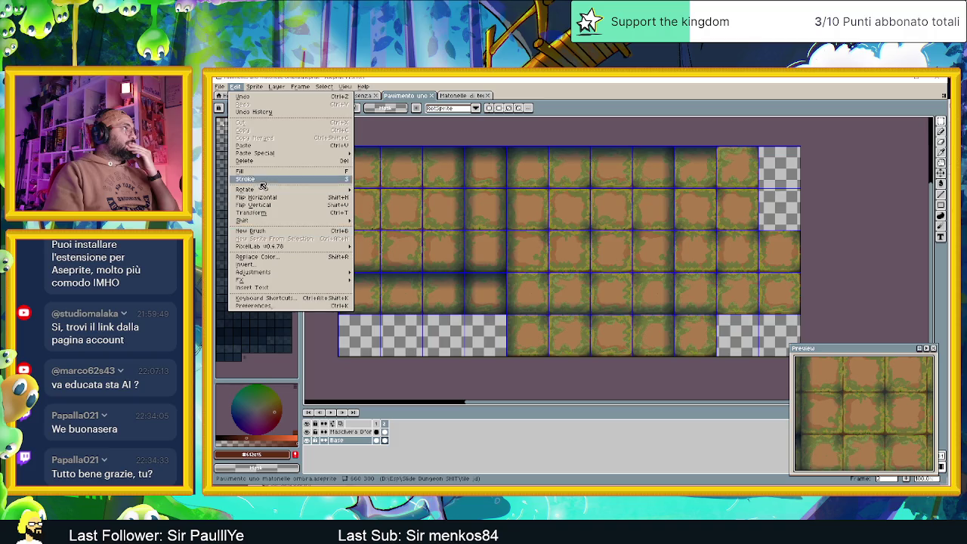
Set the Export As output file name to Matonelle di terra con muschio Full Tile.png.
{"action": "left_click", "coordinate": [220, 86]}
{"action": "mouse_move", "coordinate": [264, 159]}
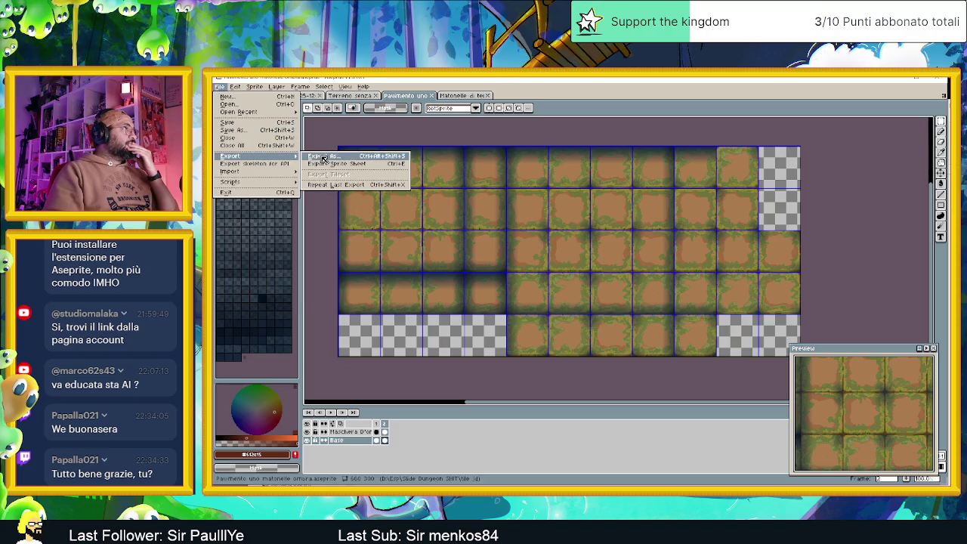
{"action": "left_click", "coordinate": [332, 155]}
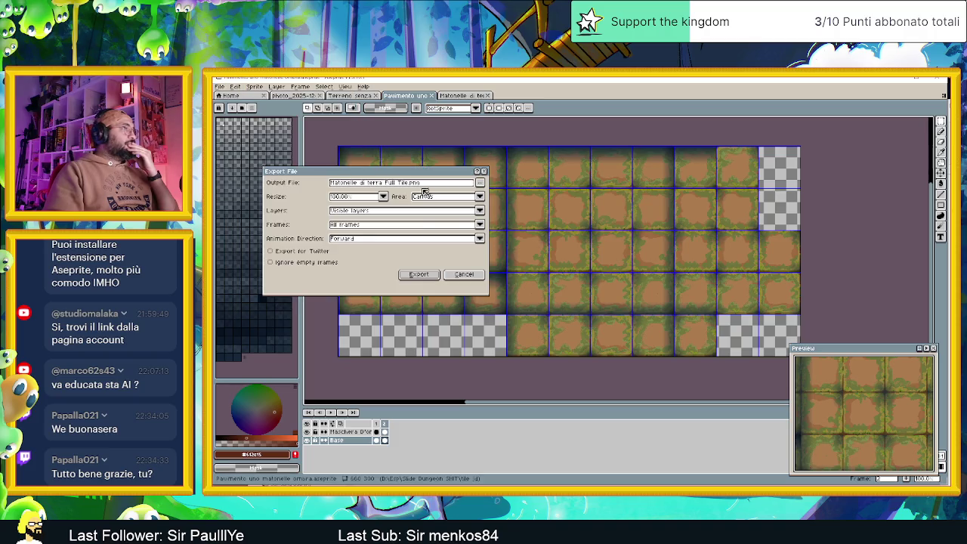
{"action": "left_click", "coordinate": [380, 183]}
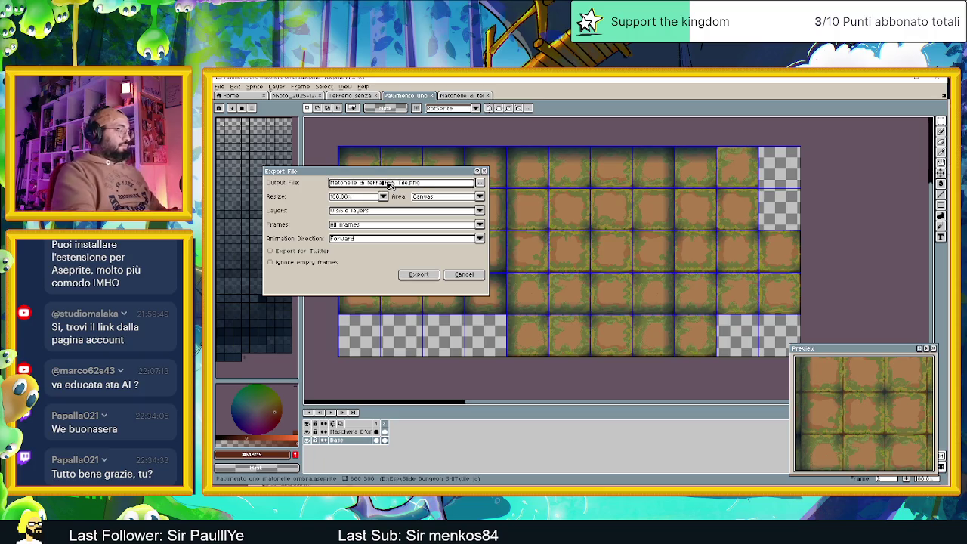
{"action": "type", "text": "m"}
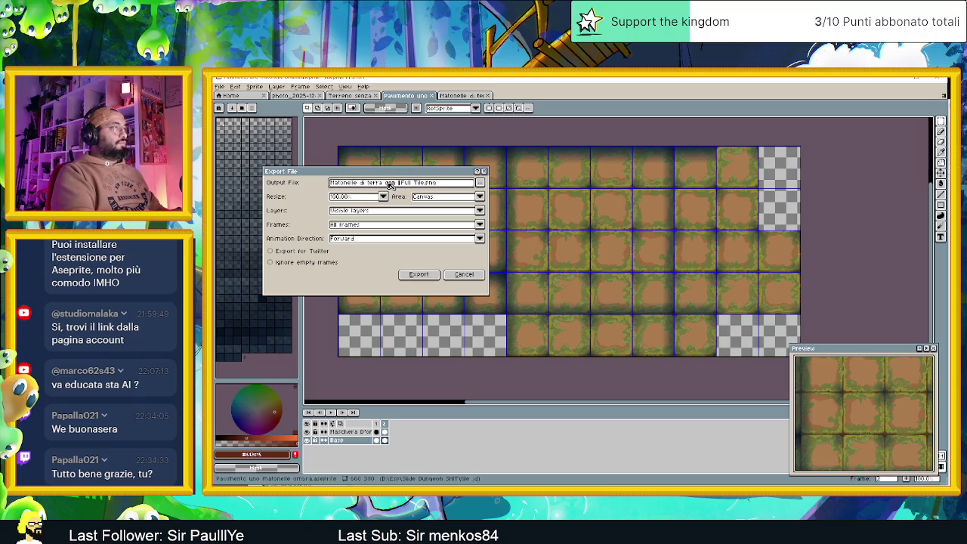
{"action": "type", "text": "uro"}
{"action": "type", "text": "o"}
{"action": "left_click", "coordinate": [434, 276]}
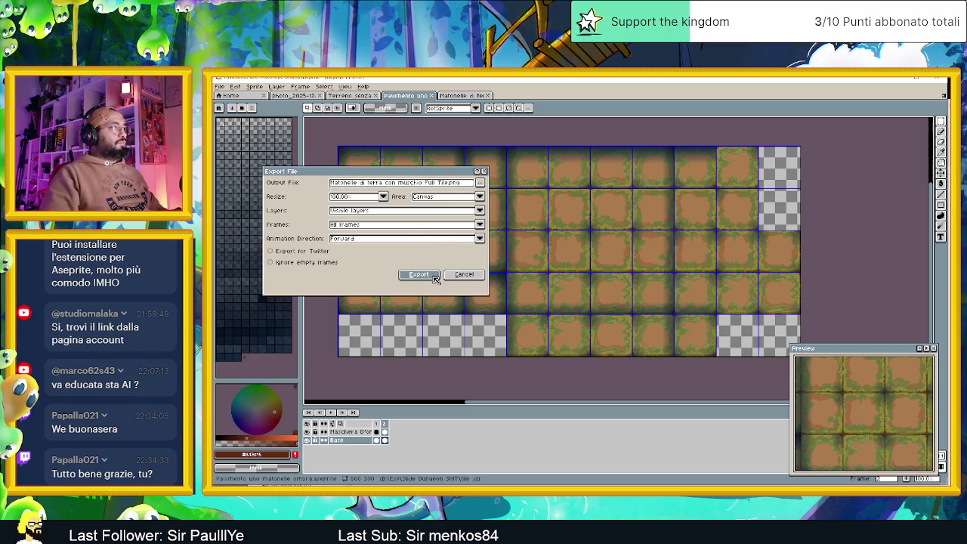
Export only the selected frames to PNG, then minimize Aseprite.
{"action": "left_click", "coordinate": [478, 225]}
{"action": "left_click", "coordinate": [389, 246]}
{"action": "left_click", "coordinate": [417, 272]}
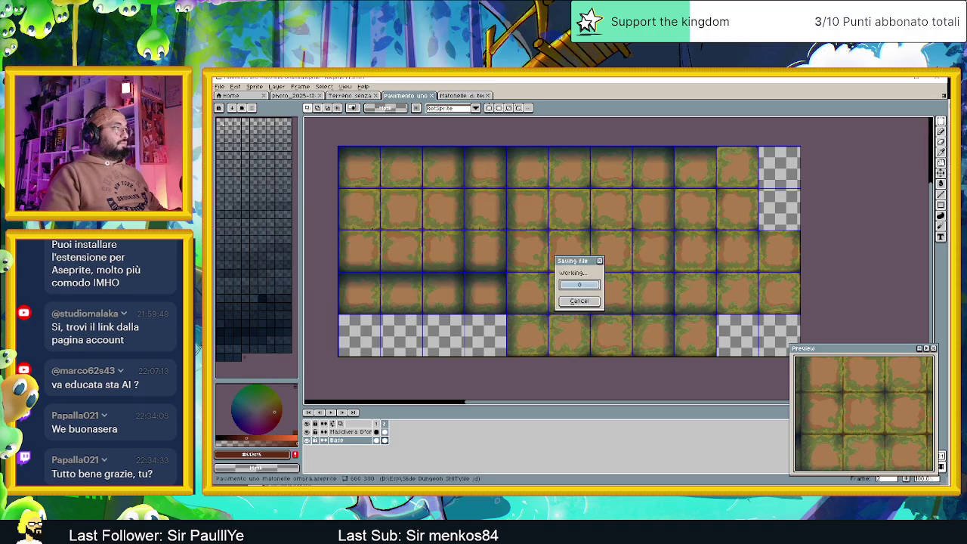
{"action": "left_click", "coordinate": [892, 80]}
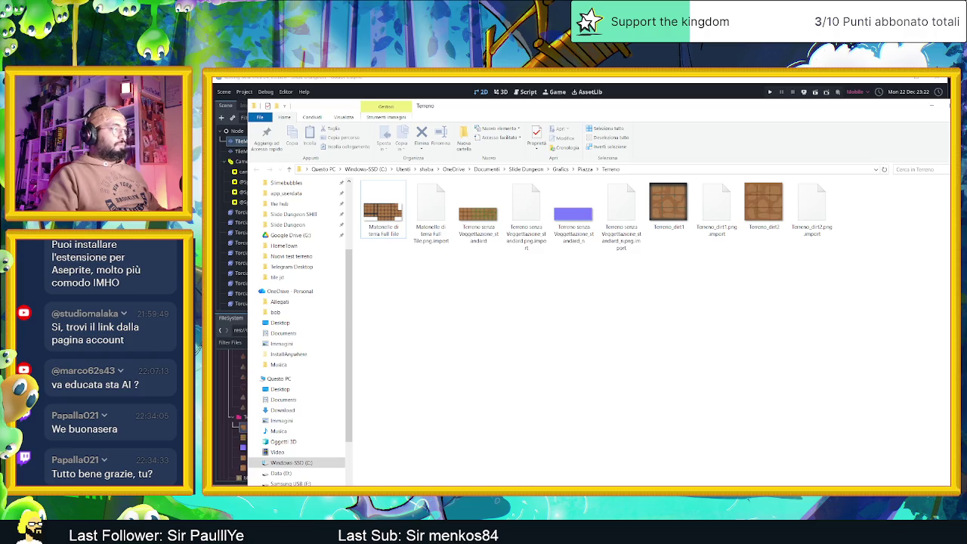
Copy the exported Matonelle di terra con muschio Full Tile PNG from the tile jd folder into Terreno.
{"action": "key", "text": "super+d"}
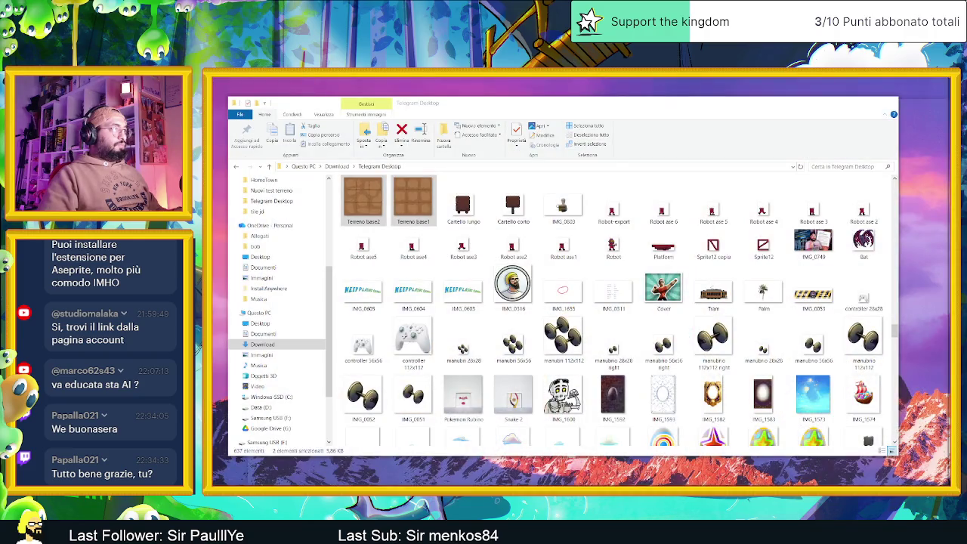
{"action": "key", "text": "alt+Tab"}
{"action": "key", "text": "alt+Tab"}
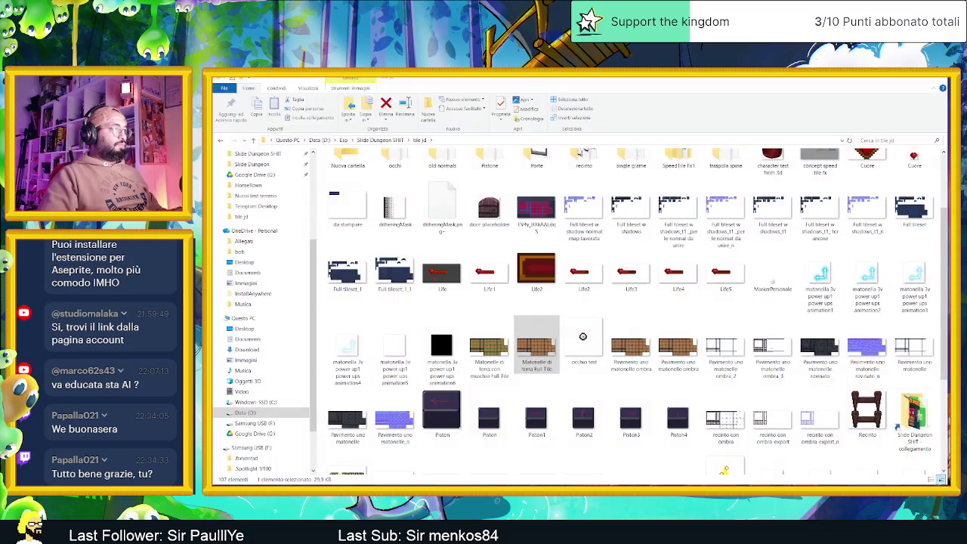
{"action": "left_click", "coordinate": [505, 353]}
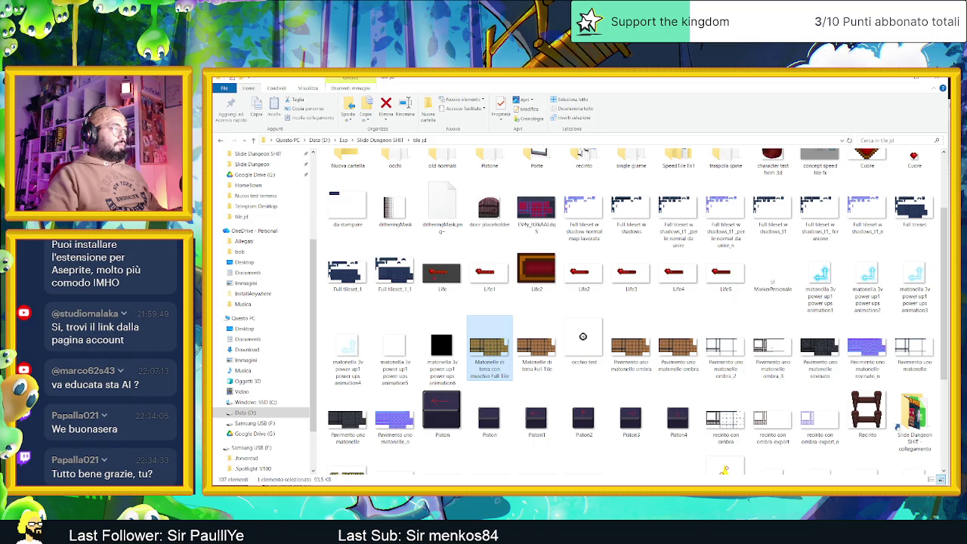
{"action": "left_click_drag", "start_coordinate": [548, 483], "coordinate": [549, 350]}
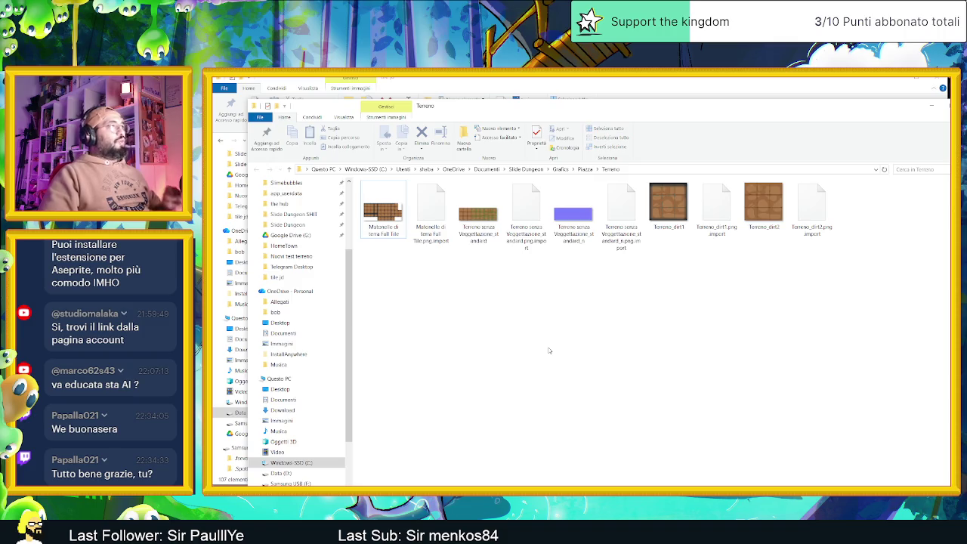
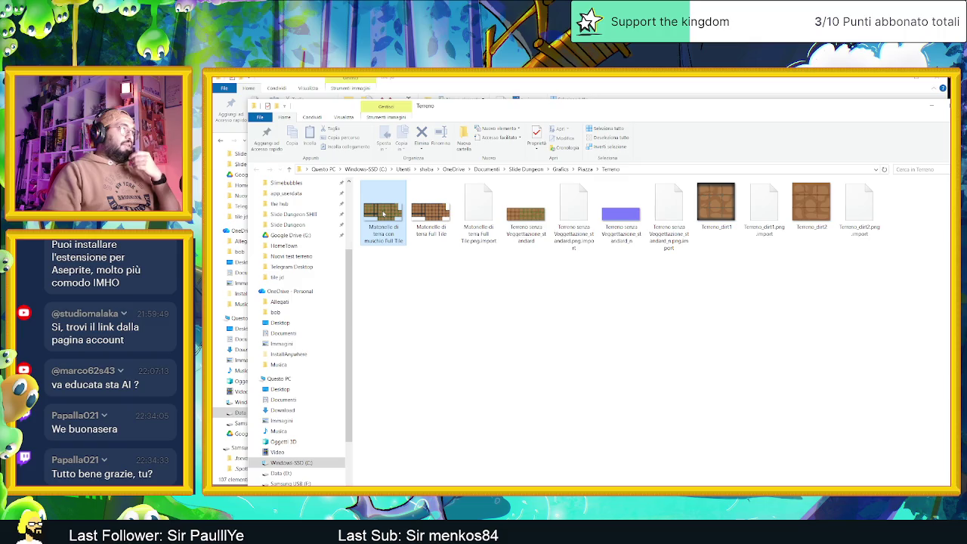
Drag the 'Matonelle di terra con muschio Full Tile' image from File Explorer onto the Aseprite window.
{"action": "mouse_move", "coordinate": [381, 208]}
{"action": "left_mouse_down"}
{"action": "mouse_move", "coordinate": [594, 452]}
{"action": "mouse_move", "coordinate": [580, 484]}
{"action": "mouse_move", "coordinate": [555, 491]}
{"action": "left_mouse_up"}
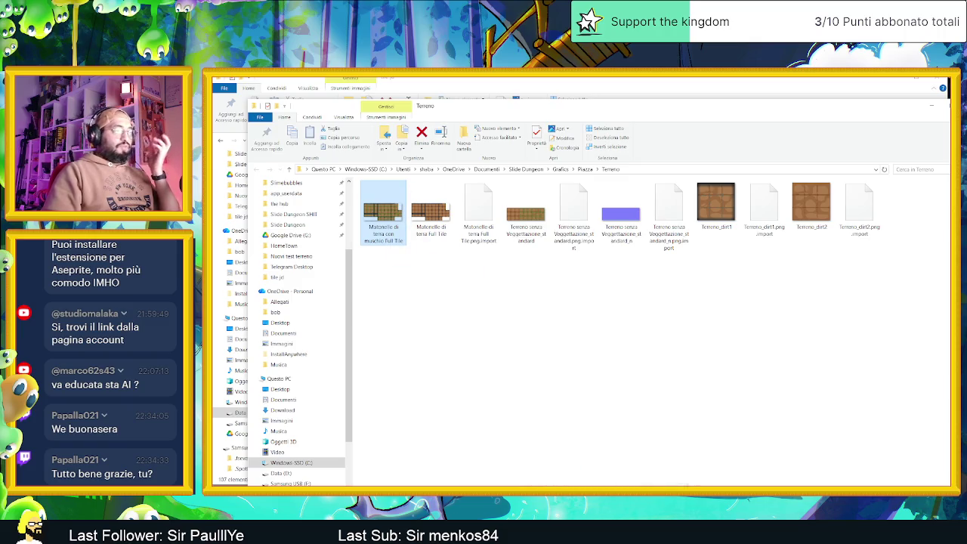
{"action": "left_click_drag", "start_coordinate": [555, 491], "coordinate": [758, 167]}
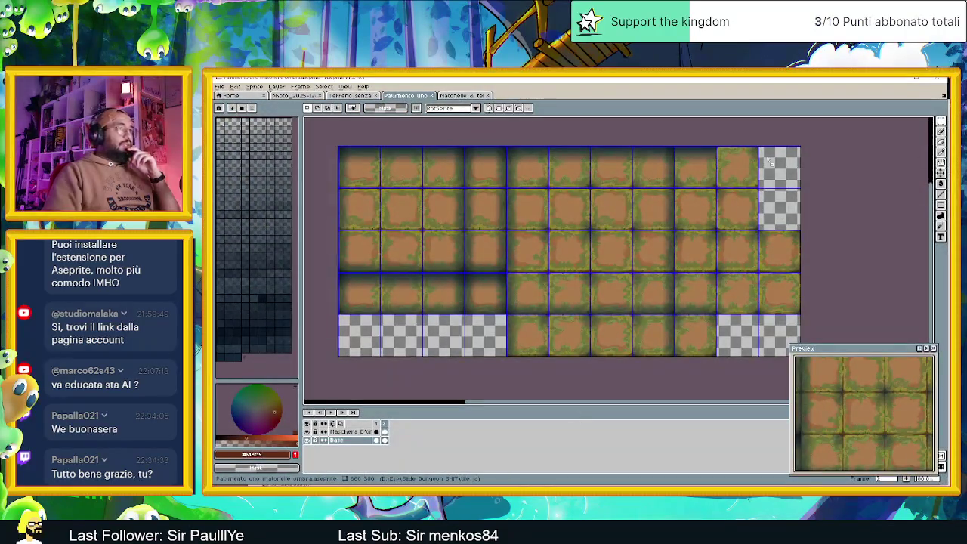
Open the mossy tile sheet in Aseprite, select all of it, and return to the plain dirt sheet.
{"action": "left_click_drag", "start_coordinate": [801, 136], "coordinate": [800, 135]}
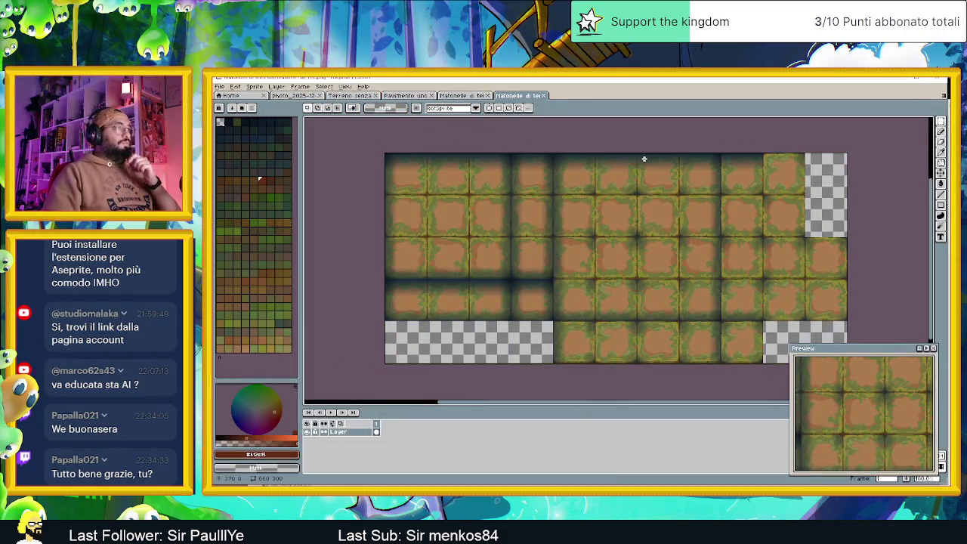
{"action": "key", "text": "ctrl+a"}
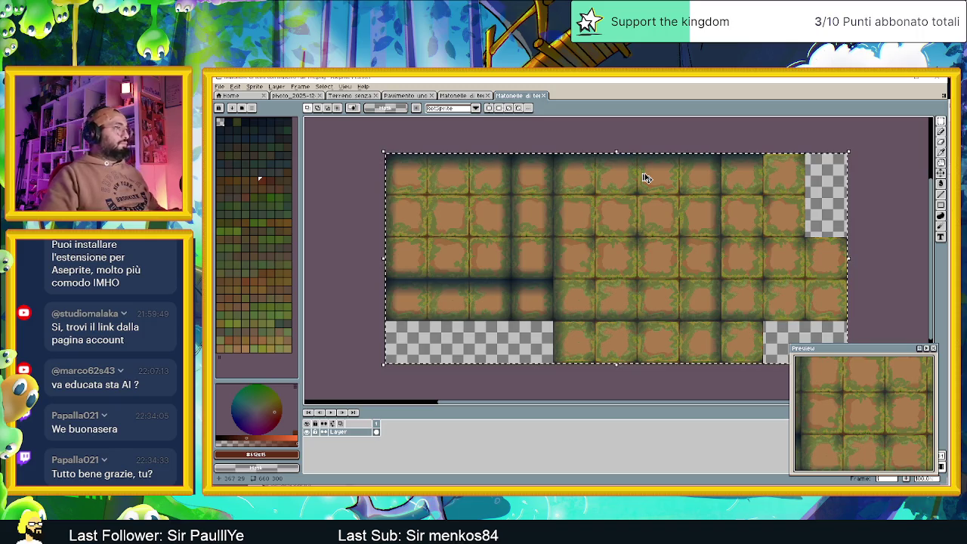
{"action": "left_click", "coordinate": [404, 96]}
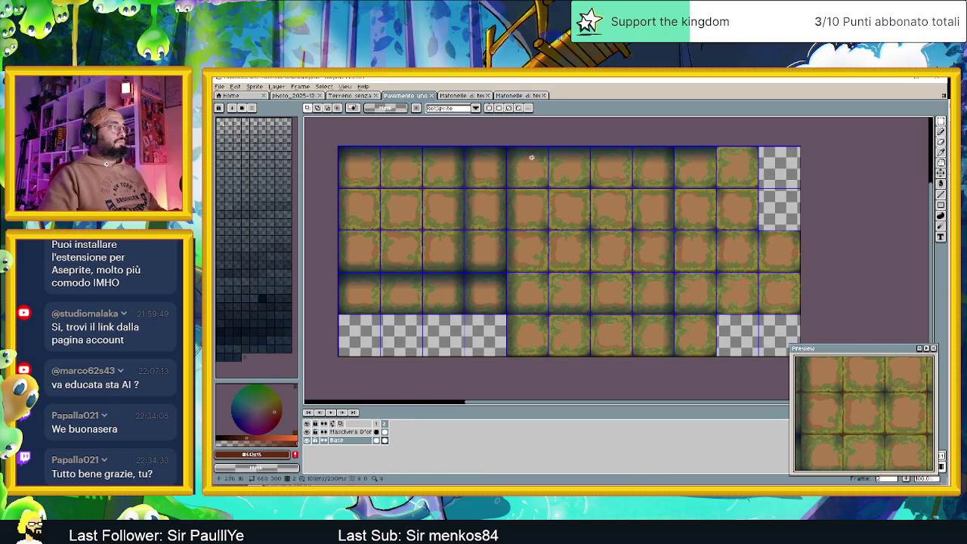
{"action": "left_click", "coordinate": [456, 97]}
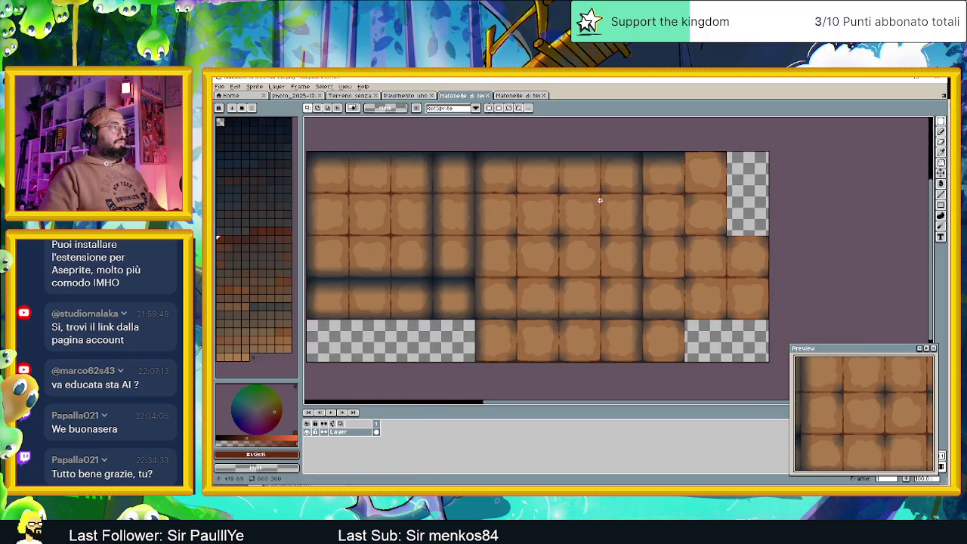
Double the dirt sheet's canvas width to 1320 px, anchored on the left.
{"action": "scroll", "coordinate": [519, 197], "scroll_direction": "down", "scroll_amount": 2}
{"action": "left_click", "coordinate": [235, 87]}
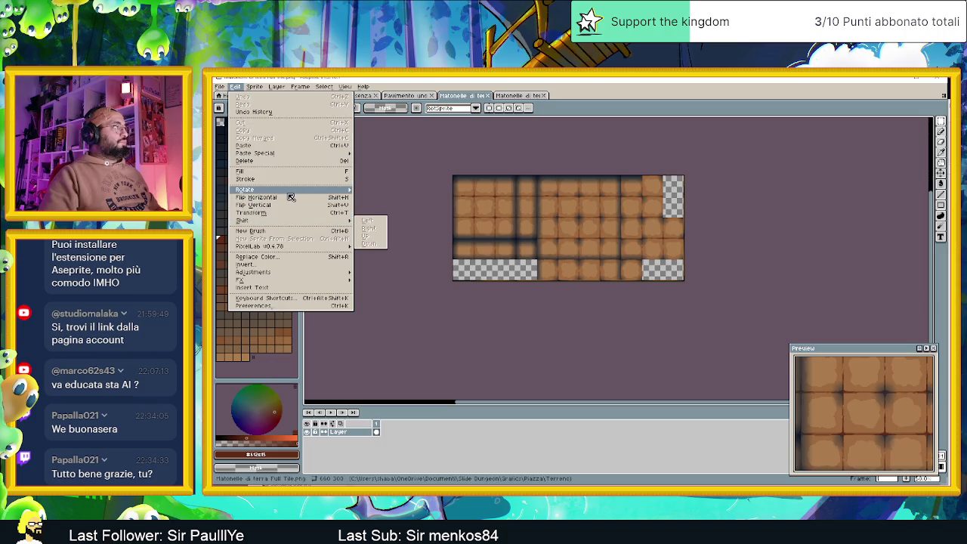
{"action": "mouse_move", "coordinate": [289, 194]}
{"action": "mouse_move", "coordinate": [256, 86]}
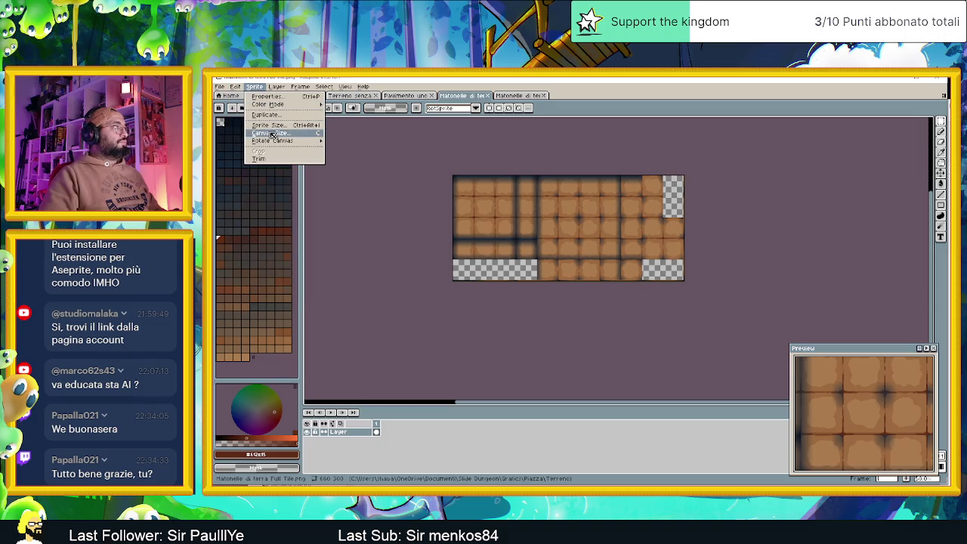
{"action": "left_click", "coordinate": [273, 134]}
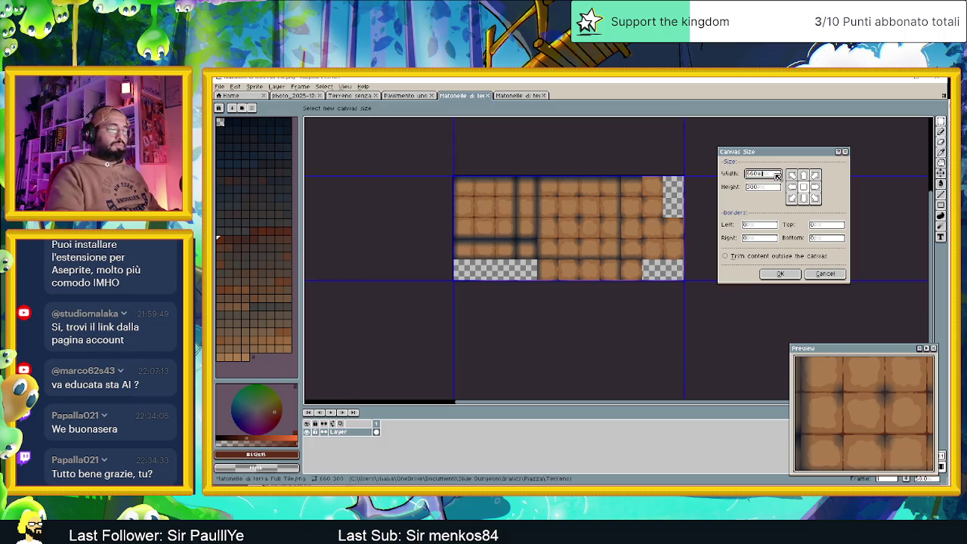
{"action": "type", "text": "2"}
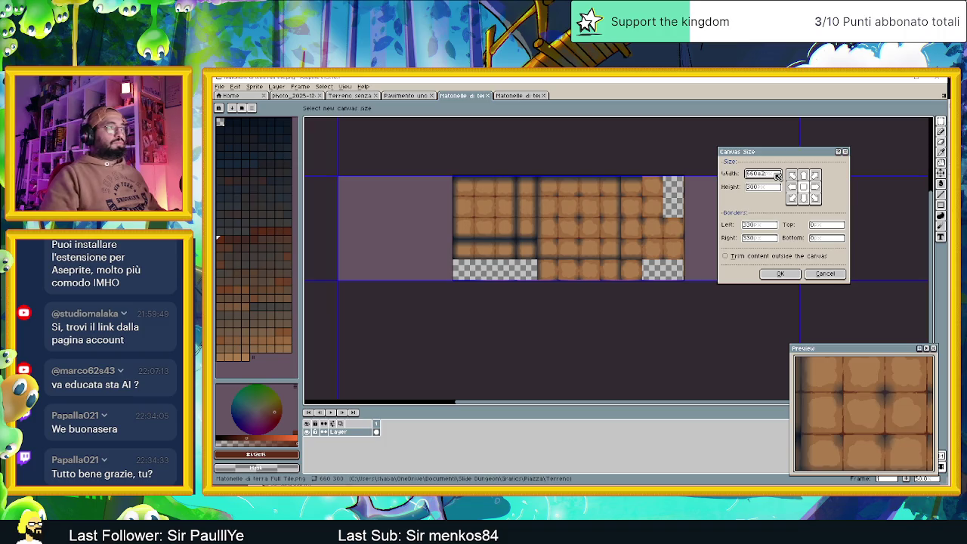
{"action": "left_click", "coordinate": [792, 186]}
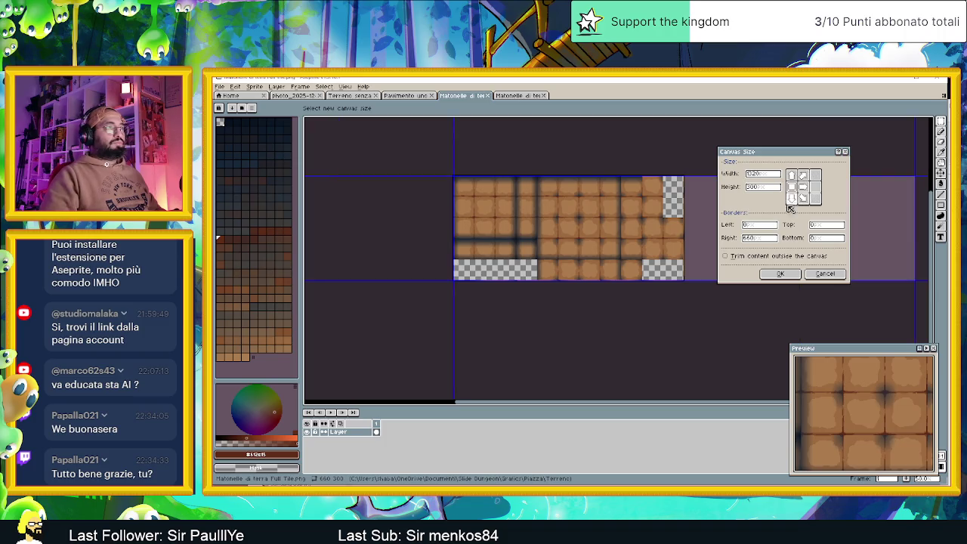
{"action": "left_click", "coordinate": [781, 274]}
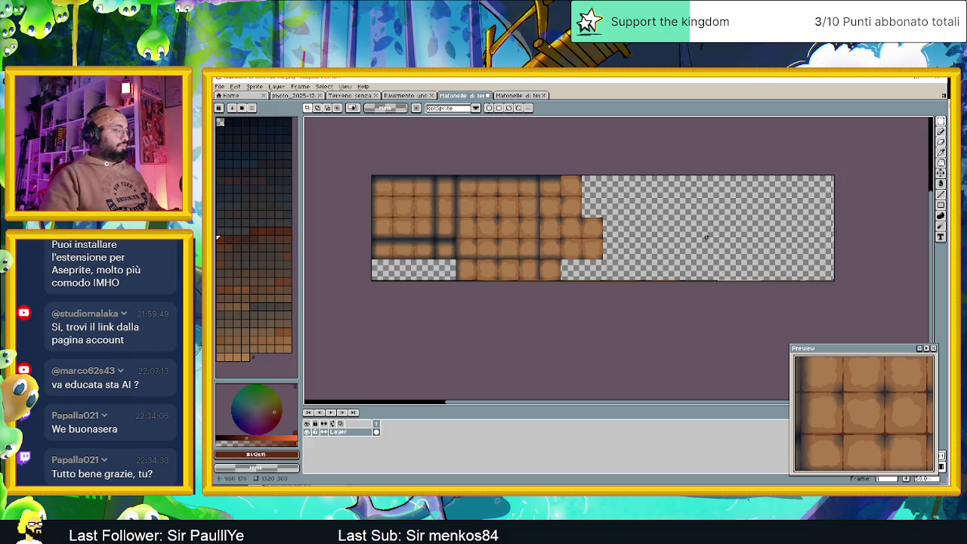
Show the canvas grid and set its cells to 32×32.
{"action": "left_click", "coordinate": [344, 86]}
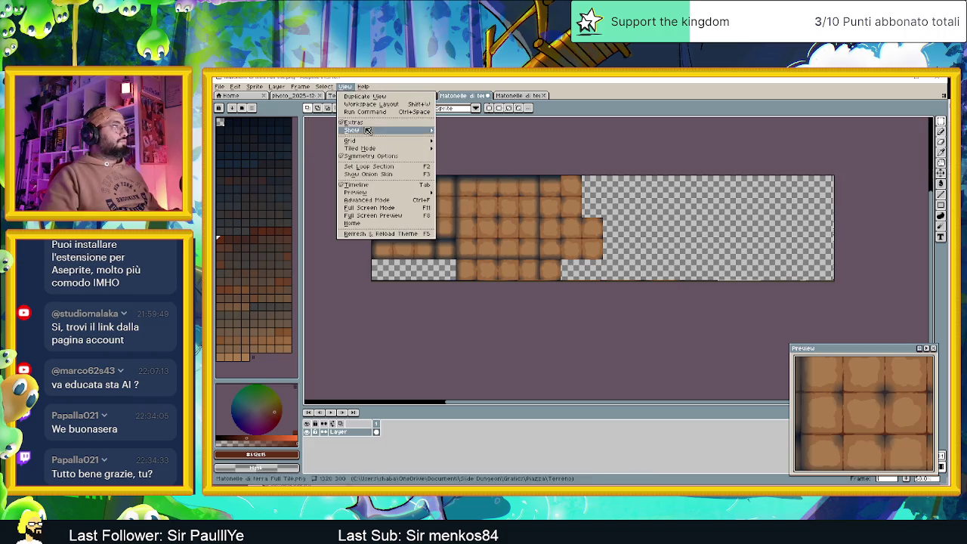
{"action": "mouse_move", "coordinate": [396, 144]}
{"action": "mouse_move", "coordinate": [417, 130]}
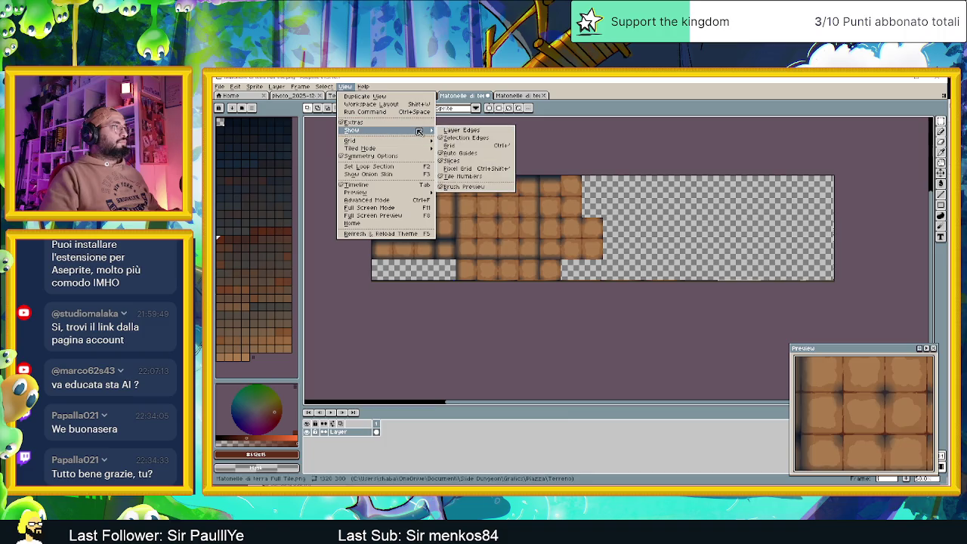
{"action": "left_click", "coordinate": [474, 146]}
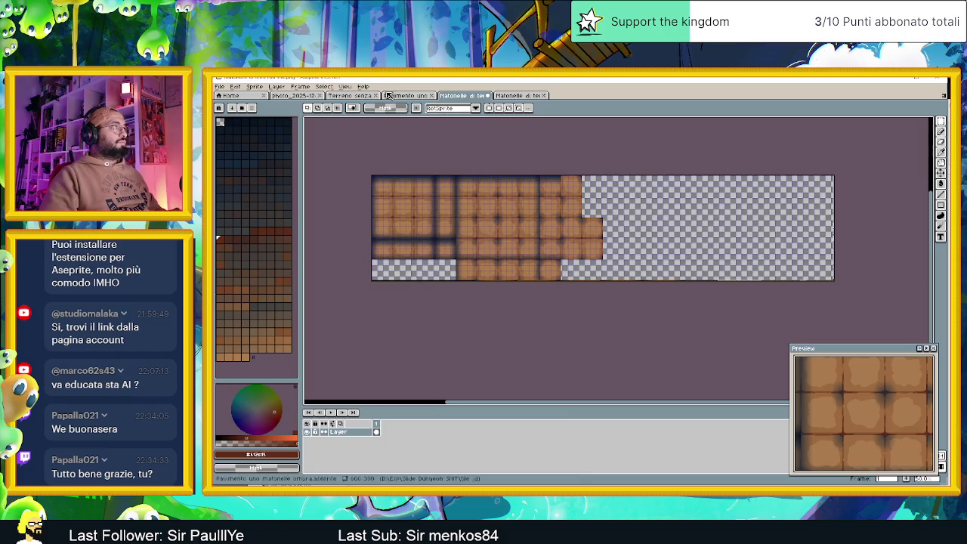
{"action": "left_click", "coordinate": [352, 86]}
{"action": "mouse_move", "coordinate": [412, 131]}
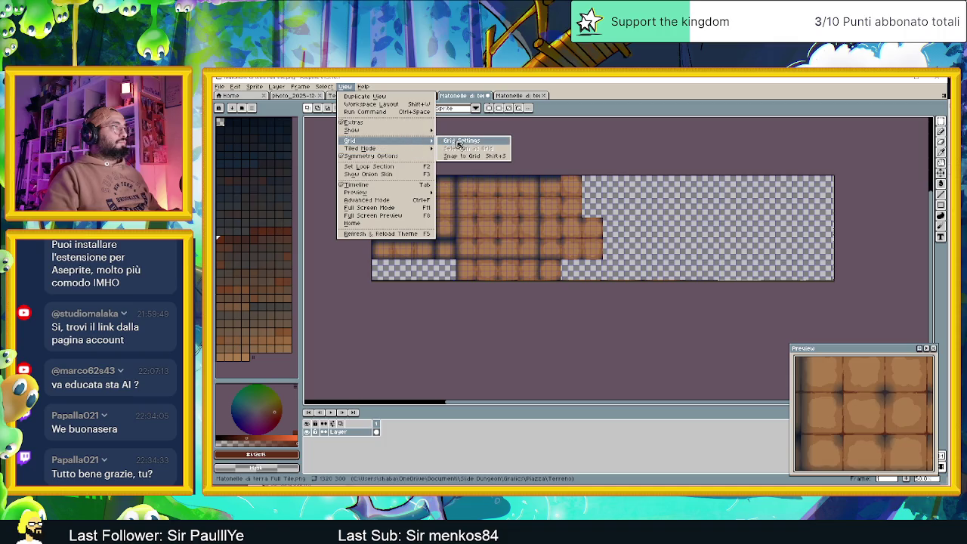
{"action": "key", "text": "Return"}
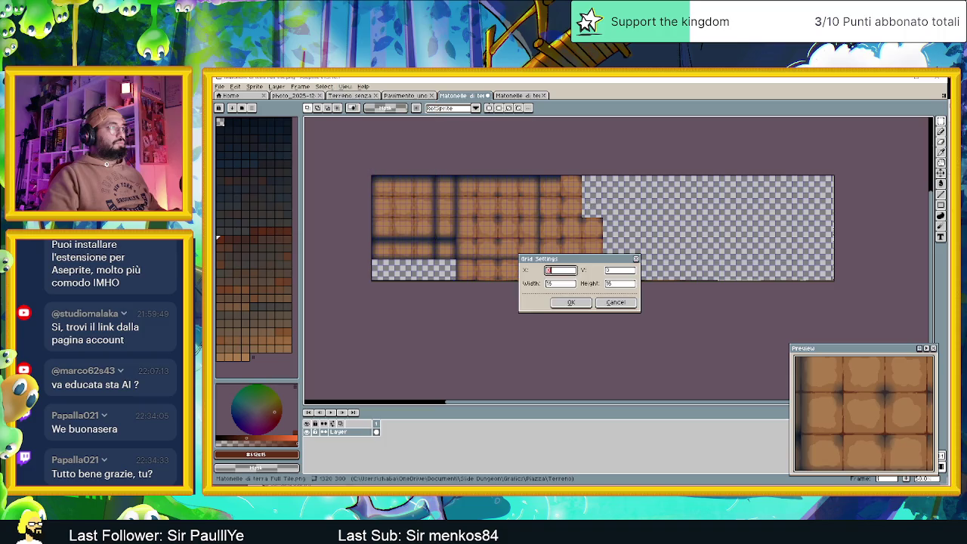
{"action": "double_click", "coordinate": [562, 284]}
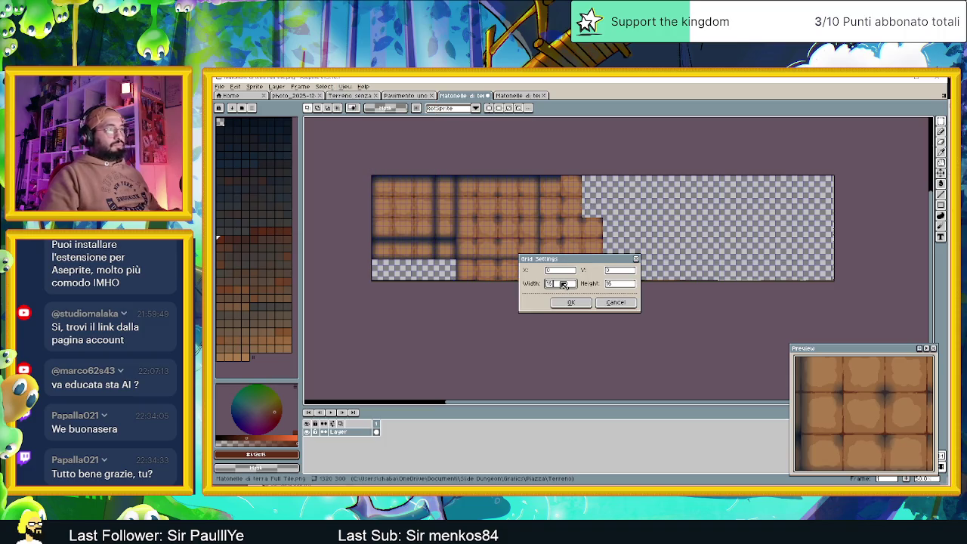
{"action": "type", "text": "32"}
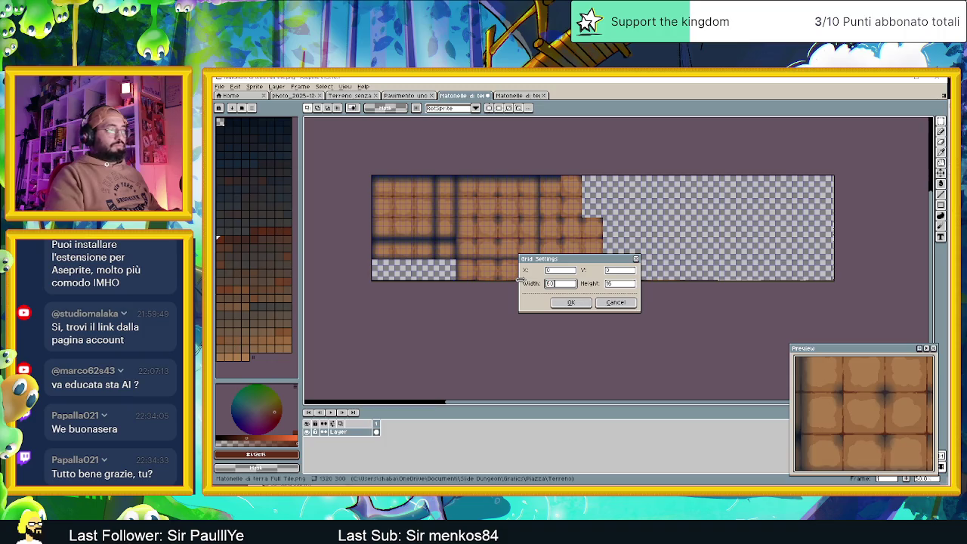
{"action": "double_click", "coordinate": [625, 285]}
{"action": "type", "text": "32"}
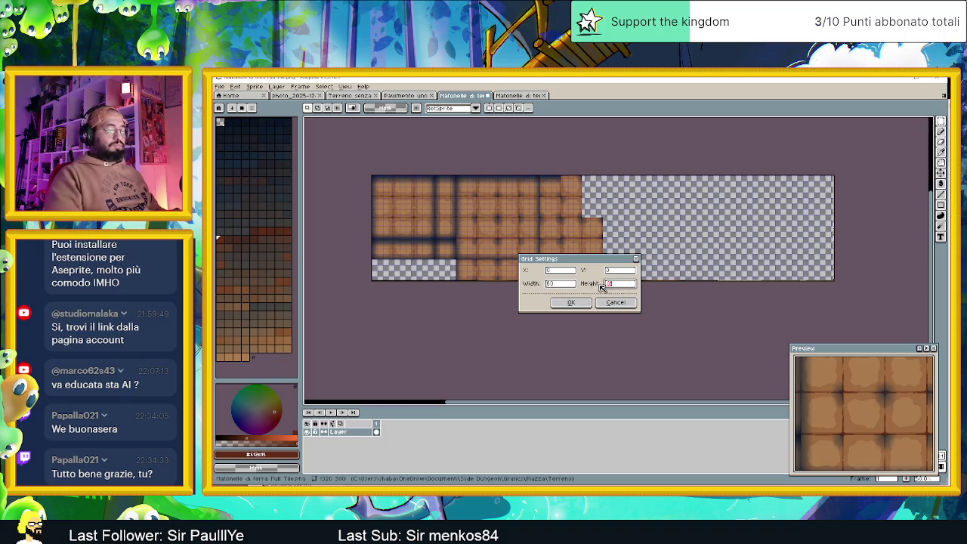
{"action": "left_click", "coordinate": [570, 302]}
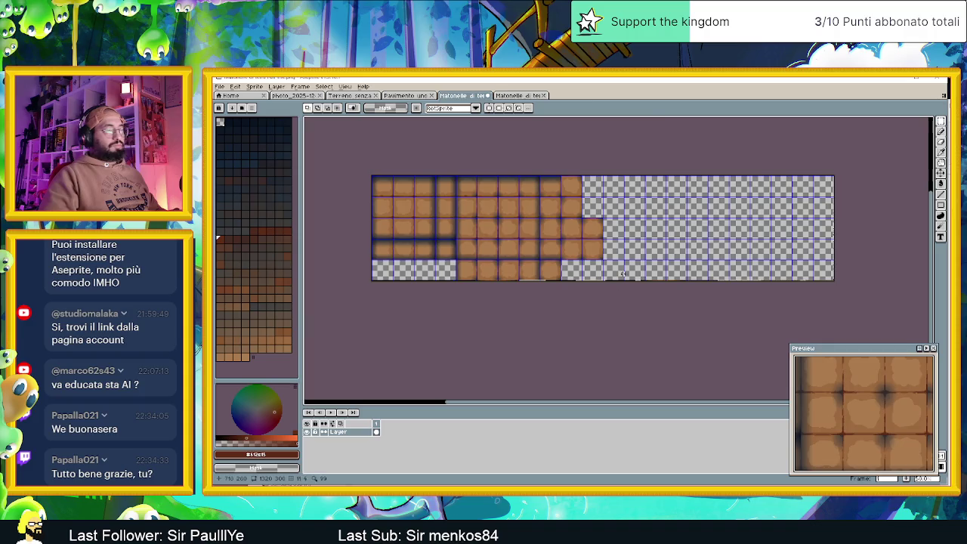
Paste the mossy tiles, align them in the empty right half of the dirt sheet, and commit.
{"action": "key", "text": "ctrl+v"}
{"action": "left_click_drag", "start_coordinate": [432, 205], "coordinate": [663, 203]}
{"action": "scroll", "coordinate": [663, 203], "scroll_direction": "up", "scroll_amount": 2}
{"action": "mouse_move", "coordinate": [614, 179]}
{"action": "left_mouse_down"}
{"action": "mouse_move", "coordinate": [580, 206]}
{"action": "mouse_move", "coordinate": [568, 203]}
{"action": "left_mouse_up"}
{"action": "scroll", "coordinate": [574, 206], "scroll_direction": "down", "scroll_amount": 3}
{"action": "scroll", "coordinate": [589, 287], "scroll_direction": "up", "scroll_amount": 1}
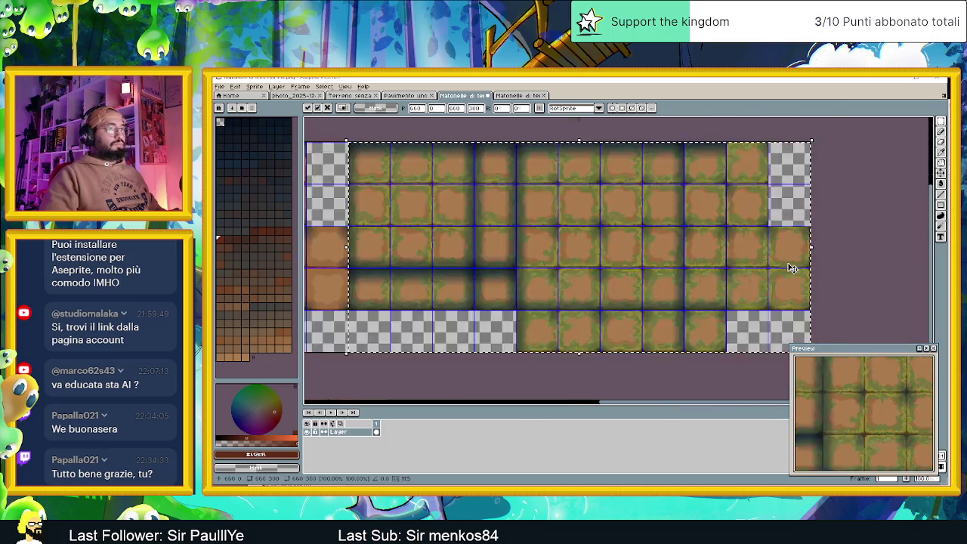
{"action": "scroll", "coordinate": [796, 268], "scroll_direction": "up", "scroll_amount": 1}
{"action": "key", "text": "Return"}
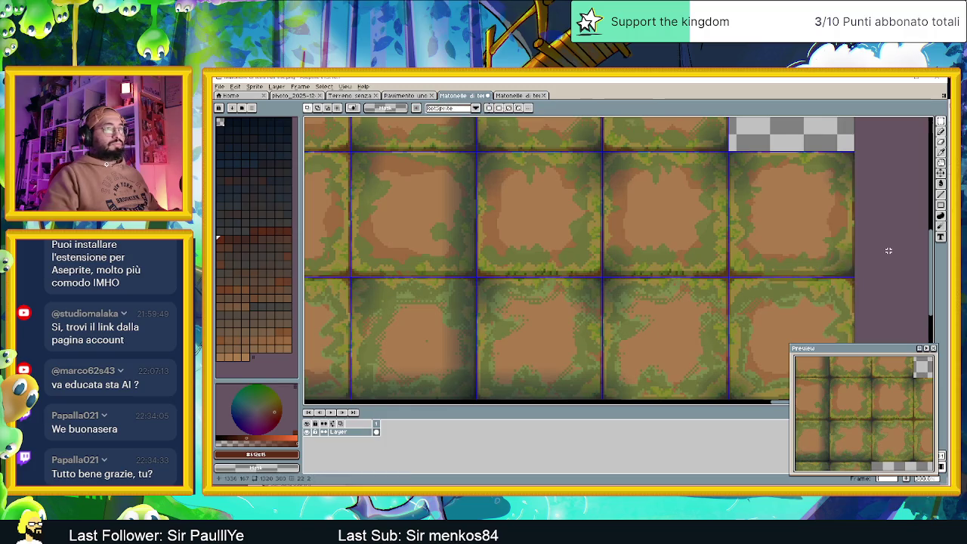
{"action": "scroll", "coordinate": [885, 251], "scroll_direction": "down", "scroll_amount": 5}
{"action": "left_click_drag", "start_coordinate": [862, 253], "coordinate": [771, 259]}
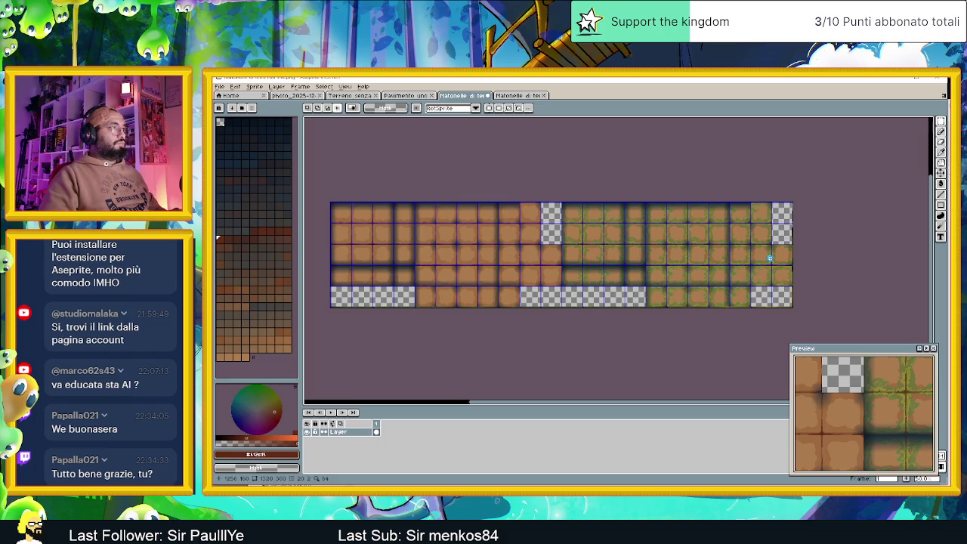
{"action": "key", "text": "ctrl+shift+s"}
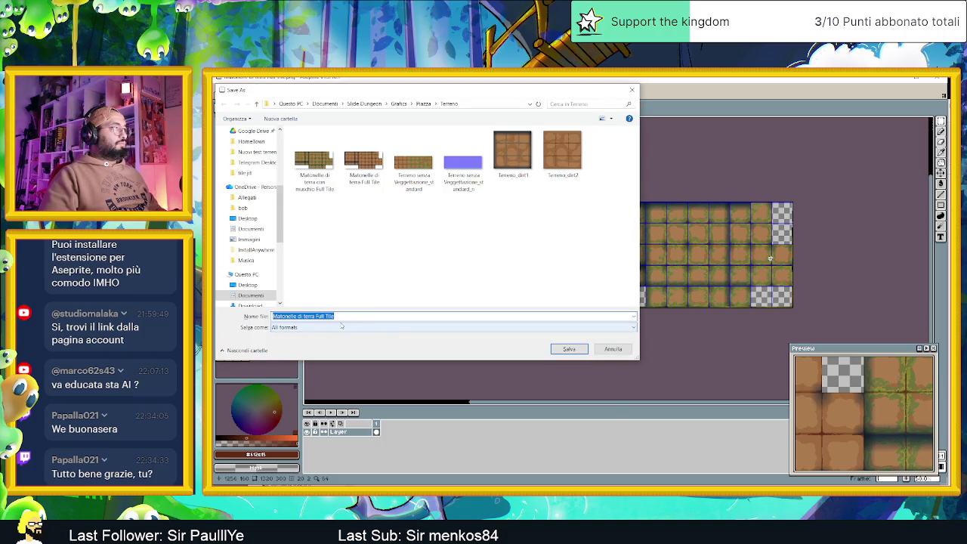
Save the sheet as 'Matonelle di terra_muschio Full Tile' and close both File Explorer windows.
{"action": "left_click", "coordinate": [342, 316]}
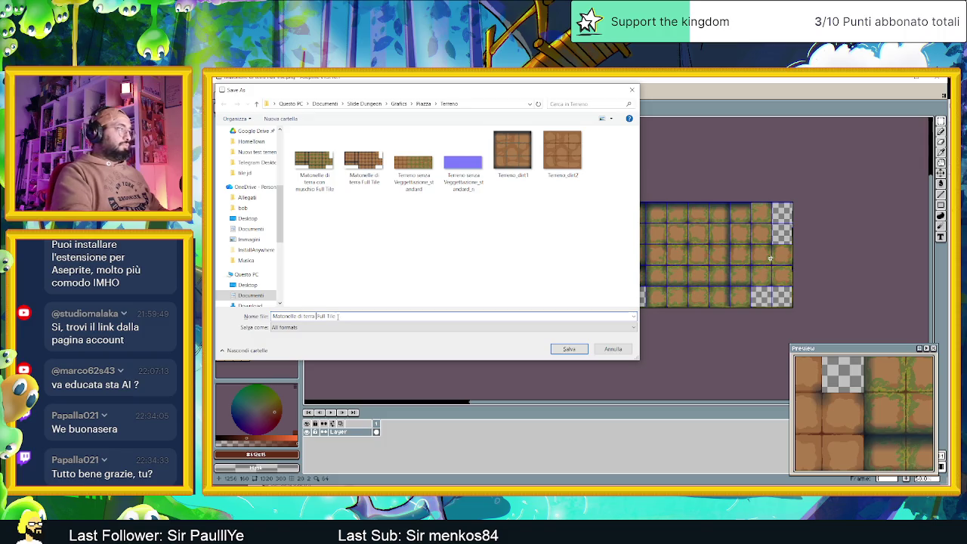
{"action": "key", "text": "BackSpace"}
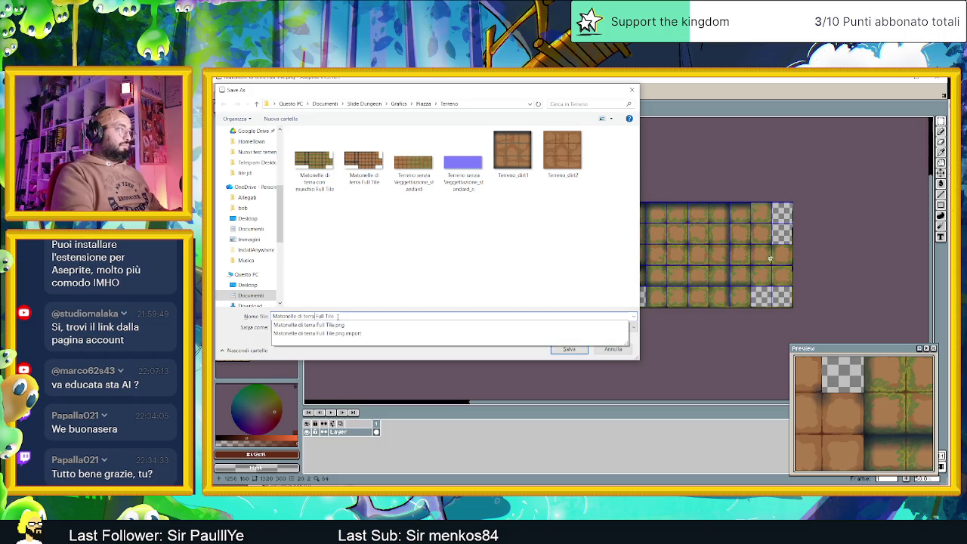
{"action": "type", "text": "_muschio"}
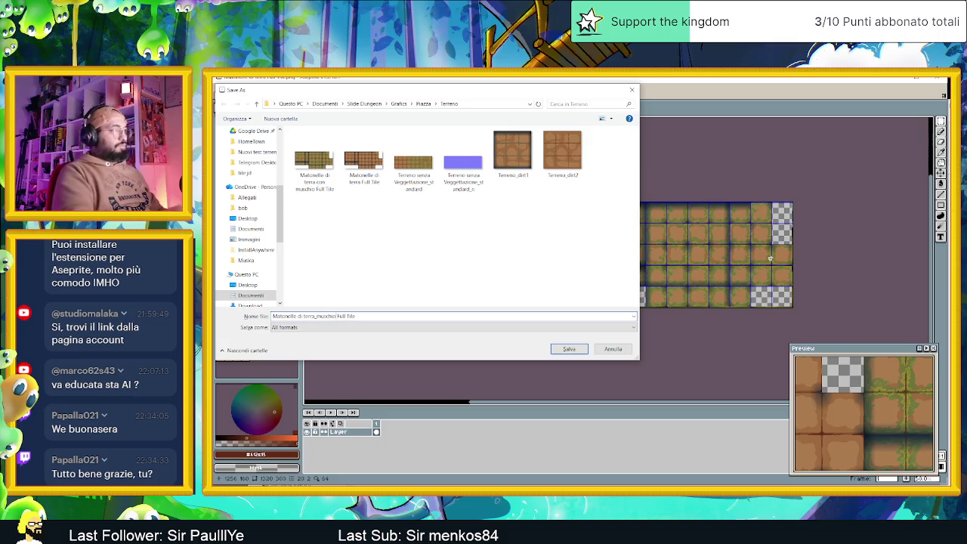
{"action": "left_click", "coordinate": [568, 350]}
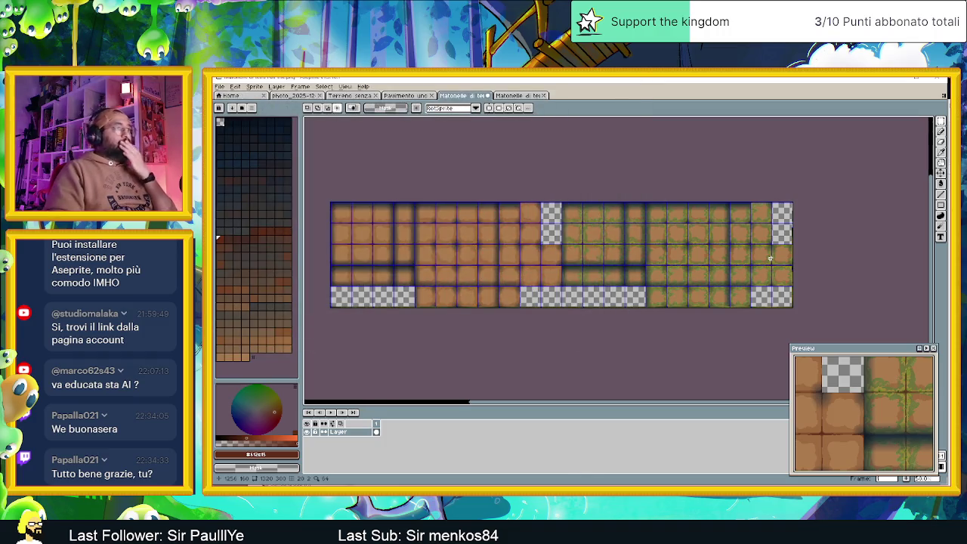
{"action": "key", "text": "alt+Tab"}
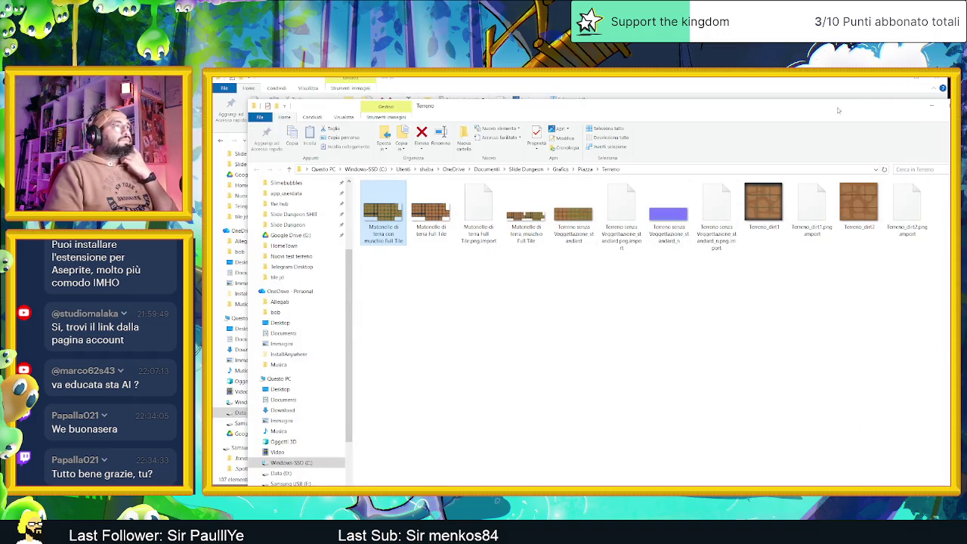
{"action": "left_click", "coordinate": [932, 106]}
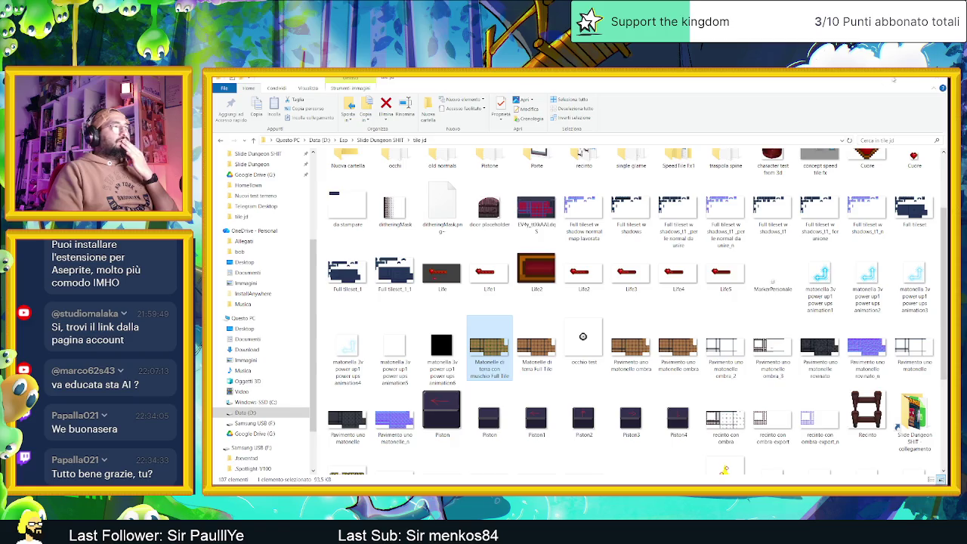
{"action": "left_click", "coordinate": [894, 79]}
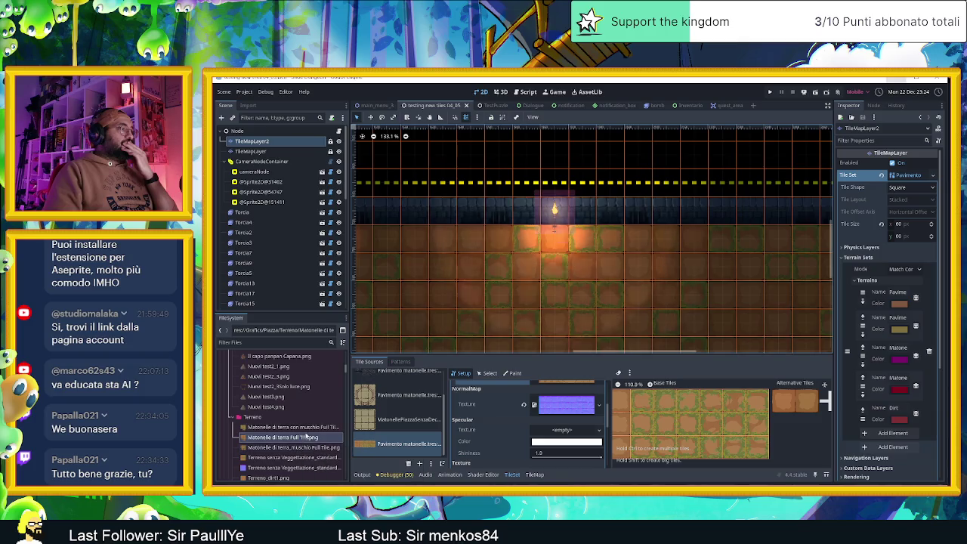
Add the mossy dirt PNG as a new atlas tile source with tiles auto-created.
{"action": "left_click", "coordinate": [289, 427]}
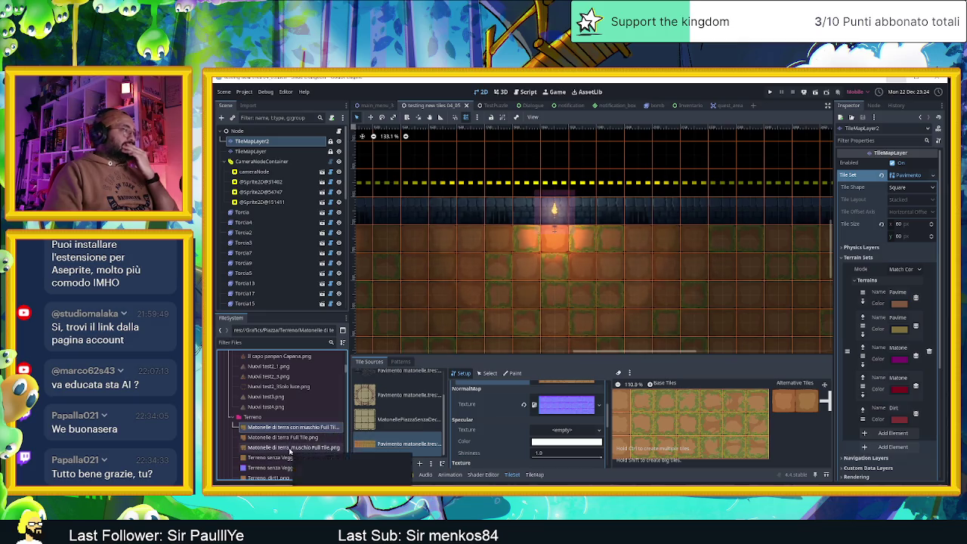
{"action": "left_click_drag", "start_coordinate": [289, 451], "coordinate": [387, 457]}
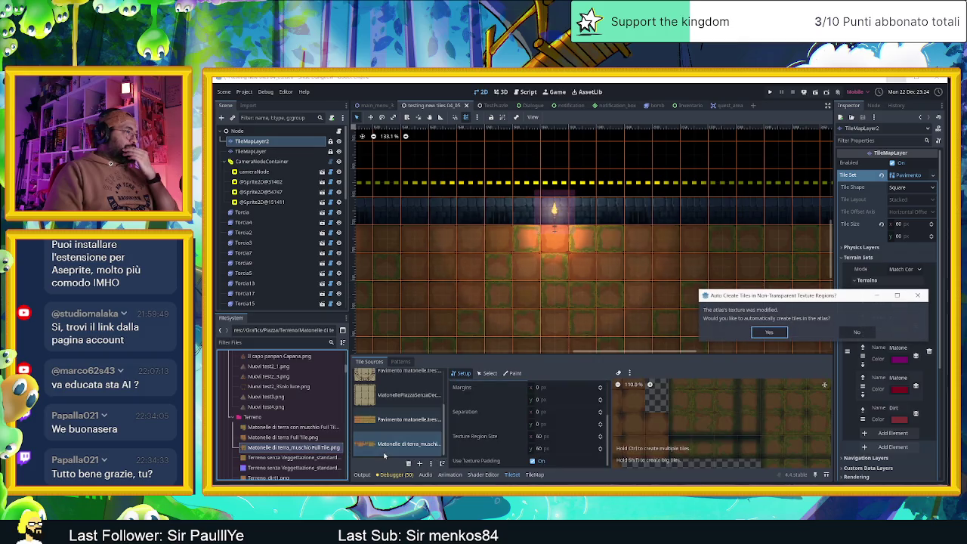
{"action": "left_click", "coordinate": [780, 333]}
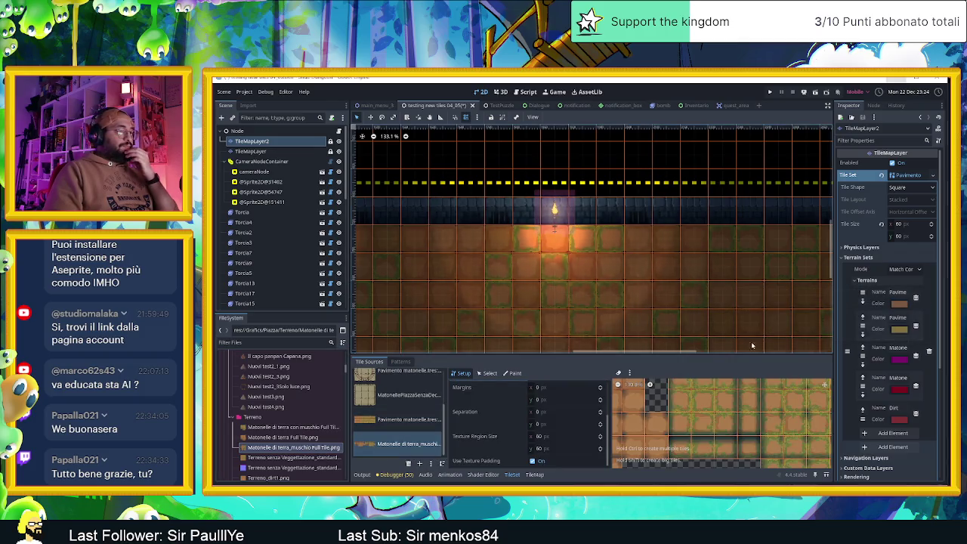
{"action": "left_click", "coordinate": [620, 385]}
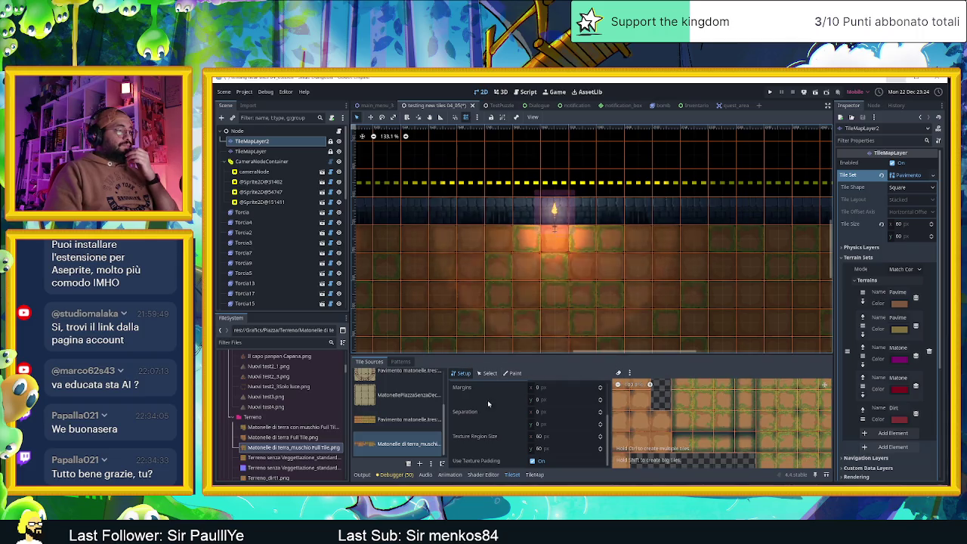
{"action": "left_click_drag", "start_coordinate": [634, 356], "coordinate": [636, 218]}
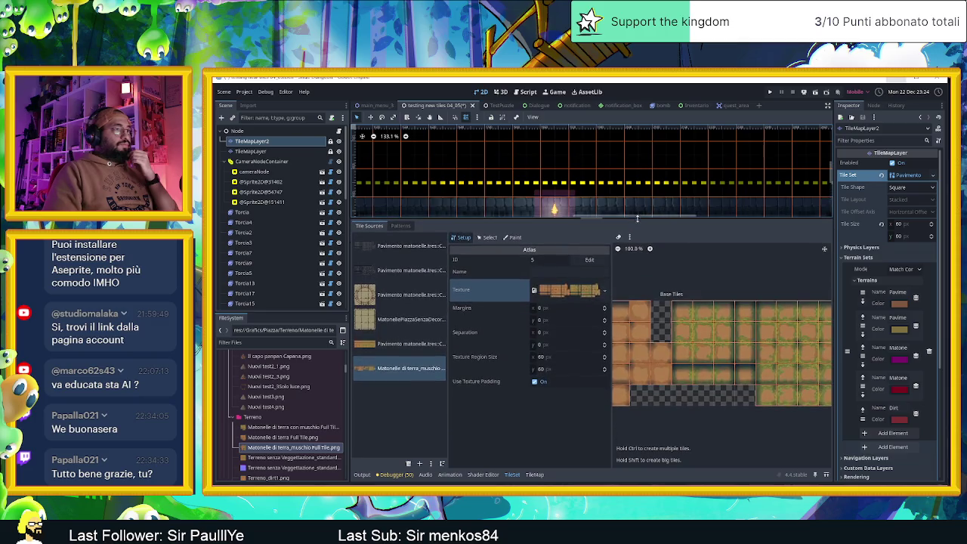
Make the atlas texture a new CanvasTexture with the mossy dirt image as its diffuse.
{"action": "left_click", "coordinate": [604, 290]}
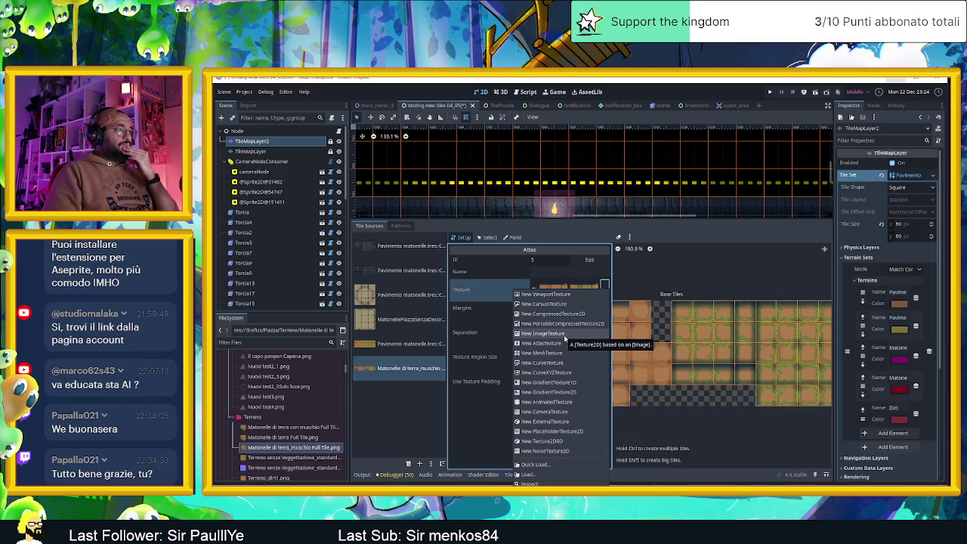
{"action": "left_click", "coordinate": [570, 305]}
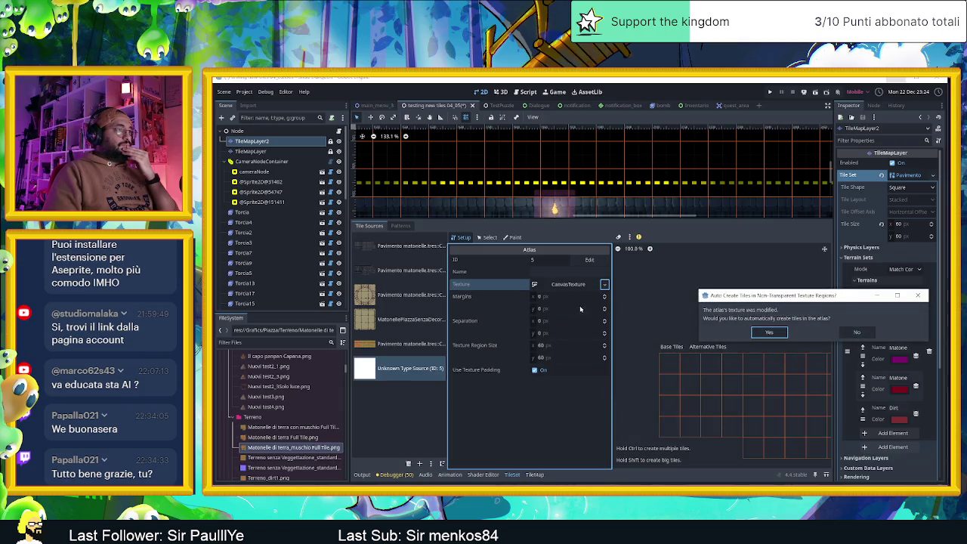
{"action": "left_click", "coordinate": [769, 332]}
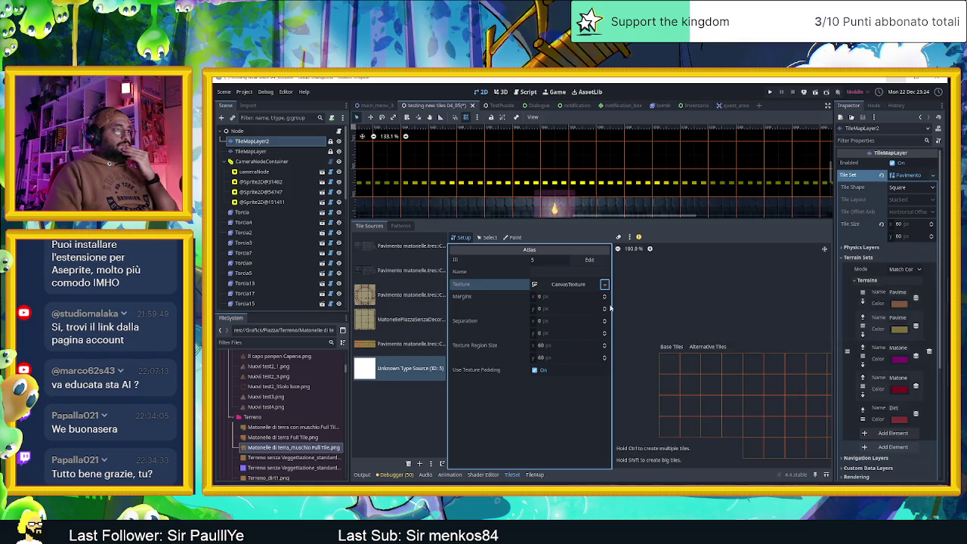
{"action": "left_click", "coordinate": [566, 284]}
{"action": "left_click_drag", "start_coordinate": [262, 448], "coordinate": [580, 309]}
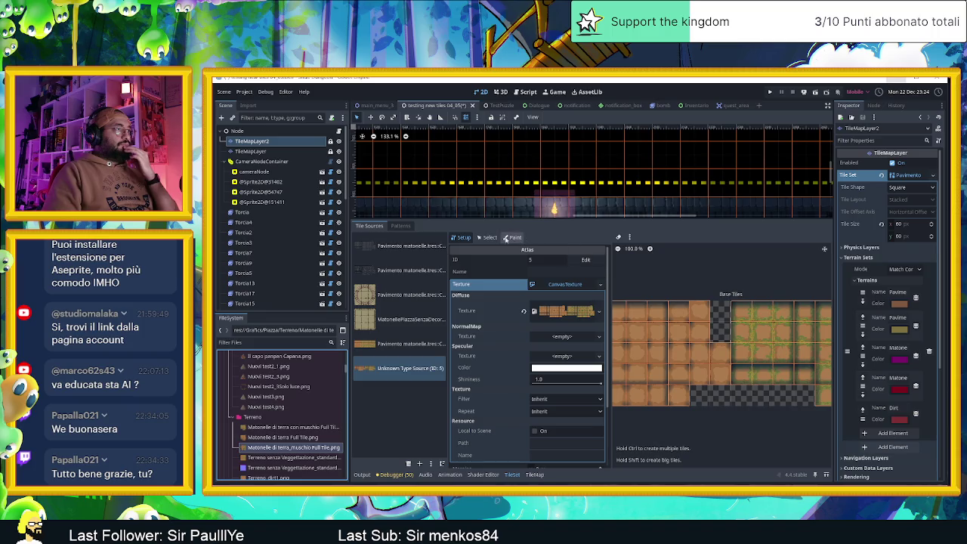
Select the atlas's top-left tile and switch to painting tile properties.
{"action": "left_click", "coordinate": [496, 237]}
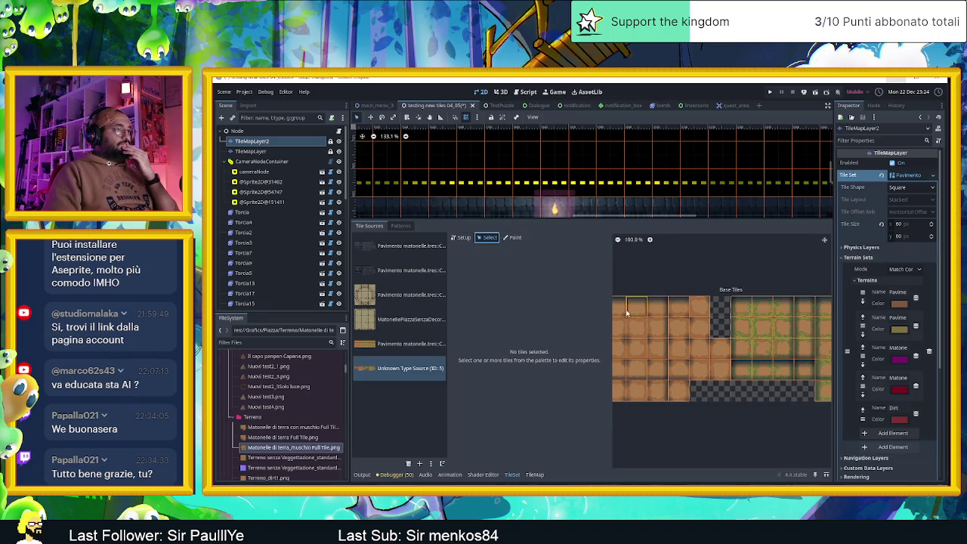
{"action": "left_click", "coordinate": [626, 313]}
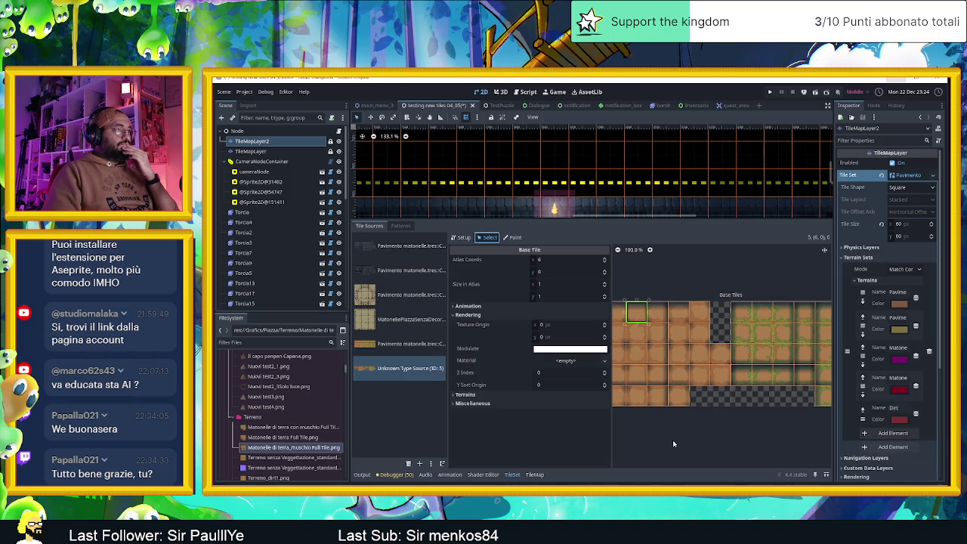
{"action": "scroll", "coordinate": [675, 422], "scroll_direction": "left", "scroll_amount": 5}
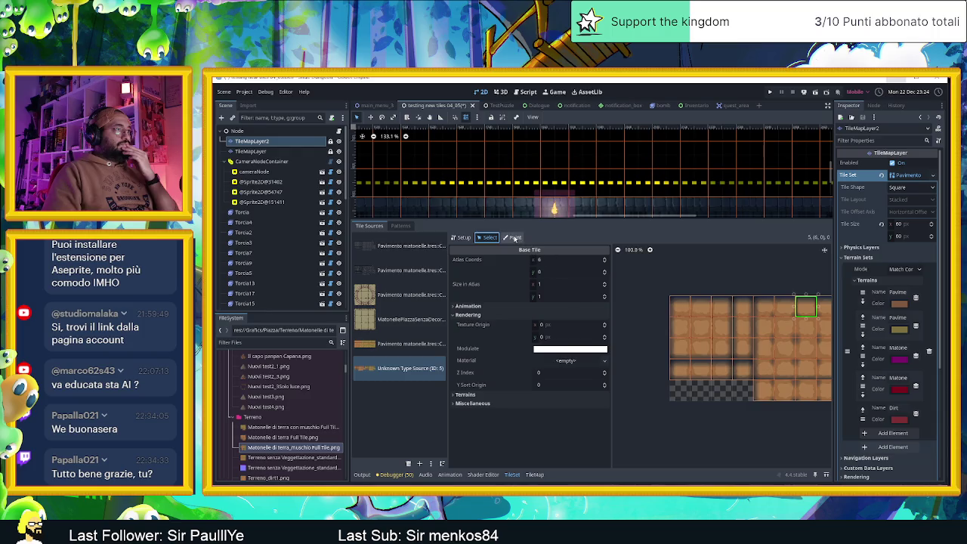
{"action": "left_click", "coordinate": [514, 239]}
{"action": "scroll", "coordinate": [647, 341], "scroll_direction": "right", "scroll_amount": 2}
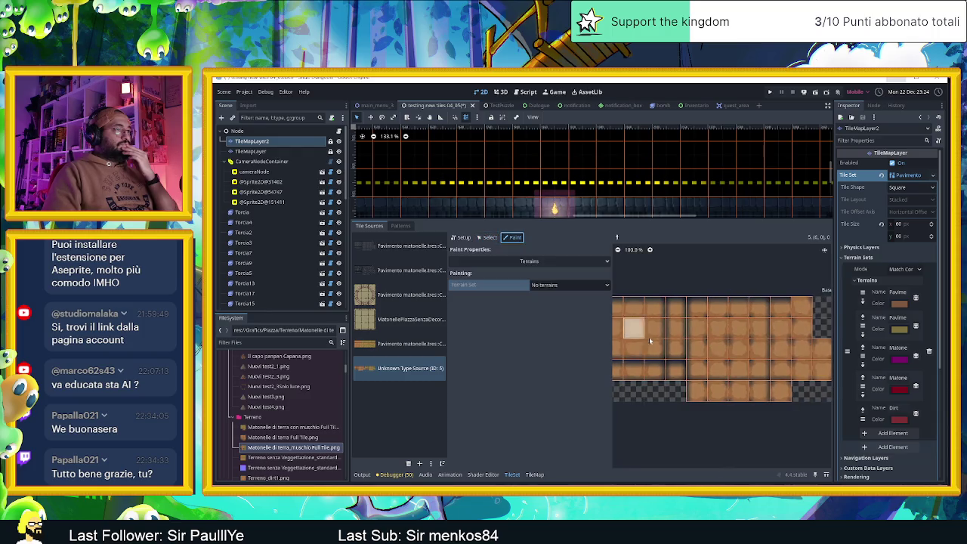
Set the paint property to Terrains, using Terrain Set 0 and the Dirt terrain.
{"action": "left_click", "coordinate": [558, 262]}
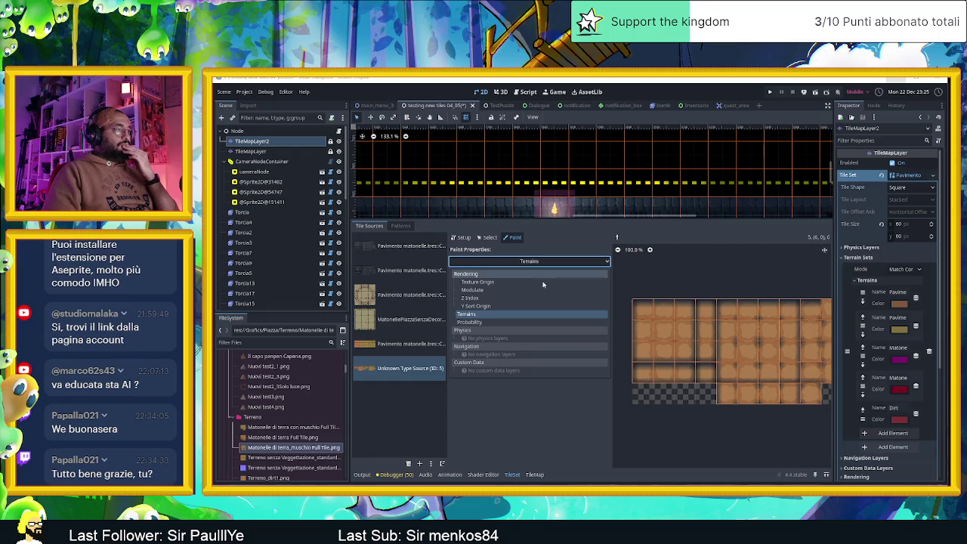
{"action": "left_click", "coordinate": [530, 262]}
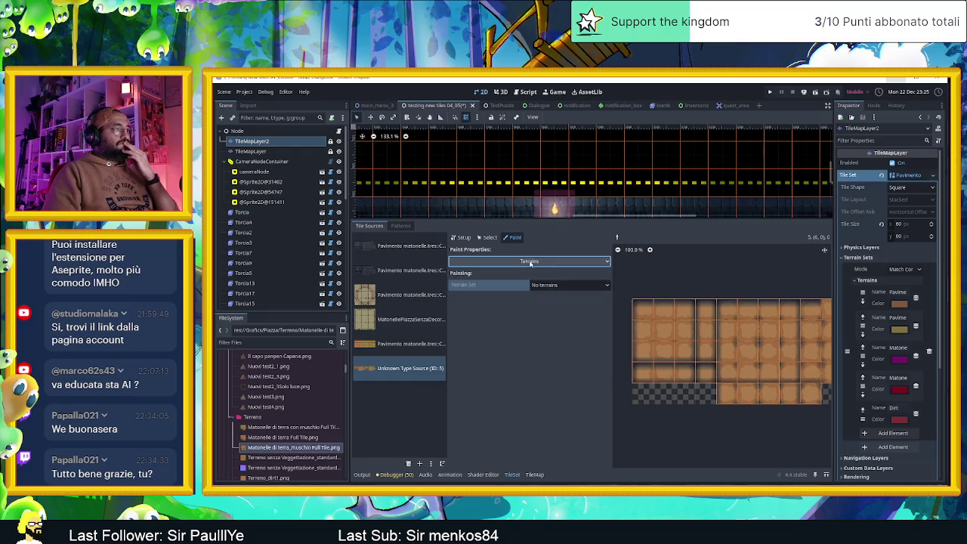
{"action": "left_click", "coordinate": [547, 285]}
{"action": "left_click", "coordinate": [560, 307]}
{"action": "left_click", "coordinate": [565, 298]}
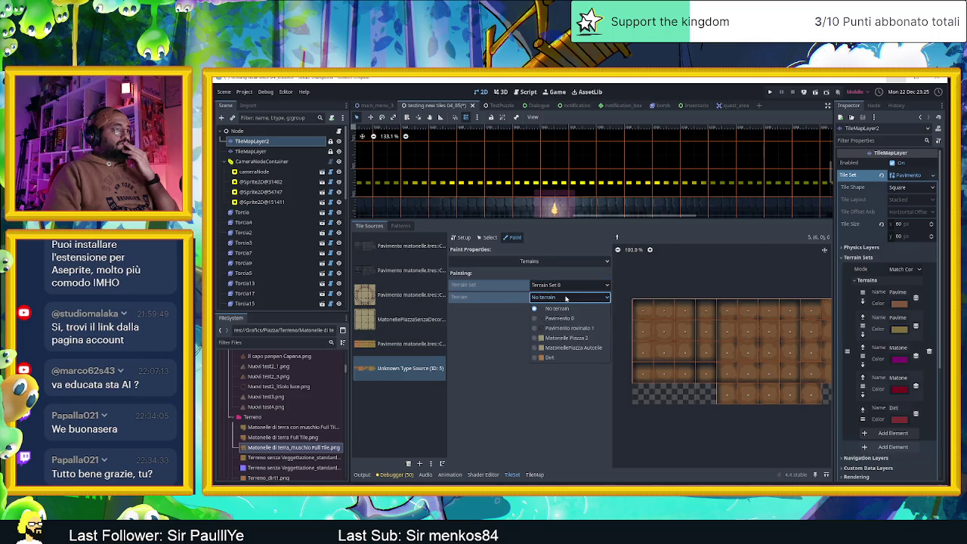
{"action": "left_click", "coordinate": [566, 357]}
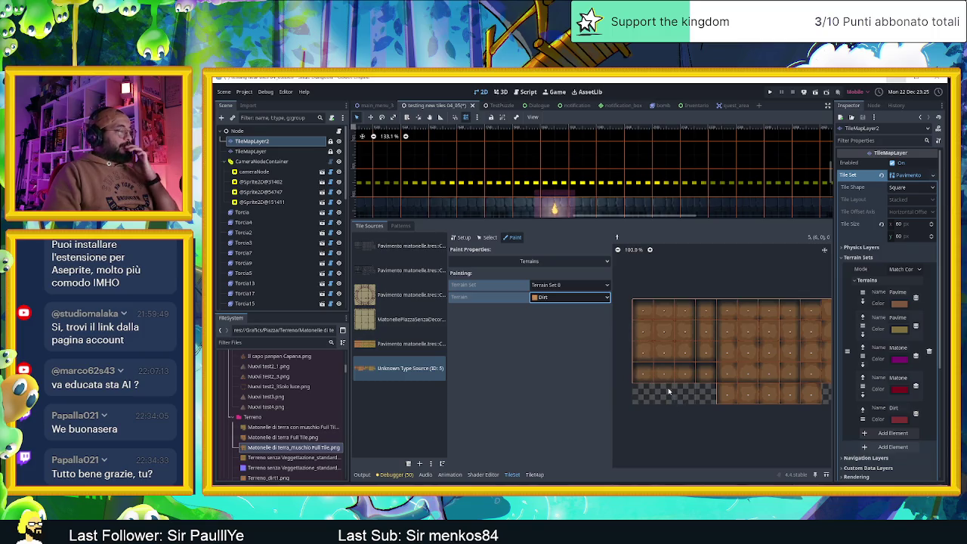
Paint Dirt across the top-left, top-row and bottom-row atlas tiles.
{"action": "left_click_drag", "start_coordinate": [642, 310], "coordinate": [756, 359]}
{"action": "scroll", "coordinate": [702, 349], "scroll_direction": "down", "scroll_amount": 2}
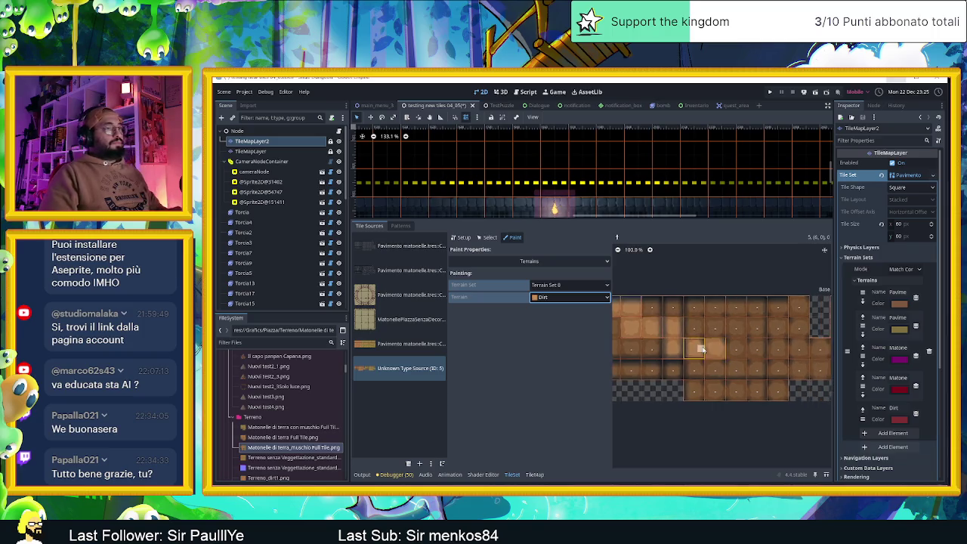
{"action": "scroll", "coordinate": [701, 348], "scroll_direction": "down", "scroll_amount": 2}
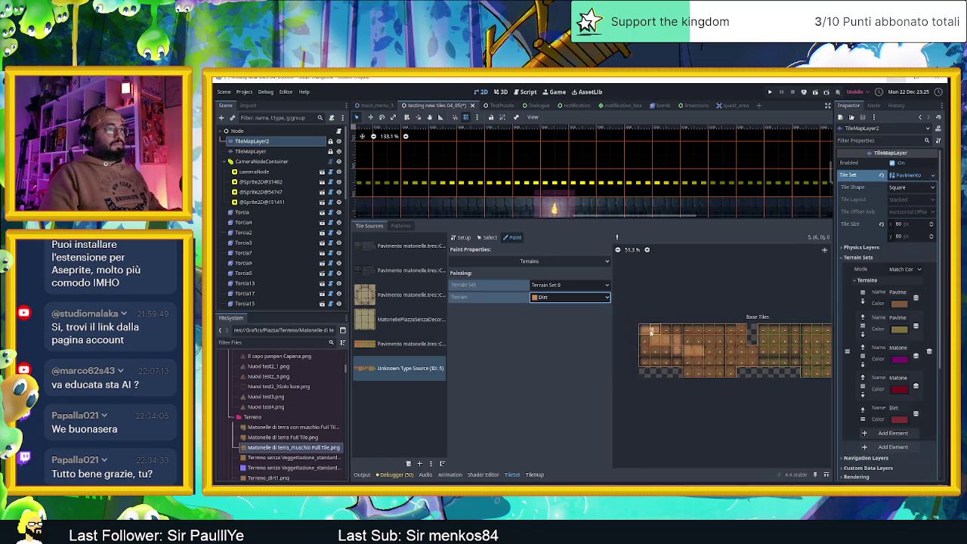
{"action": "left_click_drag", "start_coordinate": [673, 332], "coordinate": [688, 332]}
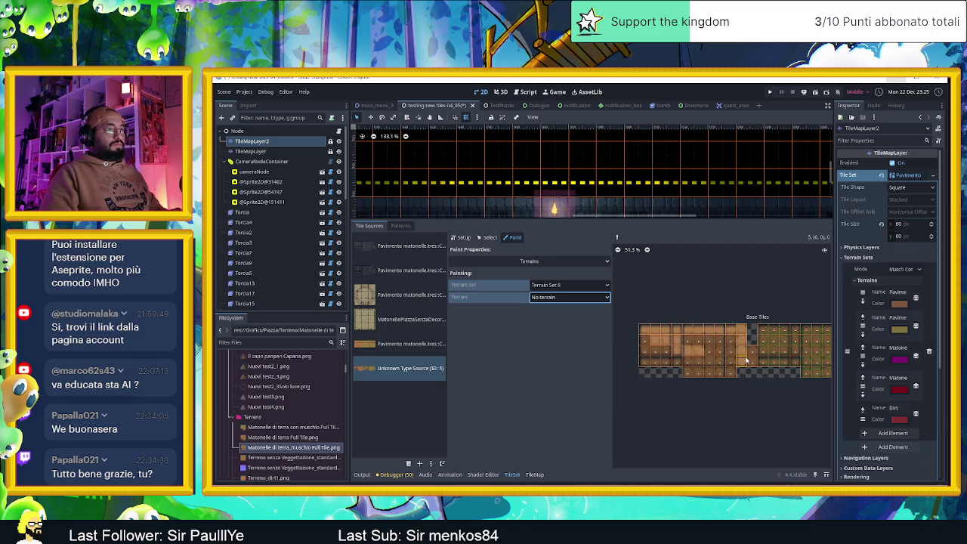
{"action": "left_click_drag", "start_coordinate": [707, 361], "coordinate": [656, 361]}
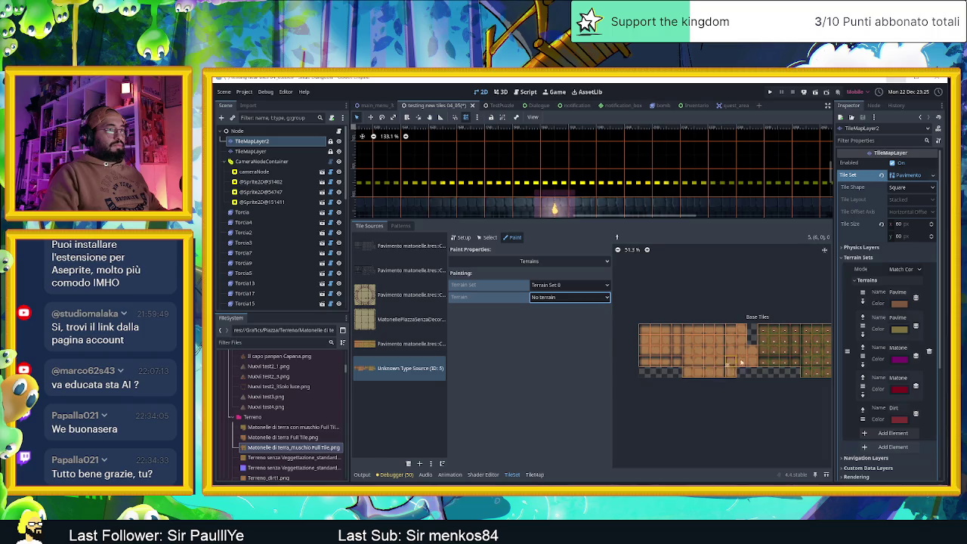
{"action": "scroll", "coordinate": [738, 364], "scroll_direction": "right", "scroll_amount": 2}
{"action": "mouse_move", "coordinate": [668, 330]}
{"action": "left_mouse_down"}
{"action": "mouse_move", "coordinate": [747, 332]}
{"action": "mouse_move", "coordinate": [754, 361]}
{"action": "mouse_move", "coordinate": [675, 361]}
{"action": "mouse_move", "coordinate": [756, 352]}
{"action": "mouse_move", "coordinate": [689, 343]}
{"action": "mouse_move", "coordinate": [740, 373]}
{"action": "left_mouse_up"}
{"action": "scroll", "coordinate": [741, 373], "scroll_direction": "up", "scroll_amount": 1}
{"action": "scroll", "coordinate": [703, 325], "scroll_direction": "up", "scroll_amount": 1}
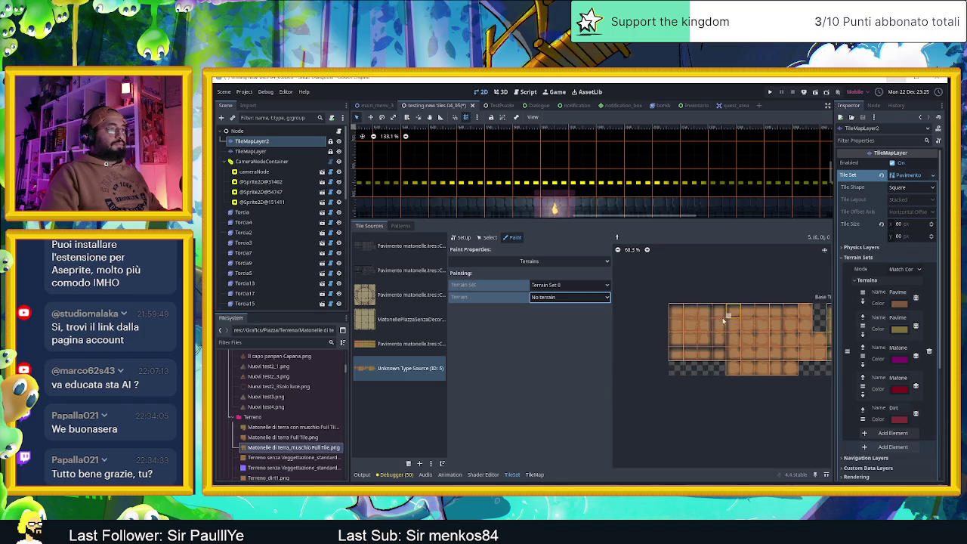
{"action": "scroll", "coordinate": [714, 317], "scroll_direction": "right", "scroll_amount": 2}
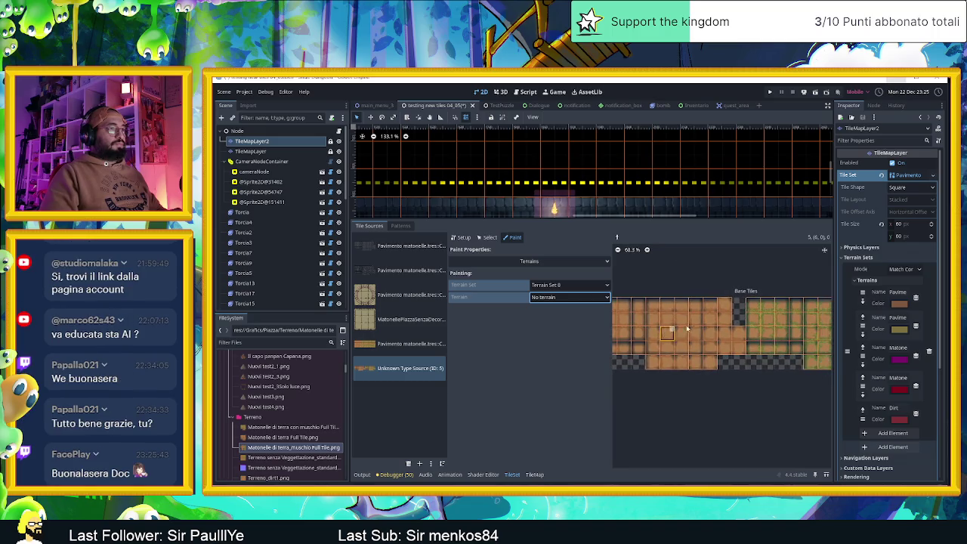
{"action": "scroll", "coordinate": [680, 317], "scroll_direction": "up", "scroll_amount": 3}
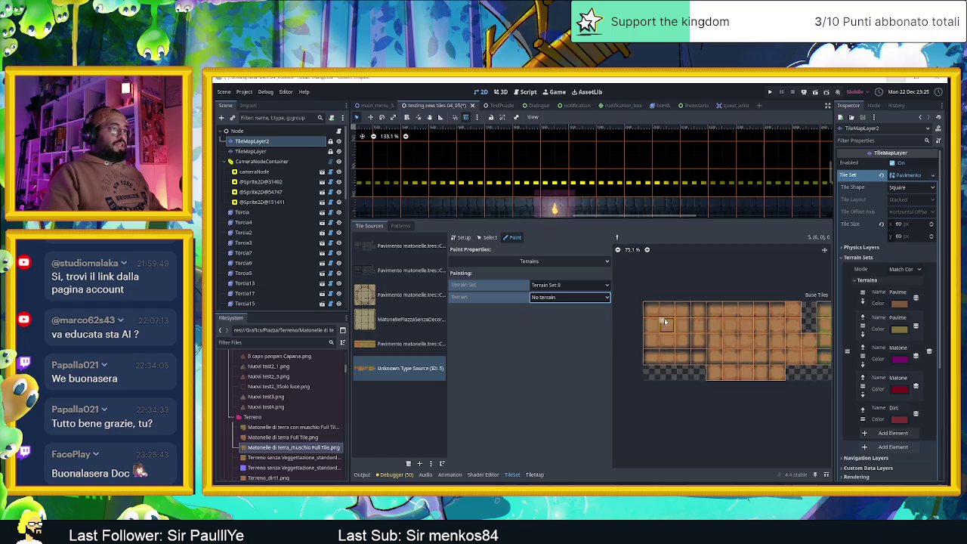
{"action": "scroll", "coordinate": [668, 312], "scroll_direction": "up", "scroll_amount": 1}
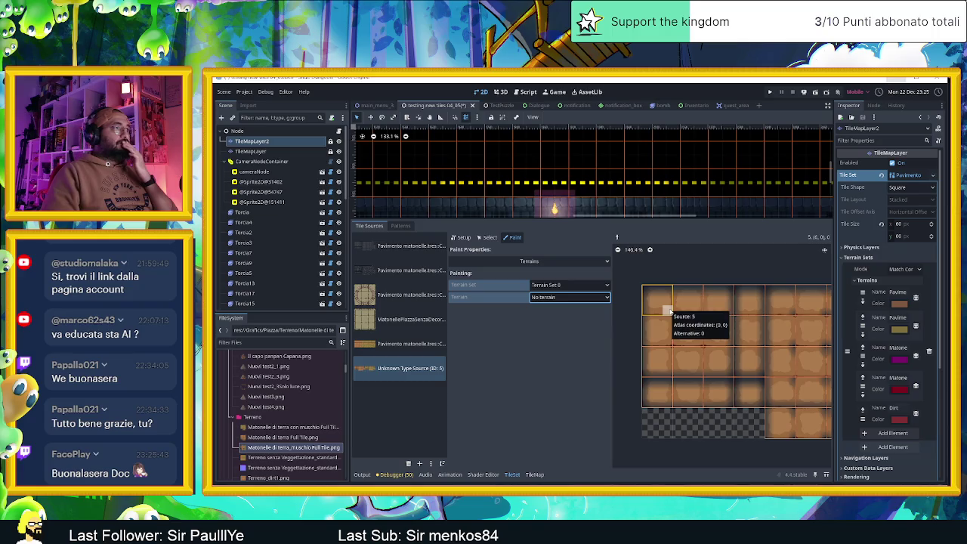
{"action": "left_click", "coordinate": [570, 297]}
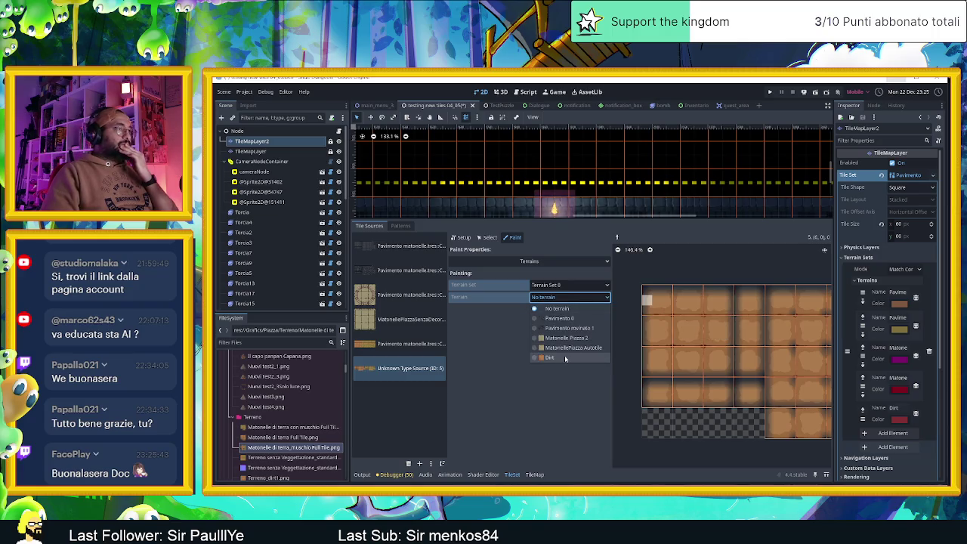
Choose Dirt and paint its bits on the first tile and down the narrow tile column.
{"action": "left_click", "coordinate": [565, 358]}
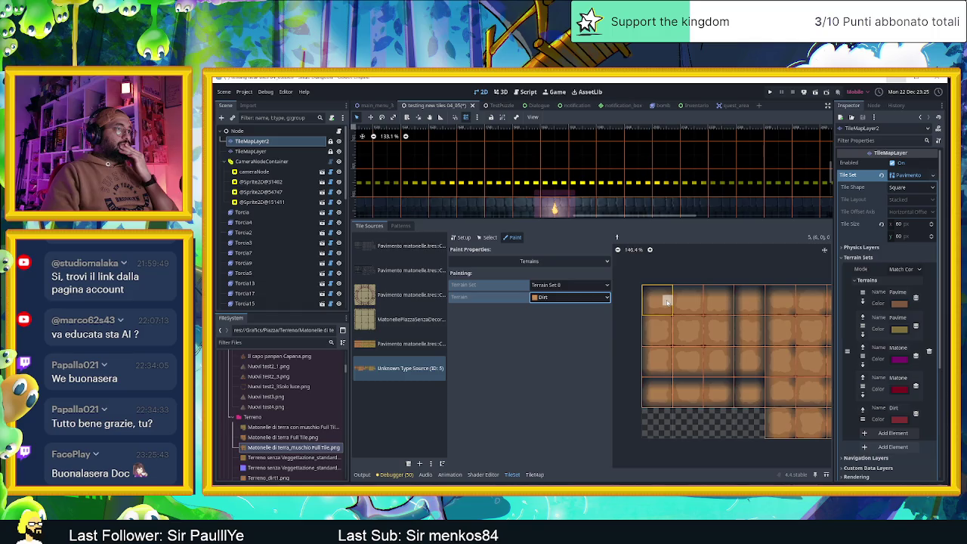
{"action": "mouse_move", "coordinate": [661, 303]}
{"action": "left_mouse_down"}
{"action": "mouse_move", "coordinate": [720, 308]}
{"action": "mouse_move", "coordinate": [718, 364]}
{"action": "mouse_move", "coordinate": [663, 361]}
{"action": "mouse_move", "coordinate": [659, 333]}
{"action": "mouse_move", "coordinate": [679, 355]}
{"action": "mouse_move", "coordinate": [710, 351]}
{"action": "mouse_move", "coordinate": [701, 324]}
{"action": "mouse_move", "coordinate": [684, 335]}
{"action": "left_mouse_up"}
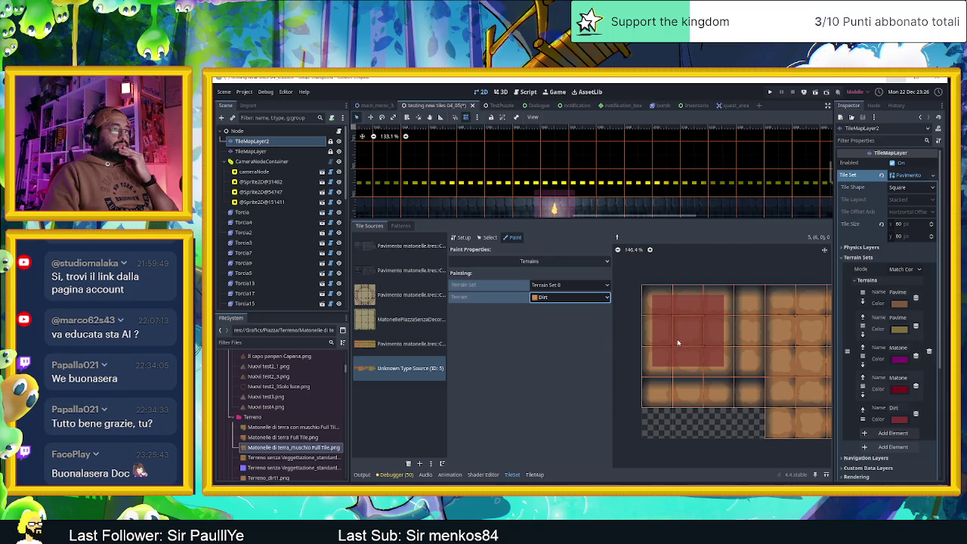
{"action": "scroll", "coordinate": [711, 313], "scroll_direction": "right", "scroll_amount": 2}
{"action": "left_click_drag", "start_coordinate": [714, 305], "coordinate": [719, 331]}
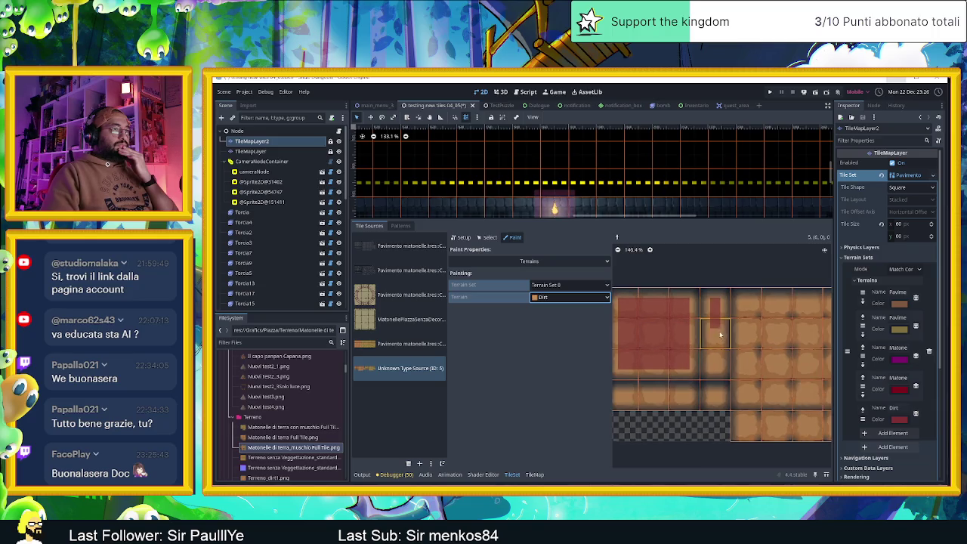
{"action": "left_click_drag", "start_coordinate": [717, 365], "coordinate": [721, 344]}
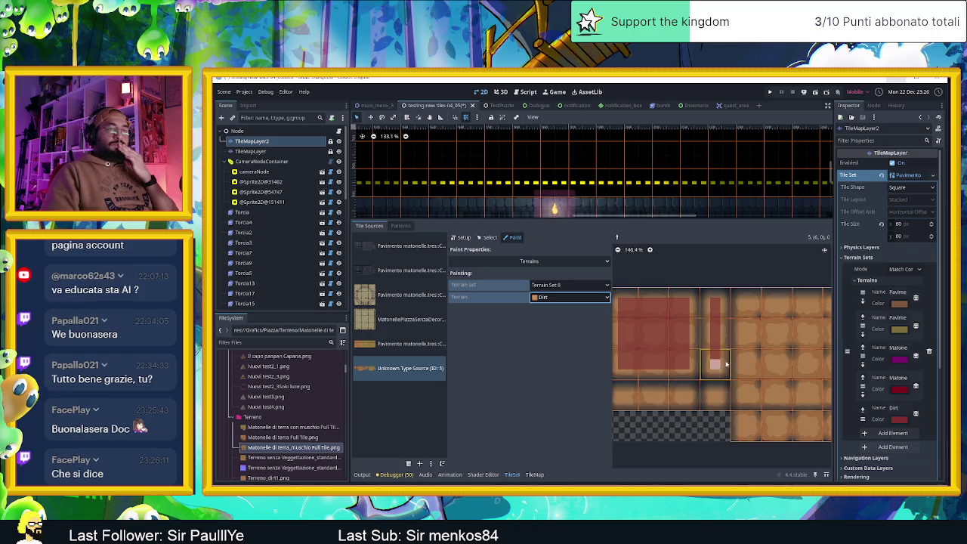
Extend the Dirt stripe into the next tile and mark the top-left tile and the one below.
{"action": "scroll", "coordinate": [763, 344], "scroll_direction": "down", "scroll_amount": 2}
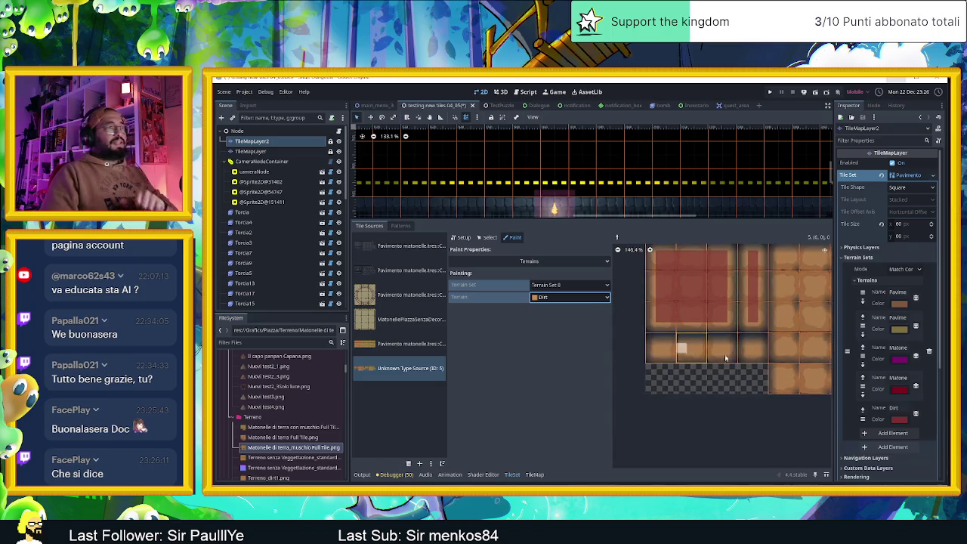
{"action": "scroll", "coordinate": [717, 340], "scroll_direction": "right", "scroll_amount": 1}
{"action": "left_click_drag", "start_coordinate": [668, 349], "coordinate": [706, 350]}
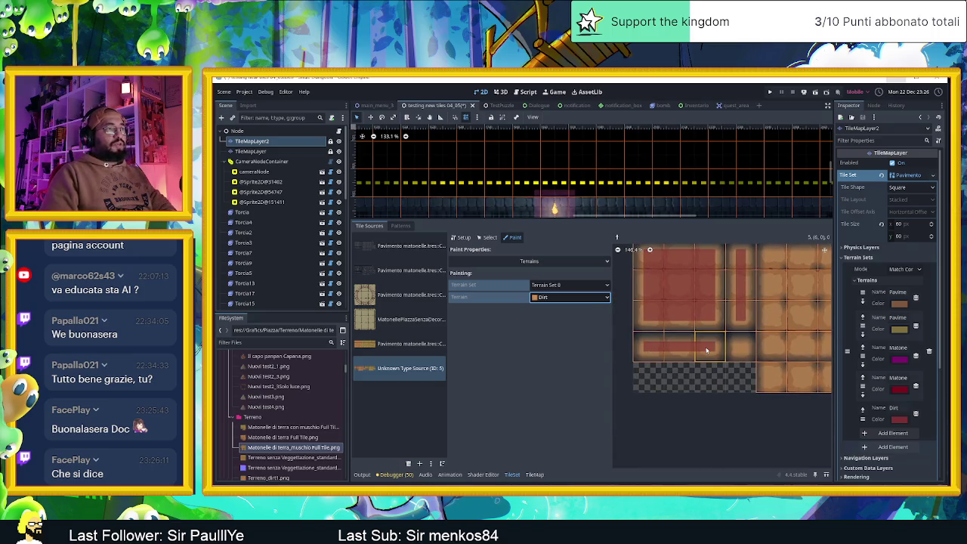
{"action": "scroll", "coordinate": [712, 339], "scroll_direction": "right", "scroll_amount": 4}
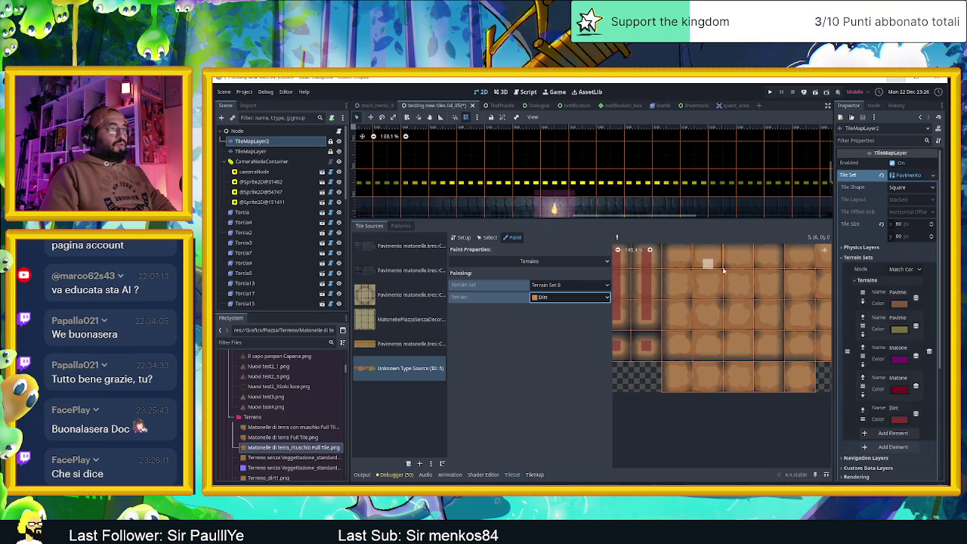
{"action": "scroll", "coordinate": [700, 314], "scroll_direction": "up", "scroll_amount": 1}
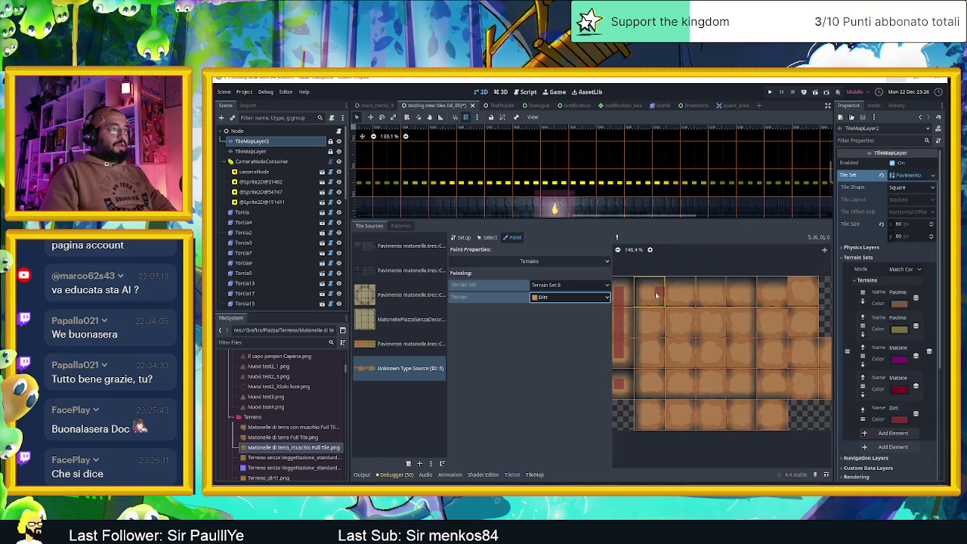
{"action": "left_click_drag", "start_coordinate": [651, 301], "coordinate": [649, 316]}
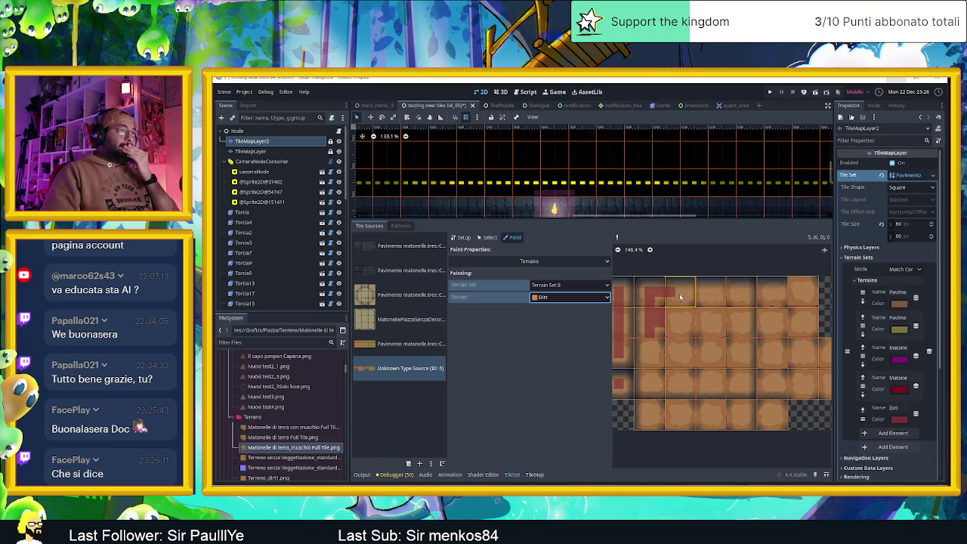
{"action": "left_click_drag", "start_coordinate": [673, 306], "coordinate": [674, 324]}
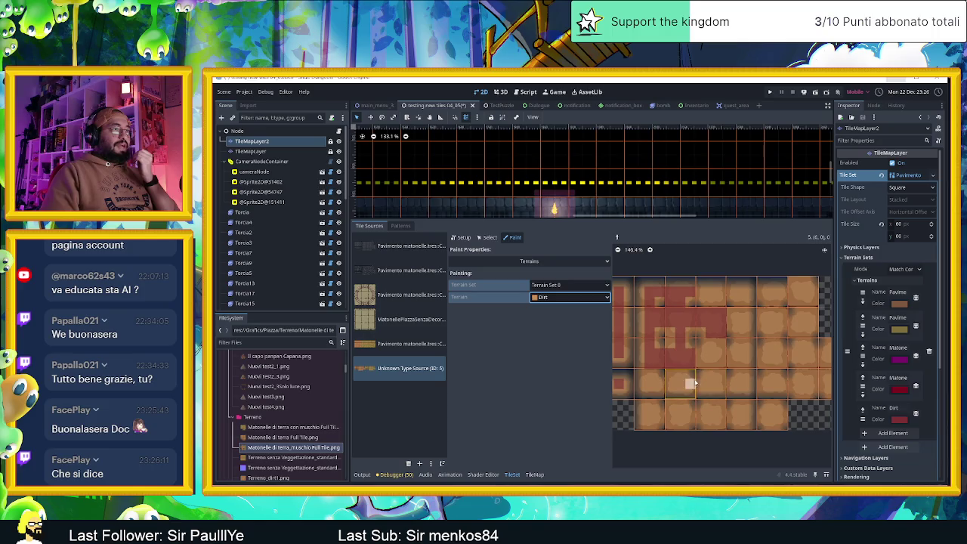
{"action": "scroll", "coordinate": [683, 361], "scroll_direction": "up", "scroll_amount": 5}
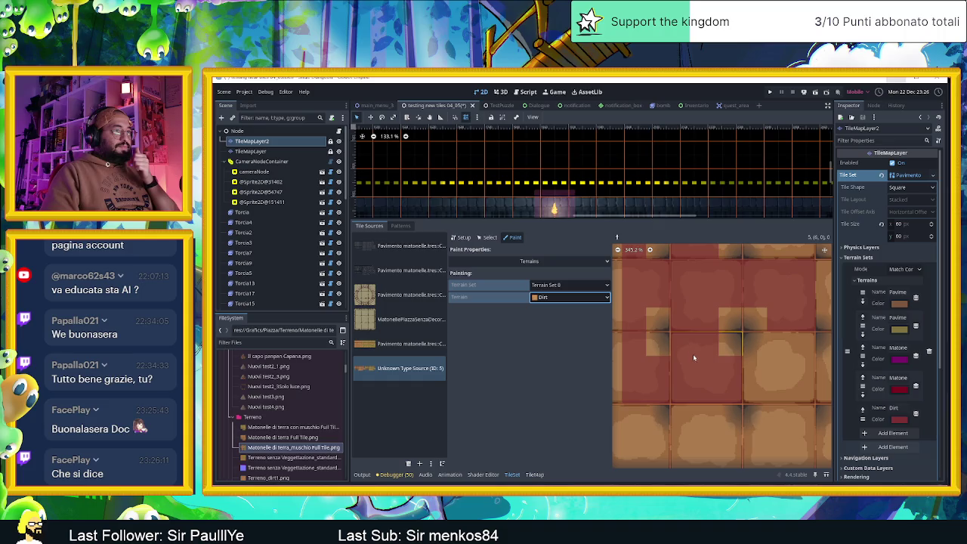
Paint Dirt bits across the centre tile and a neighbouring tile, including its top-left corner.
{"action": "scroll", "coordinate": [755, 391], "scroll_direction": "down", "scroll_amount": 1}
{"action": "scroll", "coordinate": [676, 365], "scroll_direction": "down", "scroll_amount": 1}
{"action": "mouse_move", "coordinate": [690, 337]}
{"action": "left_mouse_down"}
{"action": "mouse_move", "coordinate": [674, 355]}
{"action": "mouse_move", "coordinate": [706, 368]}
{"action": "mouse_move", "coordinate": [747, 361]}
{"action": "mouse_move", "coordinate": [771, 369]}
{"action": "mouse_move", "coordinate": [741, 368]}
{"action": "mouse_move", "coordinate": [771, 369]}
{"action": "mouse_move", "coordinate": [753, 330]}
{"action": "mouse_move", "coordinate": [748, 268]}
{"action": "mouse_move", "coordinate": [729, 290]}
{"action": "mouse_move", "coordinate": [752, 269]}
{"action": "mouse_move", "coordinate": [764, 363]}
{"action": "mouse_move", "coordinate": [762, 330]}
{"action": "mouse_move", "coordinate": [704, 326]}
{"action": "mouse_move", "coordinate": [691, 342]}
{"action": "left_mouse_up"}
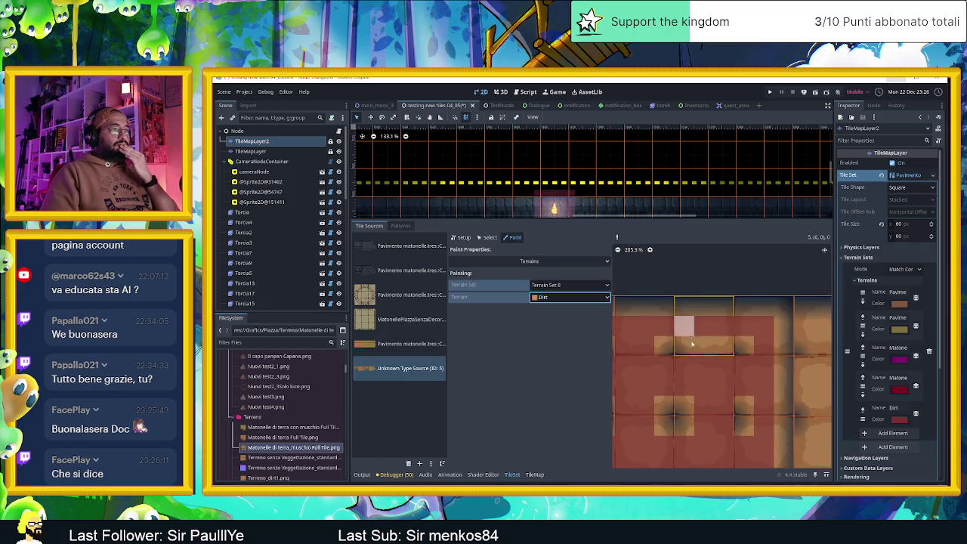
{"action": "scroll", "coordinate": [730, 401], "scroll_direction": "down", "scroll_amount": 2}
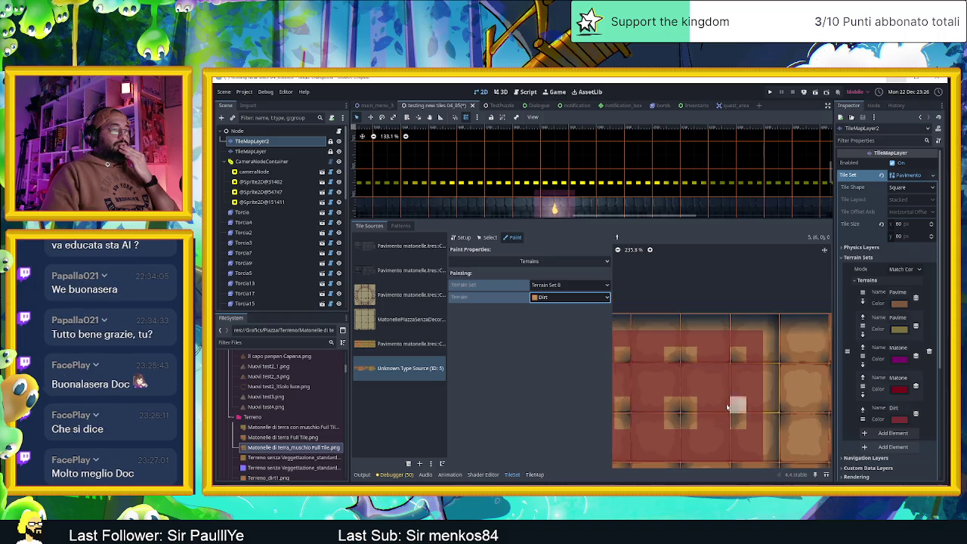
{"action": "scroll", "coordinate": [736, 378], "scroll_direction": "down", "scroll_amount": 3}
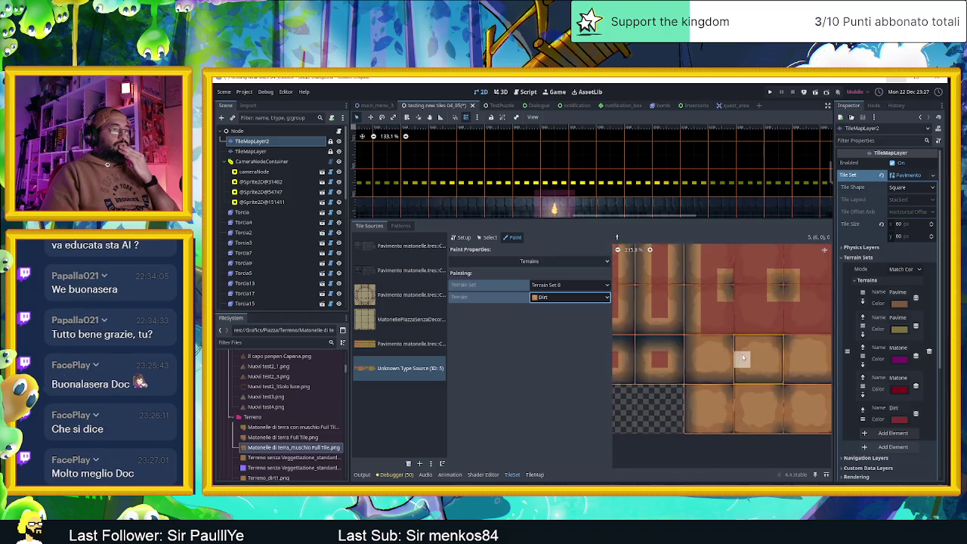
{"action": "scroll", "coordinate": [742, 358], "scroll_direction": "up", "scroll_amount": 2}
{"action": "scroll", "coordinate": [725, 362], "scroll_direction": "right", "scroll_amount": 1}
{"action": "mouse_move", "coordinate": [675, 355]}
{"action": "left_mouse_down"}
{"action": "mouse_move", "coordinate": [654, 343]}
{"action": "mouse_move", "coordinate": [701, 370]}
{"action": "mouse_move", "coordinate": [686, 339]}
{"action": "mouse_move", "coordinate": [632, 363]}
{"action": "mouse_move", "coordinate": [670, 368]}
{"action": "mouse_move", "coordinate": [718, 354]}
{"action": "left_mouse_up"}
{"action": "scroll", "coordinate": [702, 363], "scroll_direction": "right", "scroll_amount": 1}
{"action": "left_click", "coordinate": [631, 343]}
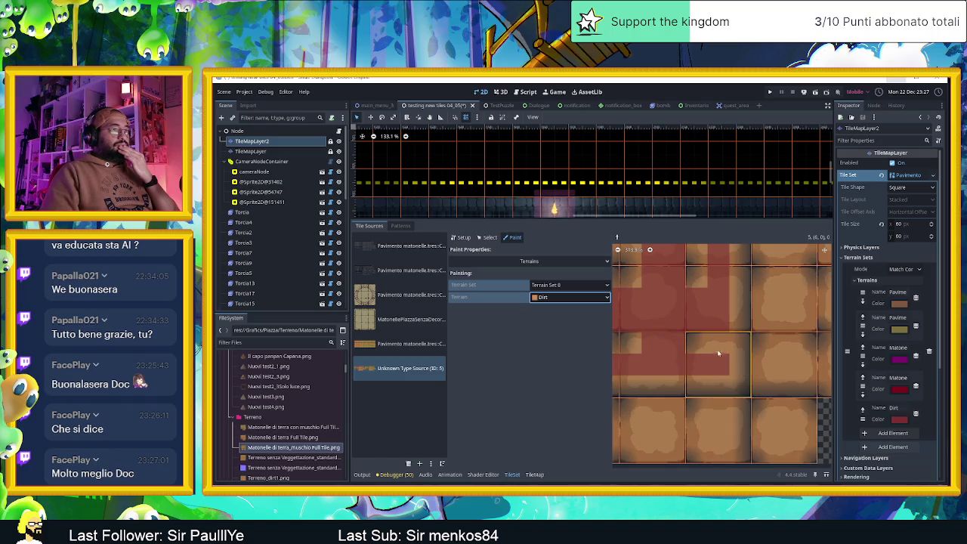
Paint Dirt on the bottom tiles' left and centre bits.
{"action": "scroll", "coordinate": [726, 367], "scroll_direction": "up", "scroll_amount": 3}
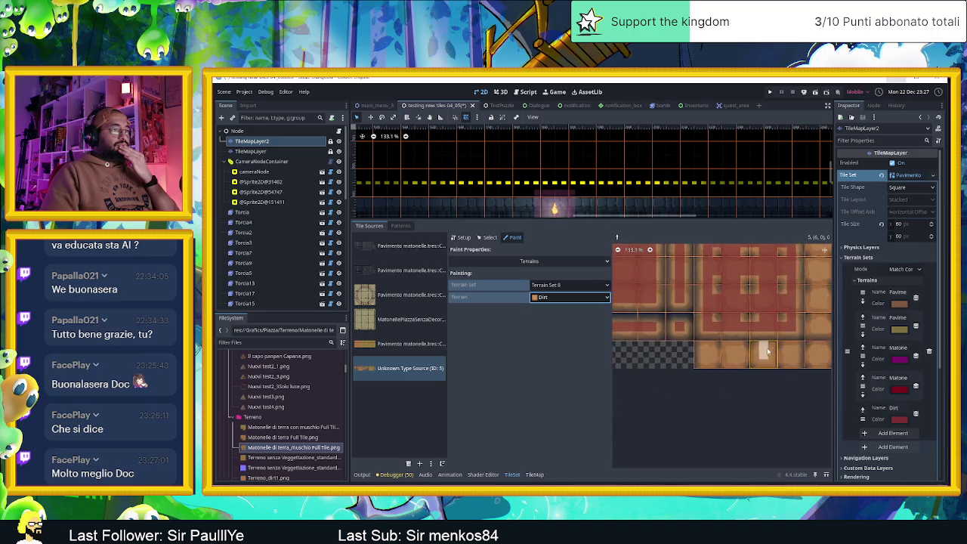
{"action": "scroll", "coordinate": [724, 349], "scroll_direction": "up", "scroll_amount": 2}
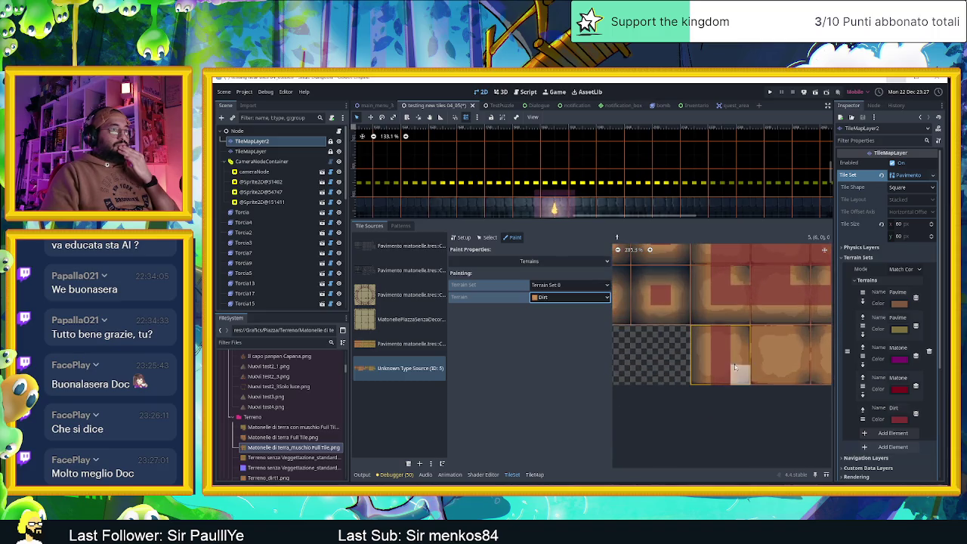
{"action": "mouse_move", "coordinate": [743, 362]}
{"action": "left_mouse_down"}
{"action": "mouse_move", "coordinate": [689, 371]}
{"action": "mouse_move", "coordinate": [660, 352]}
{"action": "mouse_move", "coordinate": [660, 333]}
{"action": "left_mouse_up"}
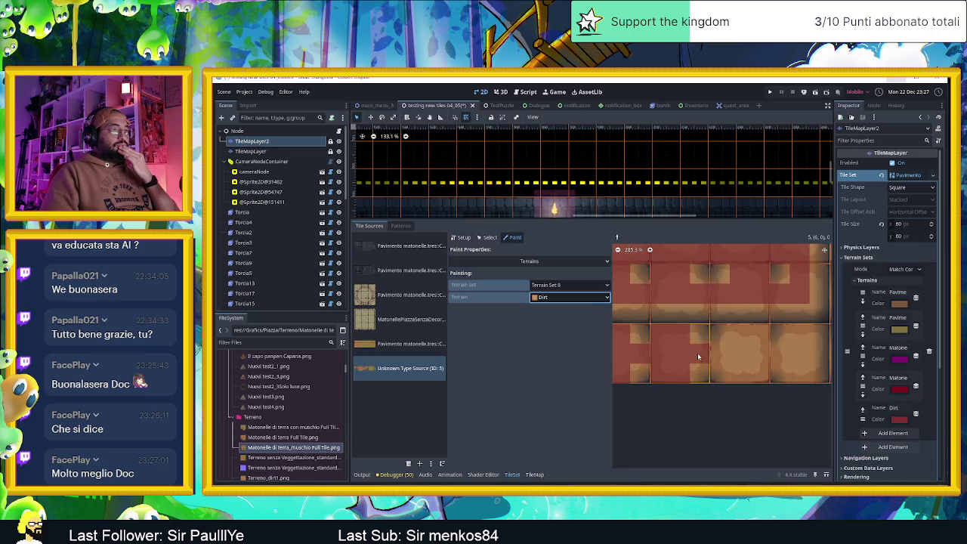
{"action": "mouse_move", "coordinate": [733, 342]}
{"action": "left_mouse_down"}
{"action": "mouse_move", "coordinate": [718, 350]}
{"action": "mouse_move", "coordinate": [739, 332]}
{"action": "mouse_move", "coordinate": [747, 374]}
{"action": "left_mouse_up"}
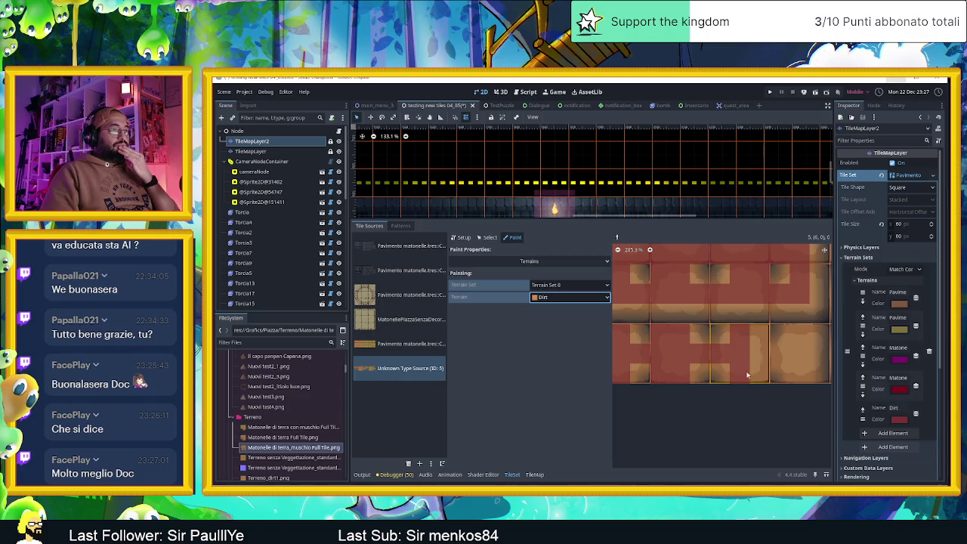
{"action": "mouse_move", "coordinate": [799, 354]}
{"action": "left_mouse_down"}
{"action": "mouse_move", "coordinate": [665, 340]}
{"action": "mouse_move", "coordinate": [665, 377]}
{"action": "left_mouse_up"}
{"action": "mouse_move", "coordinate": [716, 331]}
{"action": "left_mouse_down"}
{"action": "mouse_move", "coordinate": [720, 372]}
{"action": "mouse_move", "coordinate": [702, 352]}
{"action": "mouse_move", "coordinate": [750, 360]}
{"action": "left_mouse_up"}
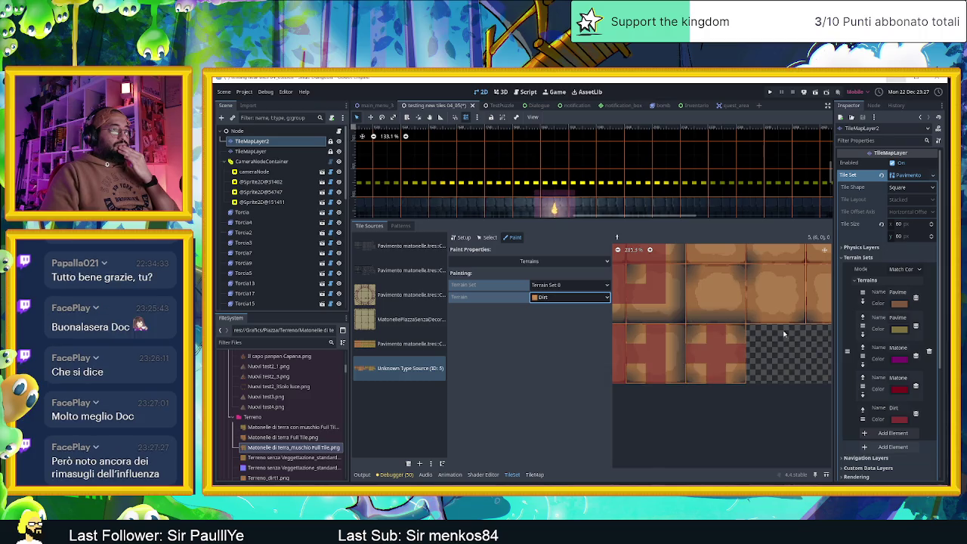
Paint a horizontal Dirt bar, a Dirt cross through the left tile, and the middle tile's centre and right.
{"action": "scroll", "coordinate": [786, 330], "scroll_direction": "up", "scroll_amount": 3}
{"action": "left_click_drag", "start_coordinate": [659, 354], "coordinate": [727, 355]}
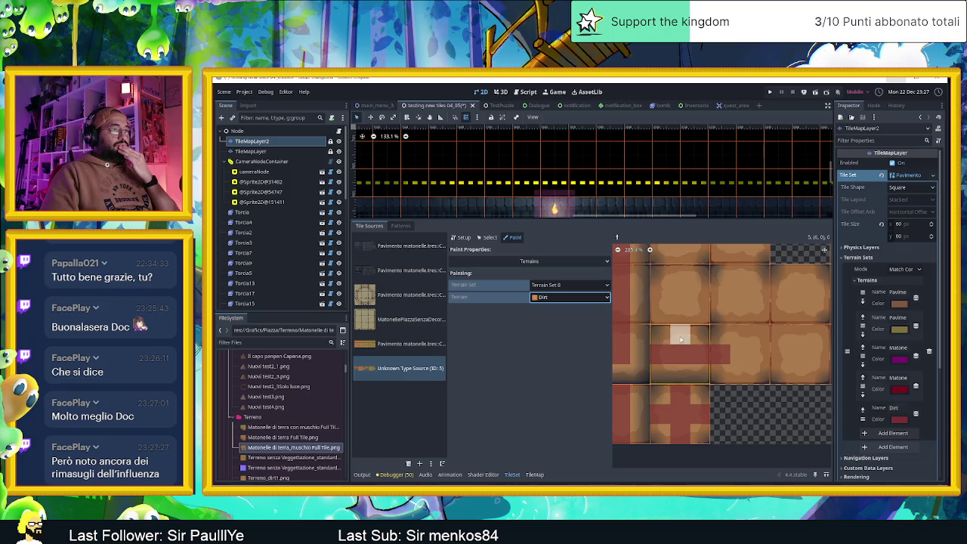
{"action": "scroll", "coordinate": [770, 352], "scroll_direction": "right", "scroll_amount": 3}
{"action": "left_click", "coordinate": [666, 373]}
{"action": "mouse_move", "coordinate": [666, 374]}
{"action": "left_mouse_down"}
{"action": "mouse_move", "coordinate": [660, 326]}
{"action": "mouse_move", "coordinate": [738, 353]}
{"action": "mouse_move", "coordinate": [697, 348]}
{"action": "mouse_move", "coordinate": [719, 369]}
{"action": "mouse_move", "coordinate": [712, 291]}
{"action": "left_mouse_up"}
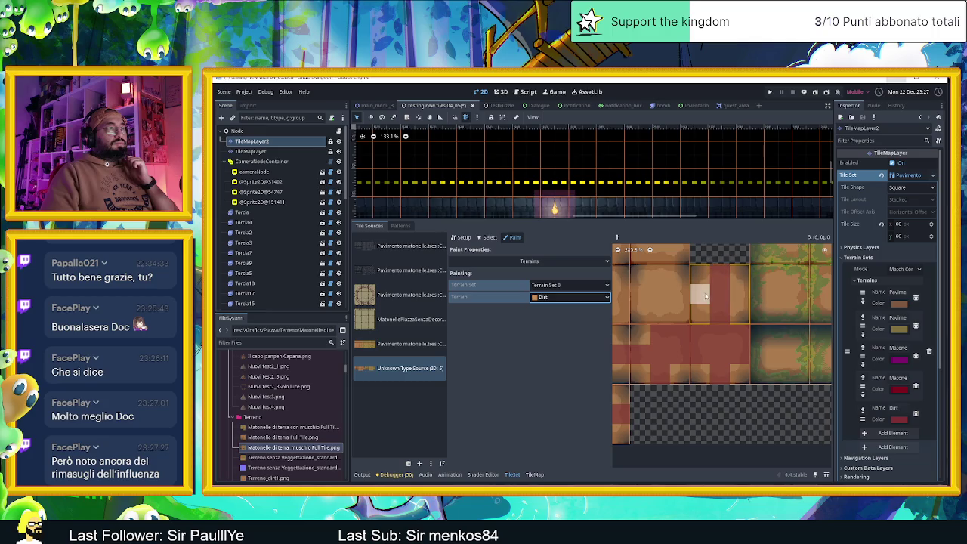
{"action": "scroll", "coordinate": [717, 317], "scroll_direction": "up", "scroll_amount": 2}
{"action": "mouse_move", "coordinate": [727, 331]}
{"action": "left_mouse_down"}
{"action": "mouse_move", "coordinate": [730, 371]}
{"action": "mouse_move", "coordinate": [750, 353]}
{"action": "mouse_move", "coordinate": [715, 360]}
{"action": "mouse_move", "coordinate": [675, 323]}
{"action": "mouse_move", "coordinate": [669, 367]}
{"action": "mouse_move", "coordinate": [685, 374]}
{"action": "mouse_move", "coordinate": [690, 354]}
{"action": "mouse_move", "coordinate": [658, 365]}
{"action": "left_mouse_up"}
{"action": "scroll", "coordinate": [690, 373], "scroll_direction": "up", "scroll_amount": 2}
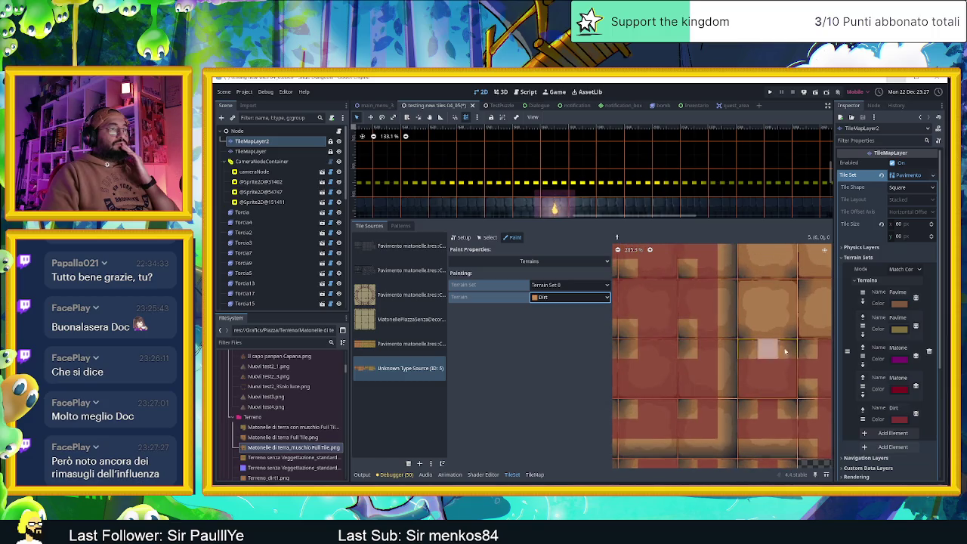
Paint Dirt on the remaining upper tiles' top, centre and bottom bits, then zoom the atlas out.
{"action": "mouse_move", "coordinate": [694, 350]}
{"action": "left_mouse_down"}
{"action": "mouse_move", "coordinate": [673, 344]}
{"action": "mouse_move", "coordinate": [741, 368]}
{"action": "left_mouse_up"}
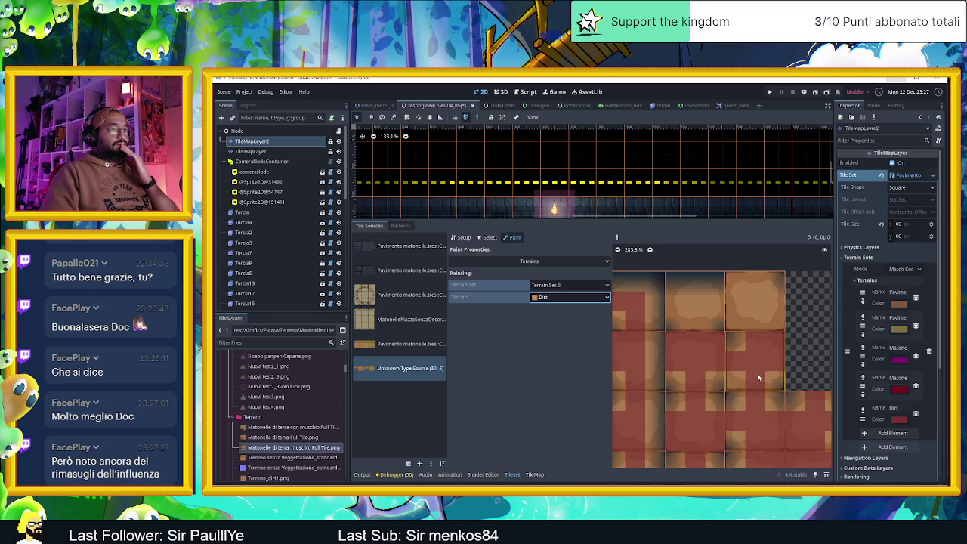
{"action": "scroll", "coordinate": [746, 380], "scroll_direction": "up", "scroll_amount": 2}
{"action": "scroll", "coordinate": [746, 381], "scroll_direction": "right", "scroll_amount": 2}
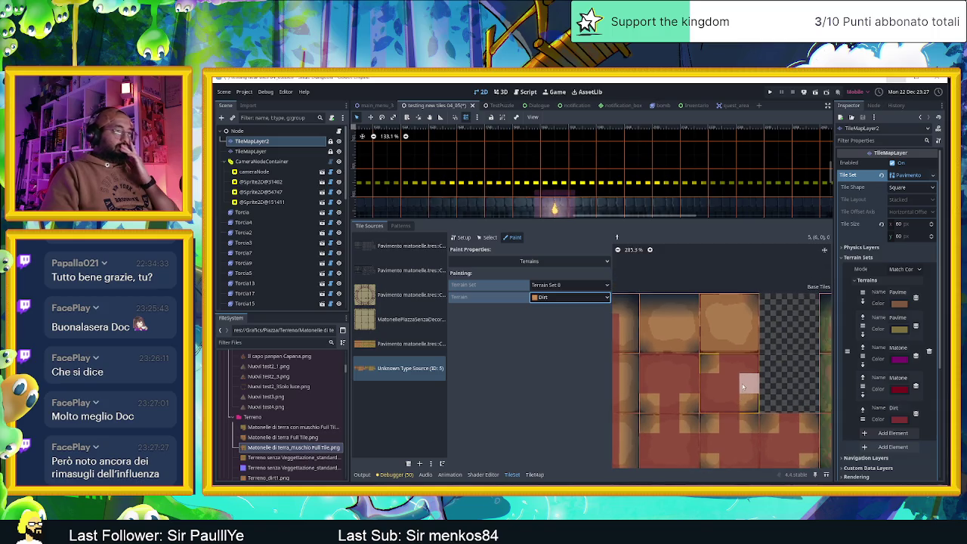
{"action": "left_click_drag", "start_coordinate": [739, 346], "coordinate": [745, 347]}
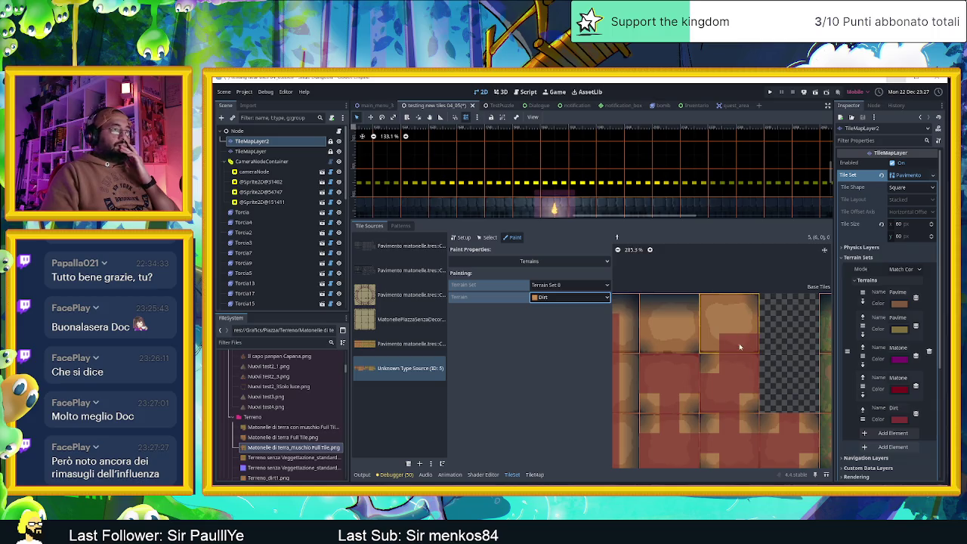
{"action": "mouse_move", "coordinate": [715, 315]}
{"action": "left_mouse_down"}
{"action": "mouse_move", "coordinate": [723, 322]}
{"action": "mouse_move", "coordinate": [651, 325]}
{"action": "mouse_move", "coordinate": [674, 343]}
{"action": "left_mouse_up"}
{"action": "scroll", "coordinate": [676, 345], "scroll_direction": "down", "scroll_amount": 5}
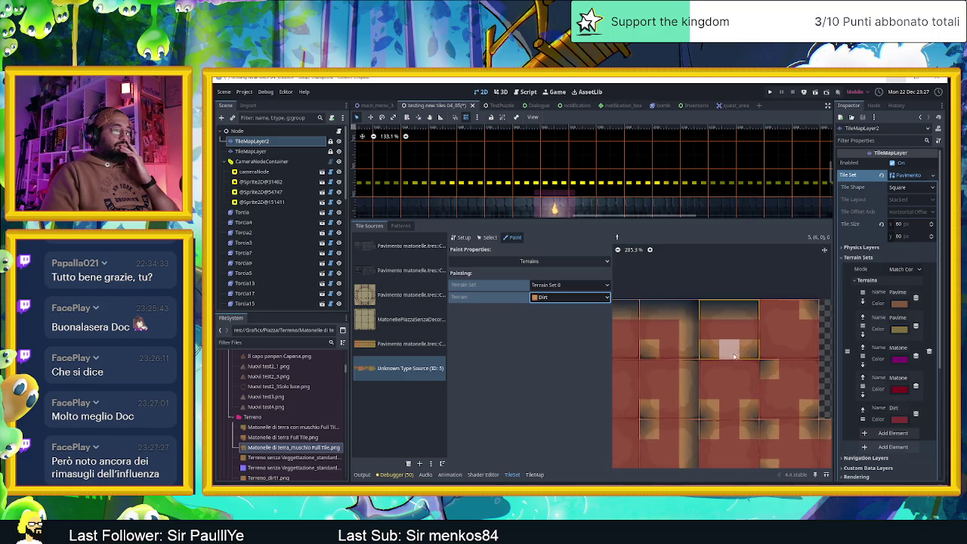
{"action": "scroll", "coordinate": [731, 355], "scroll_direction": "down", "scroll_amount": 3}
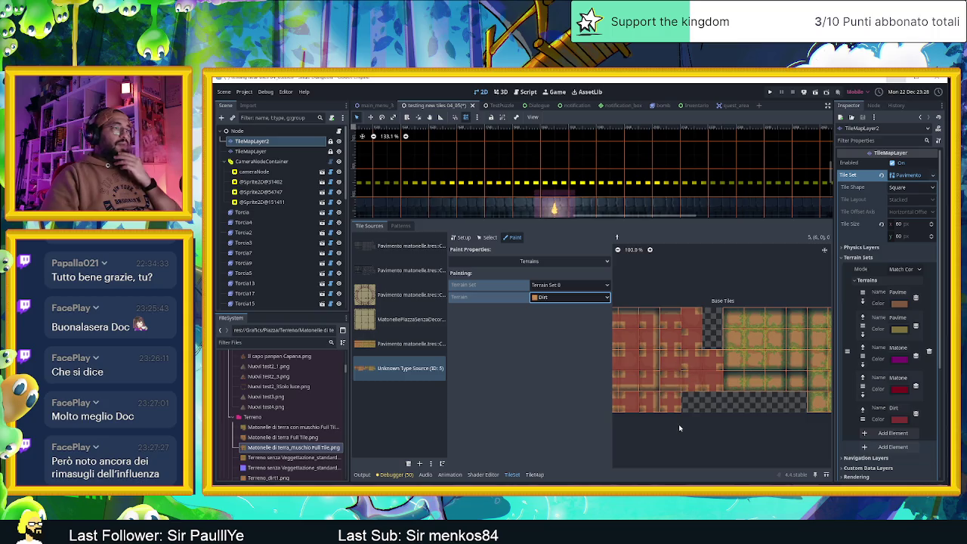
Paint Dirt bits across the top tile row and three mossy tiles in the next row.
{"action": "scroll", "coordinate": [664, 393], "scroll_direction": "left", "scroll_amount": 3}
{"action": "scroll", "coordinate": [653, 373], "scroll_direction": "down", "scroll_amount": 2}
{"action": "scroll", "coordinate": [664, 355], "scroll_direction": "up", "scroll_amount": 2}
{"action": "scroll", "coordinate": [675, 318], "scroll_direction": "up", "scroll_amount": 2}
{"action": "mouse_move", "coordinate": [658, 295]}
{"action": "left_mouse_down"}
{"action": "mouse_move", "coordinate": [763, 293]}
{"action": "mouse_move", "coordinate": [720, 291]}
{"action": "mouse_move", "coordinate": [764, 283]}
{"action": "mouse_move", "coordinate": [734, 321]}
{"action": "mouse_move", "coordinate": [733, 355]}
{"action": "mouse_move", "coordinate": [664, 361]}
{"action": "mouse_move", "coordinate": [671, 299]}
{"action": "mouse_move", "coordinate": [699, 298]}
{"action": "mouse_move", "coordinate": [673, 310]}
{"action": "mouse_move", "coordinate": [705, 327]}
{"action": "mouse_move", "coordinate": [721, 324]}
{"action": "mouse_move", "coordinate": [668, 349]}
{"action": "mouse_move", "coordinate": [714, 352]}
{"action": "left_mouse_up"}
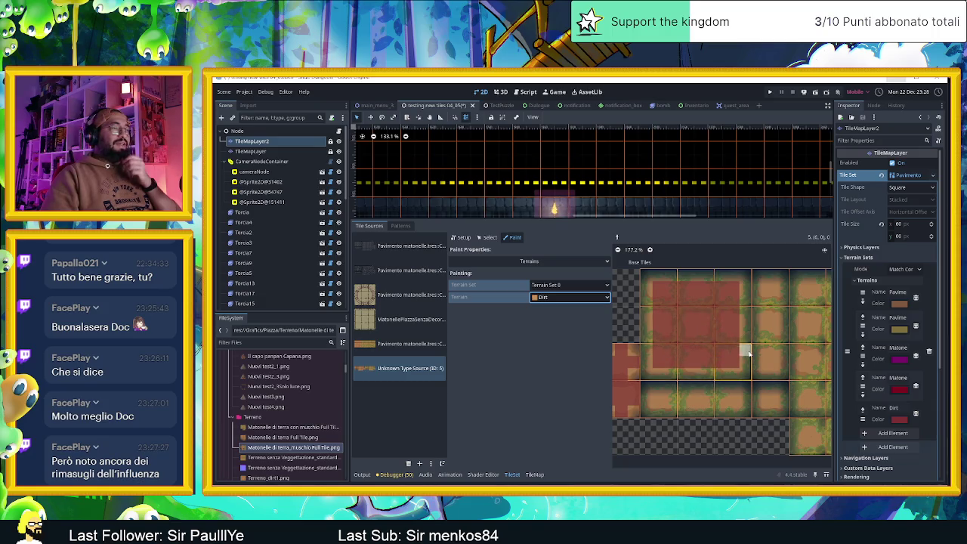
{"action": "scroll", "coordinate": [749, 353], "scroll_direction": "down", "scroll_amount": 6}
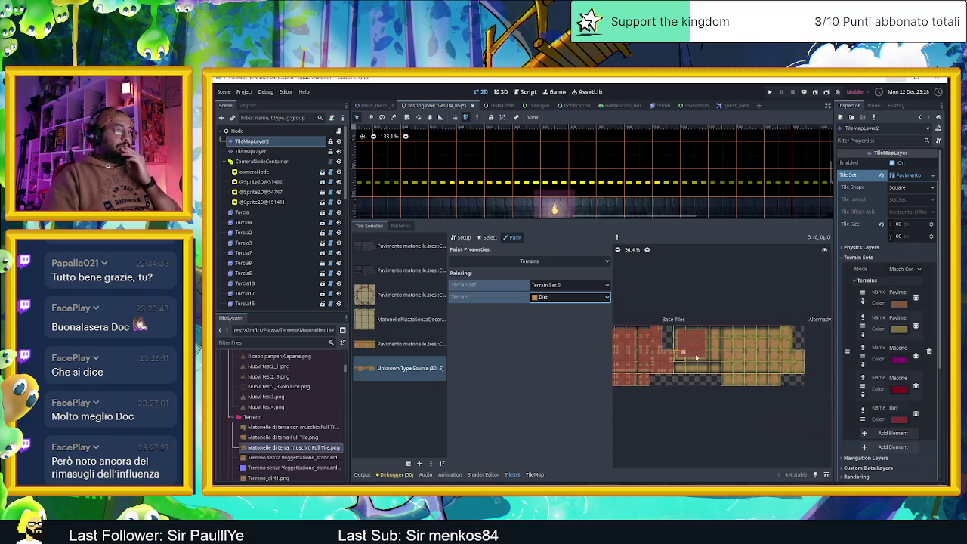
{"action": "left_click_drag", "start_coordinate": [684, 355], "coordinate": [762, 358]}
{"action": "scroll", "coordinate": [647, 365], "scroll_direction": "up", "scroll_amount": 5}
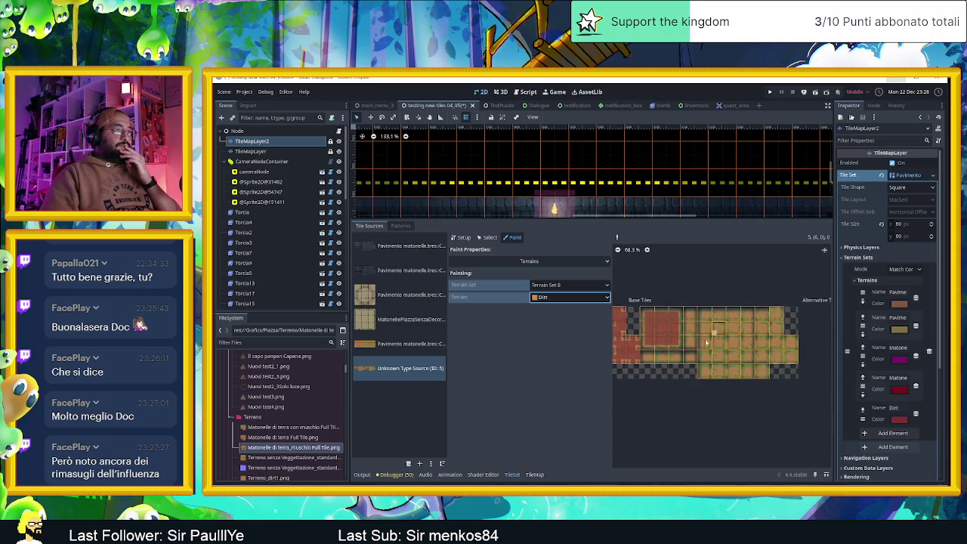
{"action": "mouse_move", "coordinate": [648, 365]}
{"action": "left_mouse_down"}
{"action": "mouse_move", "coordinate": [636, 355]}
{"action": "mouse_move", "coordinate": [704, 353]}
{"action": "mouse_move", "coordinate": [732, 321]}
{"action": "mouse_move", "coordinate": [728, 277]}
{"action": "mouse_move", "coordinate": [708, 329]}
{"action": "left_mouse_up"}
Paint Dirt peering bits into the next bottom-row mossy tile, marking a horizontal Dirt band.
{"action": "scroll", "coordinate": [741, 339], "scroll_direction": "up", "scroll_amount": 3}
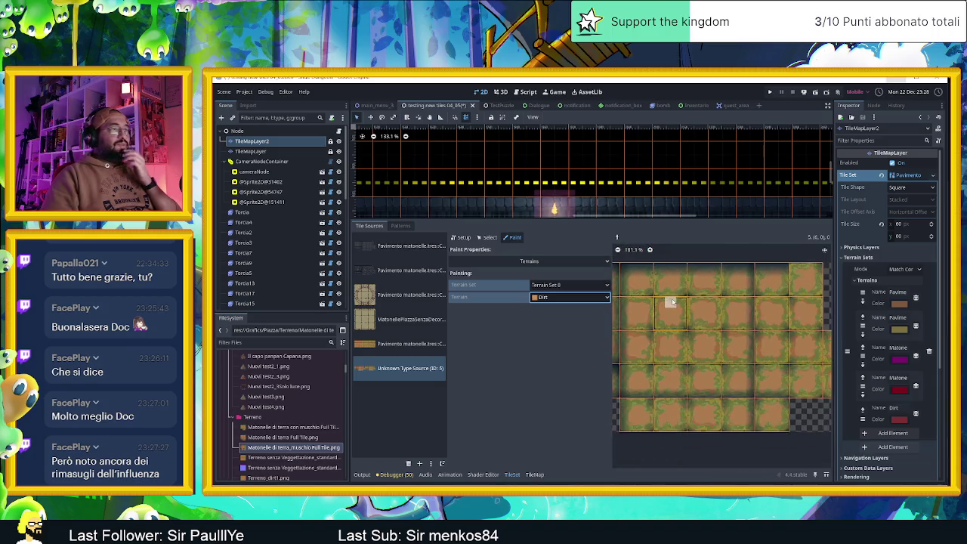
{"action": "scroll", "coordinate": [648, 408], "scroll_direction": "down", "scroll_amount": 2}
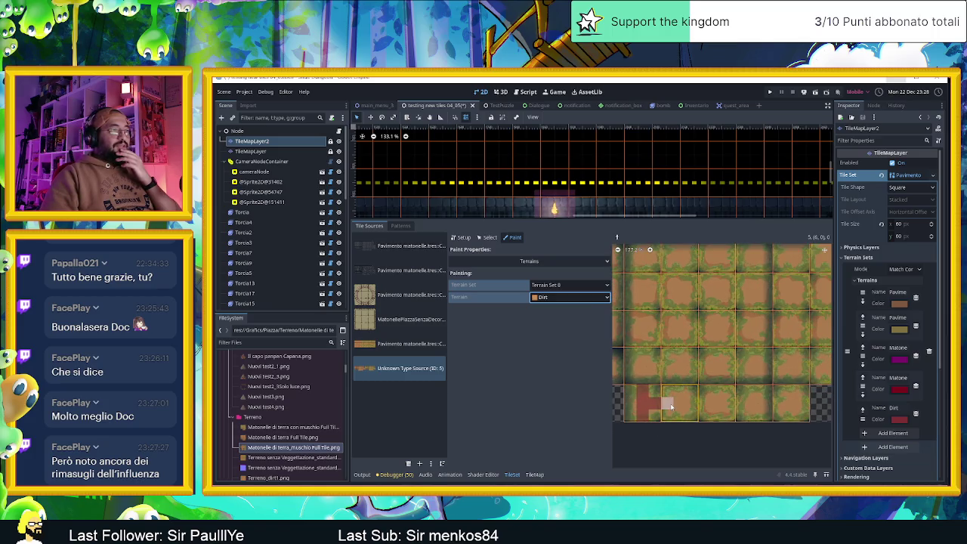
{"action": "scroll", "coordinate": [659, 406], "scroll_direction": "up", "scroll_amount": 2}
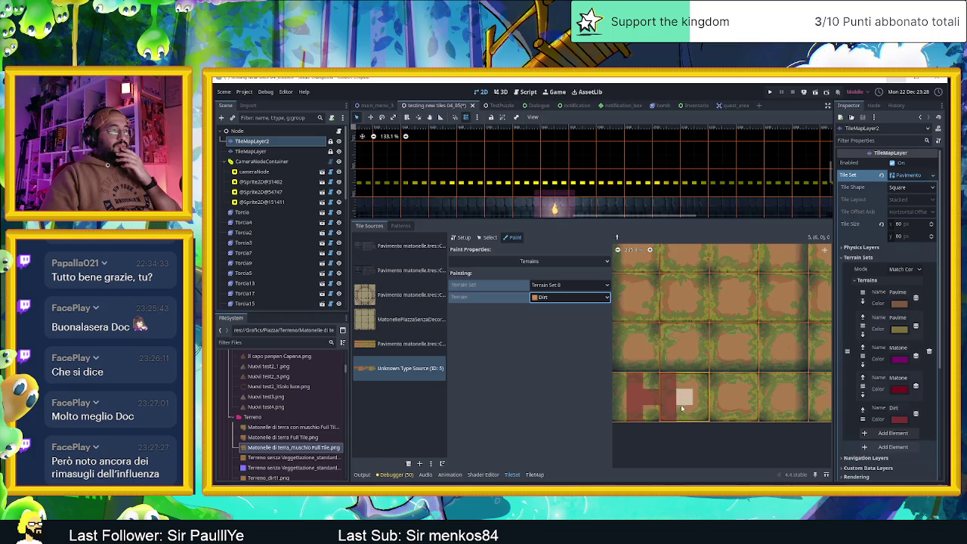
{"action": "left_click_drag", "start_coordinate": [711, 399], "coordinate": [729, 388]}
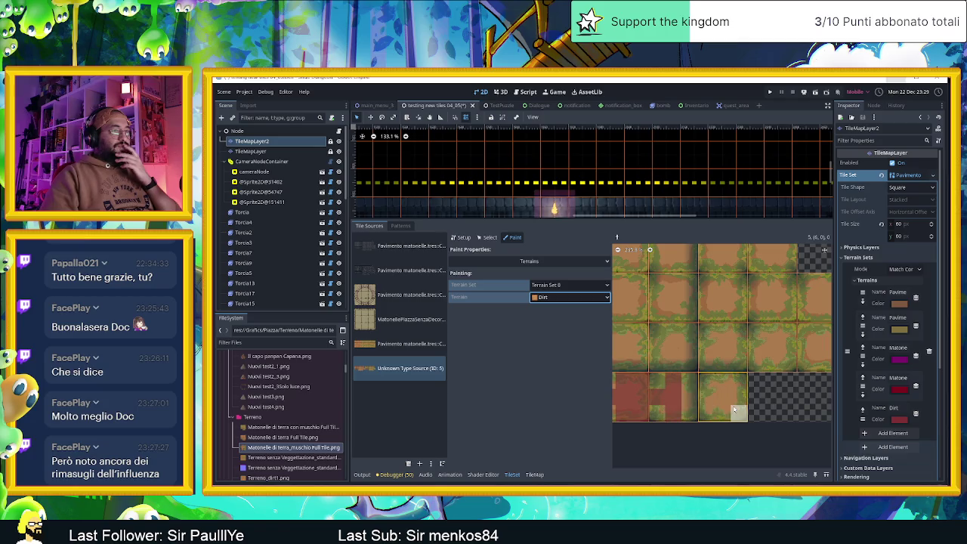
{"action": "scroll", "coordinate": [734, 410], "scroll_direction": "up", "scroll_amount": 2}
{"action": "mouse_move", "coordinate": [757, 387]}
{"action": "left_mouse_down"}
{"action": "mouse_move", "coordinate": [709, 391]}
{"action": "mouse_move", "coordinate": [728, 417]}
{"action": "left_mouse_up"}
{"action": "scroll", "coordinate": [726, 400], "scroll_direction": "down", "scroll_amount": 2}
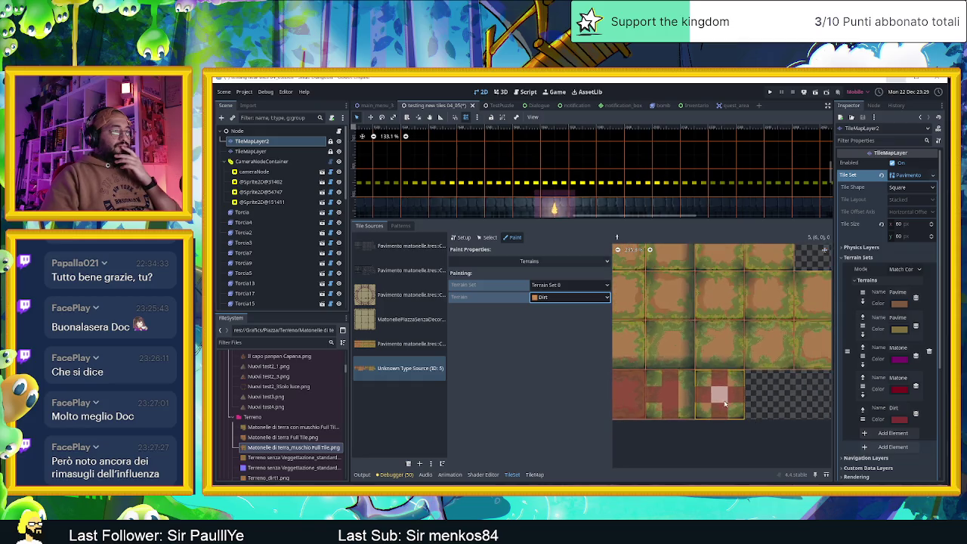
{"action": "scroll", "coordinate": [709, 412], "scroll_direction": "down", "scroll_amount": 5}
{"action": "left_click_drag", "start_coordinate": [790, 378], "coordinate": [704, 392]}
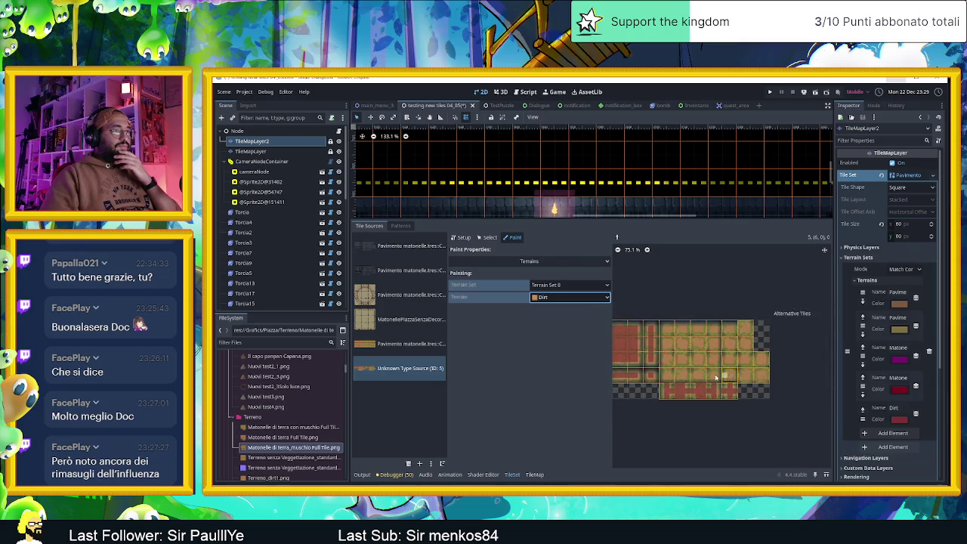
Extend the Dirt band and column across tile borders and mark the middle tile's top bits.
{"action": "scroll", "coordinate": [720, 376], "scroll_direction": "up", "scroll_amount": 5}
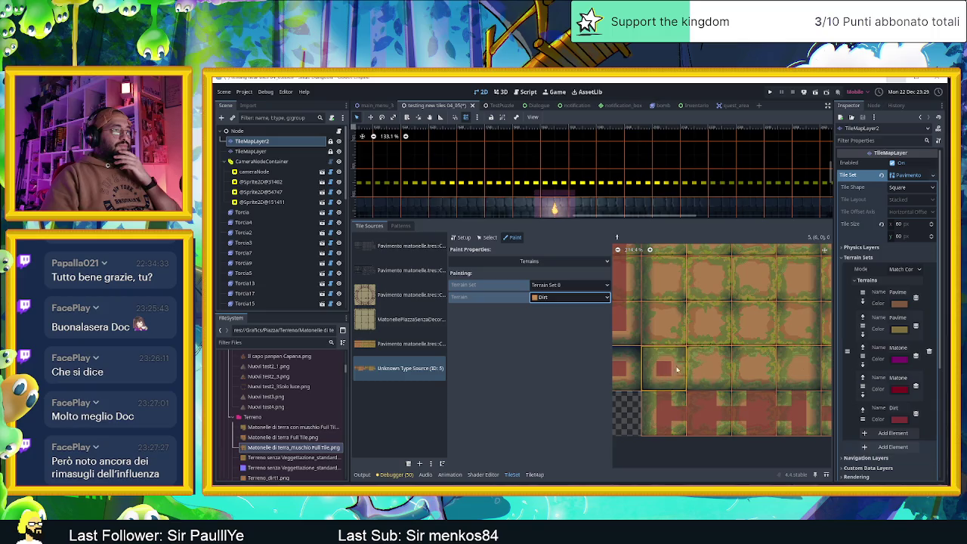
{"action": "mouse_move", "coordinate": [687, 369]}
{"action": "left_mouse_down"}
{"action": "mouse_move", "coordinate": [699, 364]}
{"action": "mouse_move", "coordinate": [719, 374]}
{"action": "mouse_move", "coordinate": [666, 354]}
{"action": "mouse_move", "coordinate": [668, 317]}
{"action": "mouse_move", "coordinate": [691, 383]}
{"action": "mouse_move", "coordinate": [672, 372]}
{"action": "mouse_move", "coordinate": [670, 349]}
{"action": "mouse_move", "coordinate": [682, 354]}
{"action": "mouse_move", "coordinate": [669, 333]}
{"action": "left_mouse_up"}
{"action": "scroll", "coordinate": [669, 333], "scroll_direction": "up", "scroll_amount": 3}
{"action": "mouse_move", "coordinate": [683, 404]}
{"action": "left_mouse_down"}
{"action": "mouse_move", "coordinate": [709, 396]}
{"action": "mouse_move", "coordinate": [710, 253]}
{"action": "mouse_move", "coordinate": [767, 343]}
{"action": "left_mouse_up"}
{"action": "mouse_move", "coordinate": [778, 377]}
{"action": "left_mouse_down"}
{"action": "mouse_move", "coordinate": [744, 371]}
{"action": "mouse_move", "coordinate": [733, 353]}
{"action": "mouse_move", "coordinate": [758, 321]}
{"action": "mouse_move", "coordinate": [763, 291]}
{"action": "mouse_move", "coordinate": [671, 289]}
{"action": "left_mouse_up"}
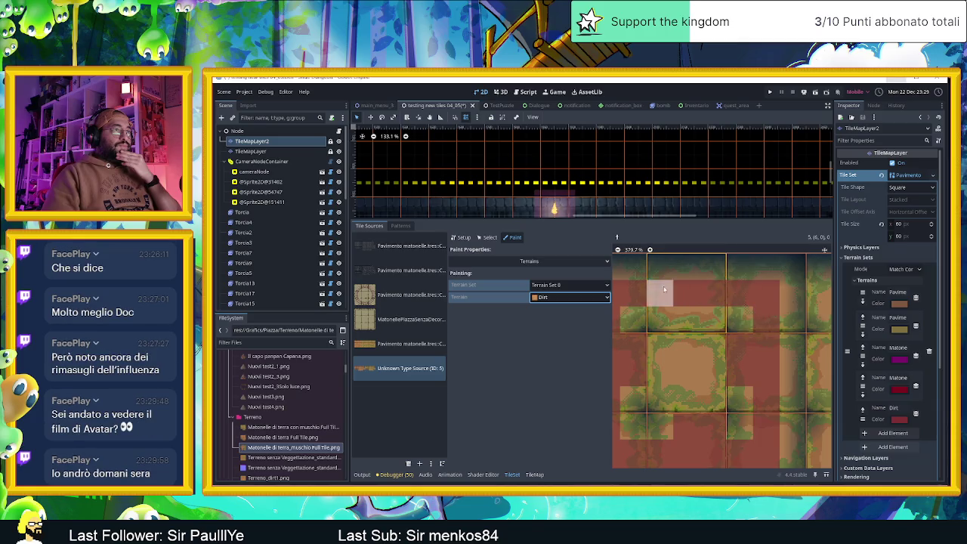
{"action": "mouse_move", "coordinate": [696, 322]}
{"action": "left_mouse_down"}
{"action": "mouse_move", "coordinate": [675, 356]}
{"action": "mouse_move", "coordinate": [711, 363]}
{"action": "mouse_move", "coordinate": [704, 395]}
{"action": "mouse_move", "coordinate": [686, 395]}
{"action": "mouse_move", "coordinate": [684, 373]}
{"action": "mouse_move", "coordinate": [659, 373]}
{"action": "left_mouse_up"}
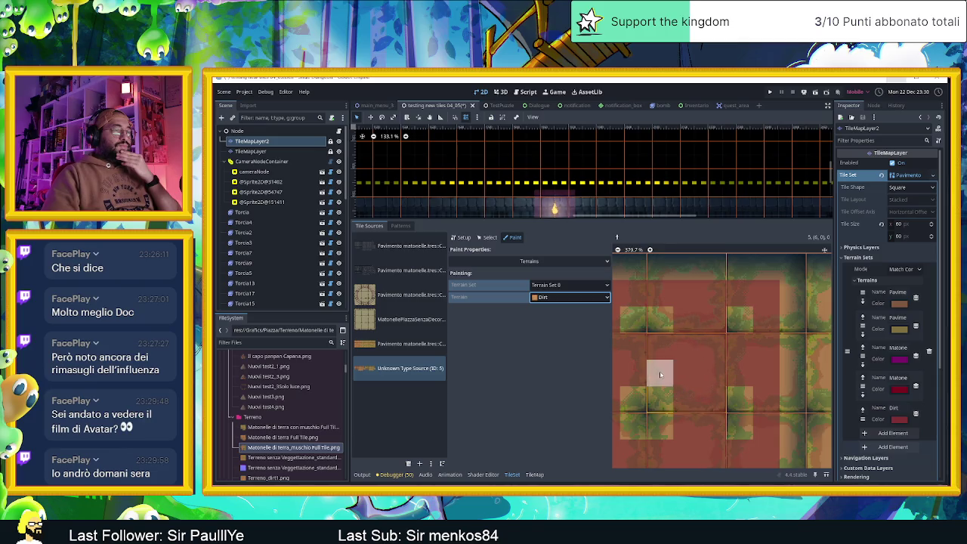
{"action": "scroll", "coordinate": [667, 398], "scroll_direction": "down", "scroll_amount": 2}
{"action": "scroll", "coordinate": [667, 398], "scroll_direction": "down", "scroll_amount": 6}
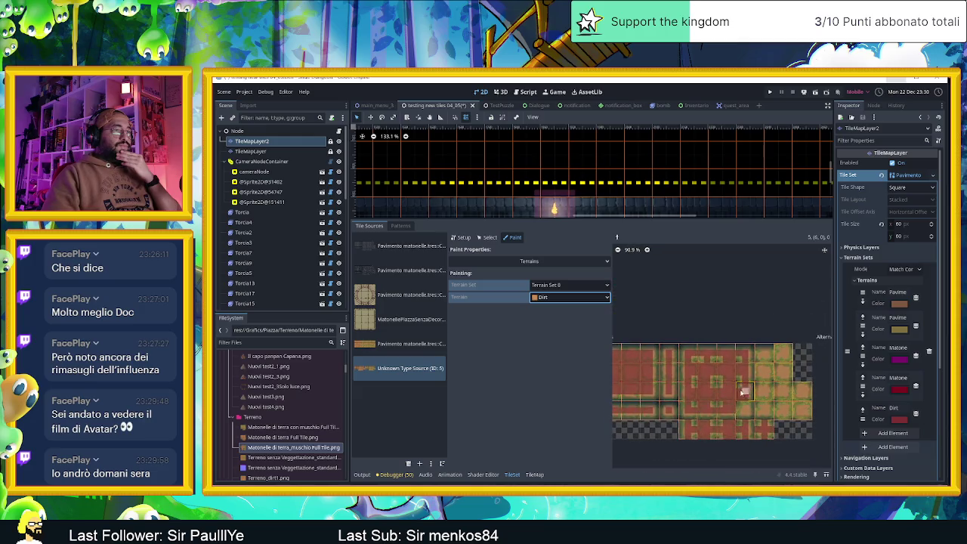
Mark the middle-row bits and the top-right tile's upper bits as Dirt.
{"action": "scroll", "coordinate": [723, 394], "scroll_direction": "up", "scroll_amount": 2}
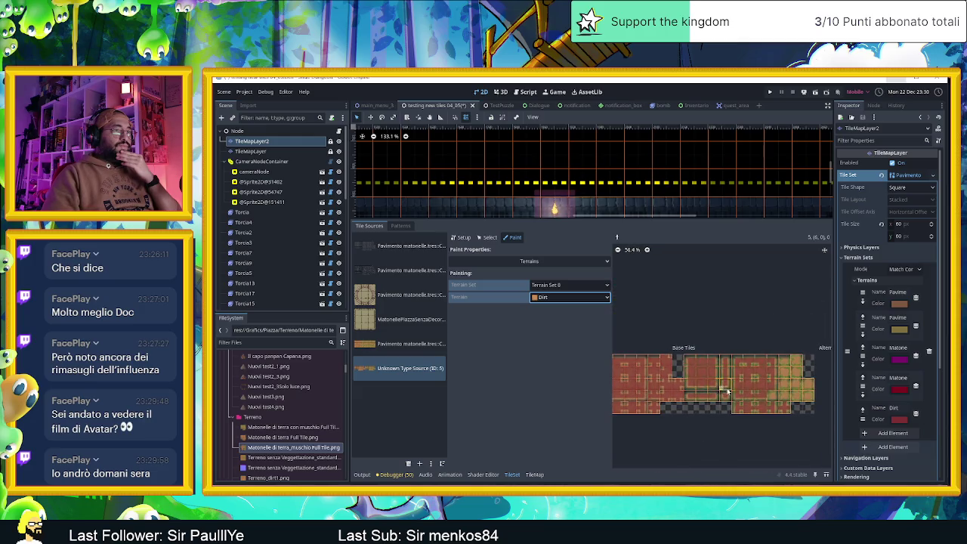
{"action": "scroll", "coordinate": [776, 403], "scroll_direction": "up", "scroll_amount": 7}
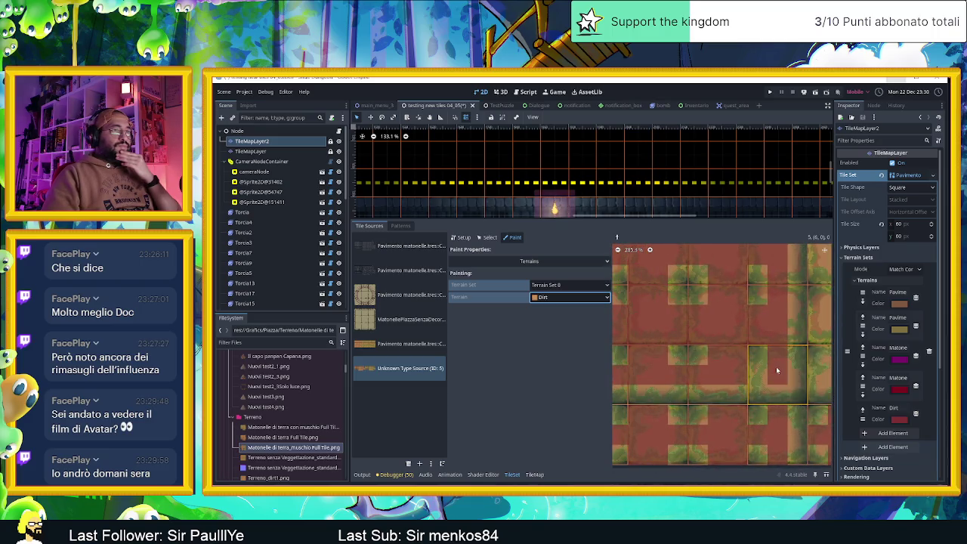
{"action": "scroll", "coordinate": [765, 375], "scroll_direction": "down", "scroll_amount": 2}
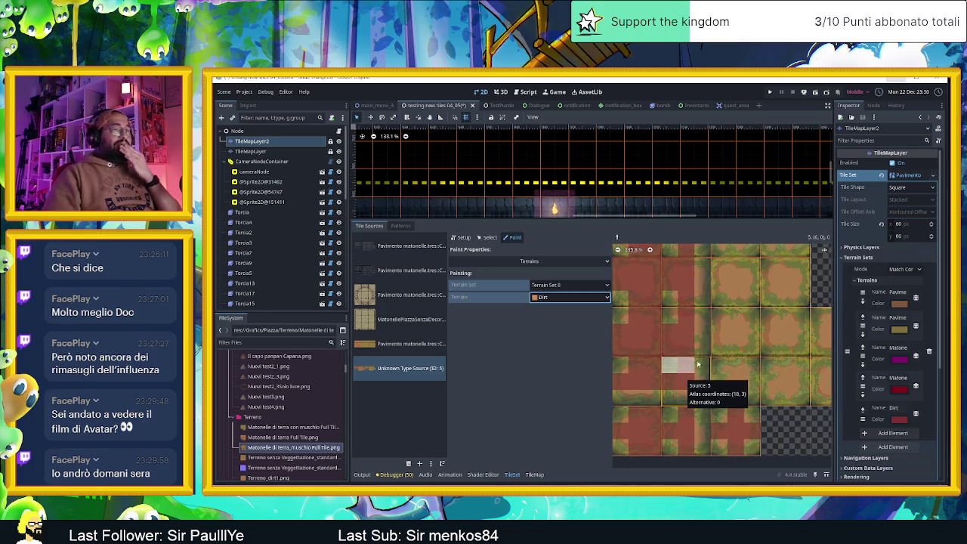
{"action": "scroll", "coordinate": [724, 378], "scroll_direction": "down", "scroll_amount": 1}
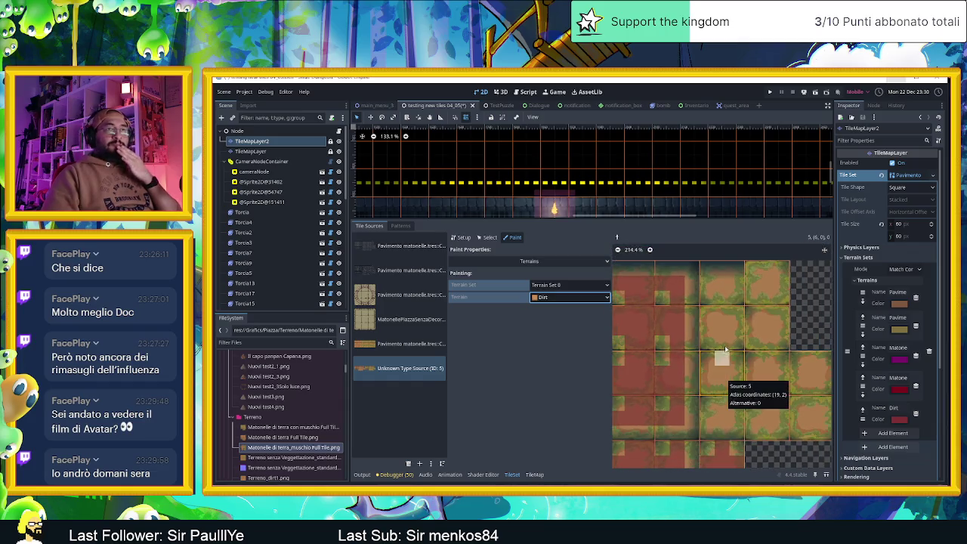
{"action": "scroll", "coordinate": [709, 310], "scroll_direction": "up", "scroll_amount": 4}
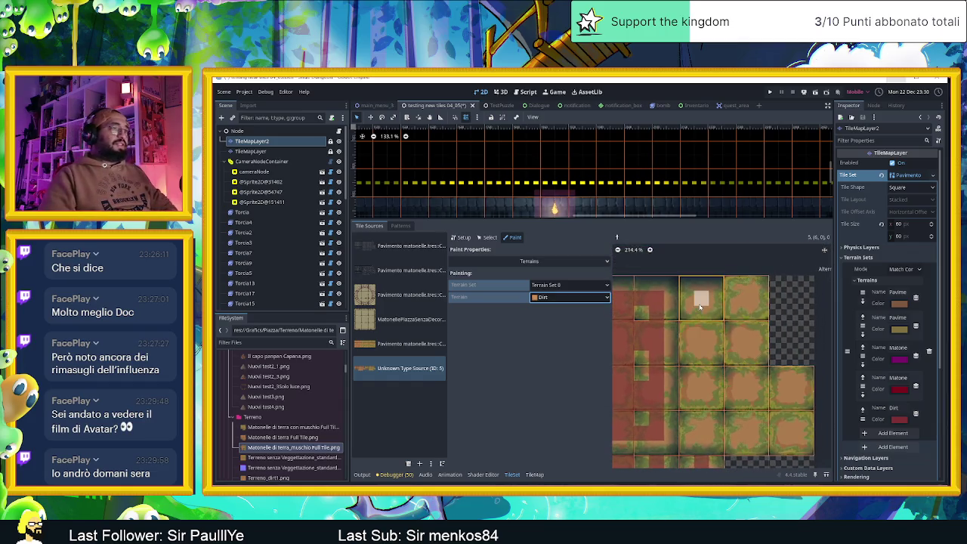
{"action": "mouse_move", "coordinate": [689, 298]}
{"action": "left_mouse_down"}
{"action": "mouse_move", "coordinate": [734, 298]}
{"action": "mouse_move", "coordinate": [720, 308]}
{"action": "left_mouse_up"}
{"action": "mouse_move", "coordinate": [755, 270]}
{"action": "left_mouse_down"}
{"action": "mouse_move", "coordinate": [777, 271]}
{"action": "mouse_move", "coordinate": [777, 293]}
{"action": "left_mouse_up"}
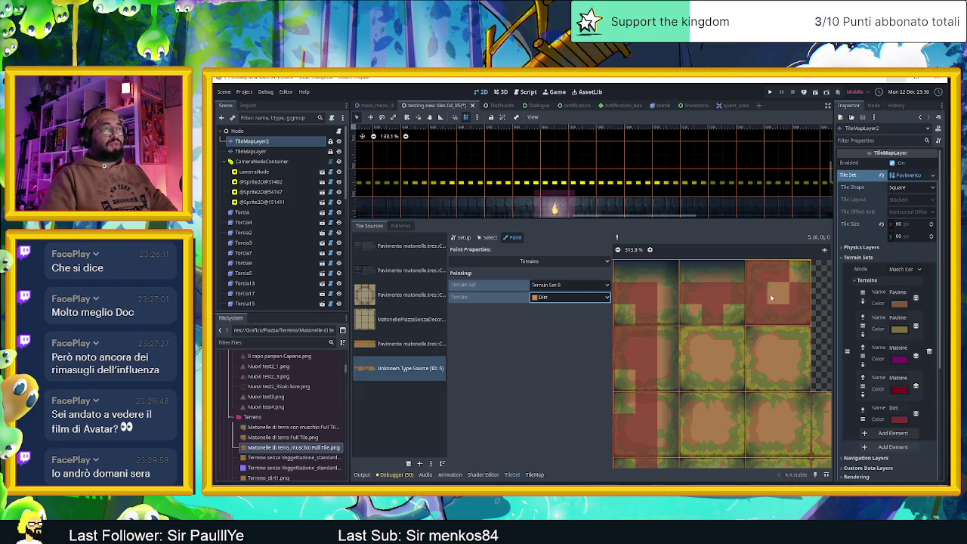
Mark the lower-right tile's left, centre and top bits as Dirt.
{"action": "scroll", "coordinate": [771, 312], "scroll_direction": "down", "scroll_amount": 8}
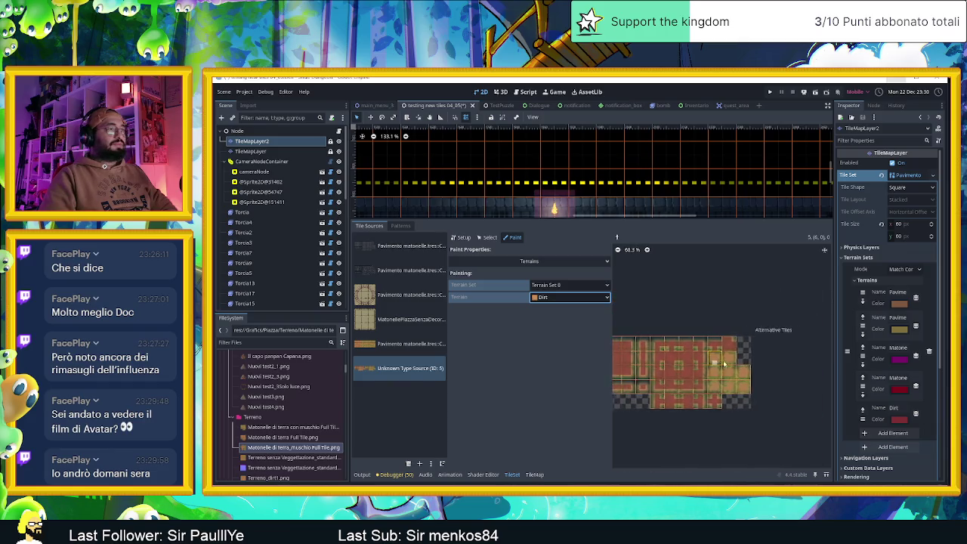
{"action": "mouse_move", "coordinate": [736, 362]}
{"action": "left_mouse_down"}
{"action": "mouse_move", "coordinate": [756, 363]}
{"action": "mouse_move", "coordinate": [747, 366]}
{"action": "left_mouse_up"}
{"action": "scroll", "coordinate": [713, 347], "scroll_direction": "up", "scroll_amount": 8}
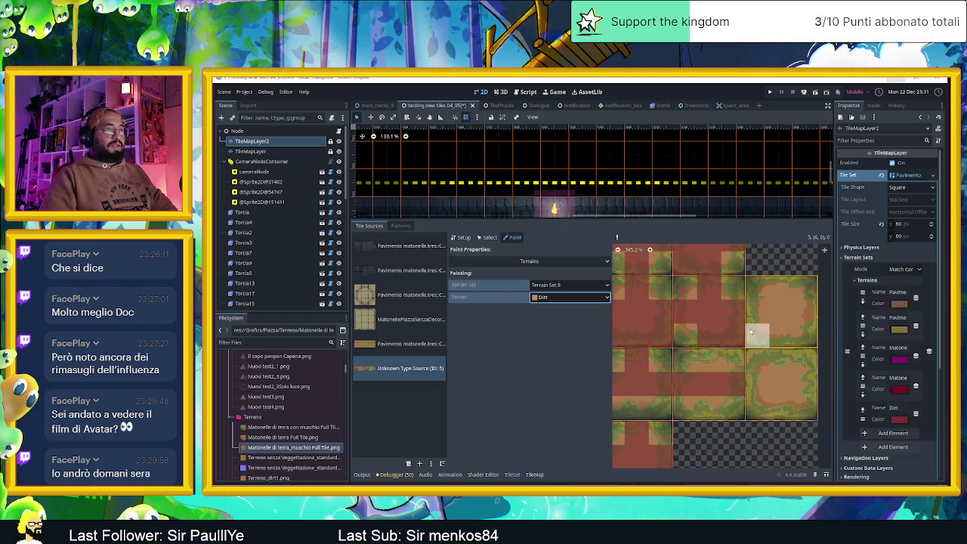
{"action": "mouse_move", "coordinate": [724, 333]}
{"action": "left_mouse_down"}
{"action": "mouse_move", "coordinate": [736, 320]}
{"action": "mouse_move", "coordinate": [735, 354]}
{"action": "mouse_move", "coordinate": [716, 336]}
{"action": "mouse_move", "coordinate": [763, 336]}
{"action": "mouse_move", "coordinate": [739, 364]}
{"action": "mouse_move", "coordinate": [738, 405]}
{"action": "mouse_move", "coordinate": [707, 409]}
{"action": "left_mouse_up"}
{"action": "left_click_drag", "start_coordinate": [771, 392], "coordinate": [718, 393]}
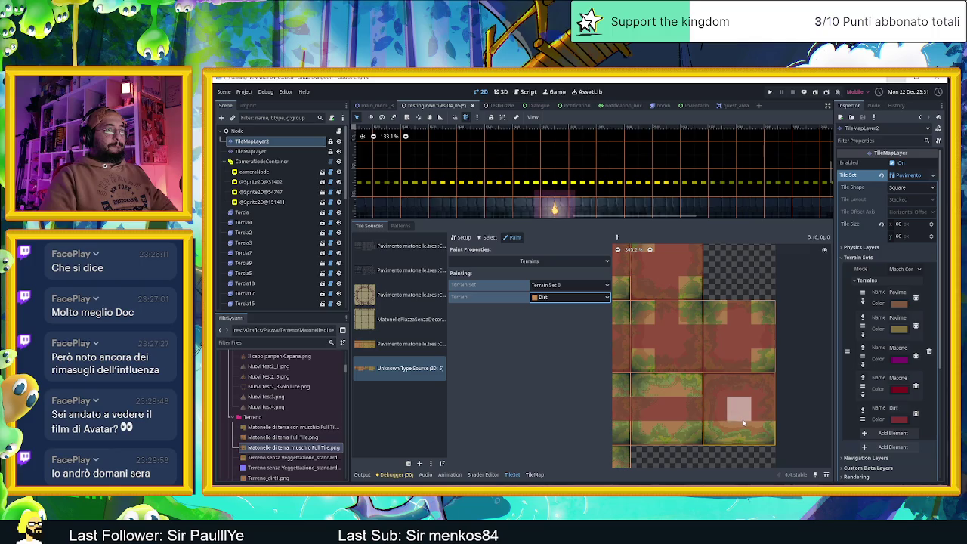
{"action": "scroll", "coordinate": [683, 405], "scroll_direction": "left", "scroll_amount": 2}
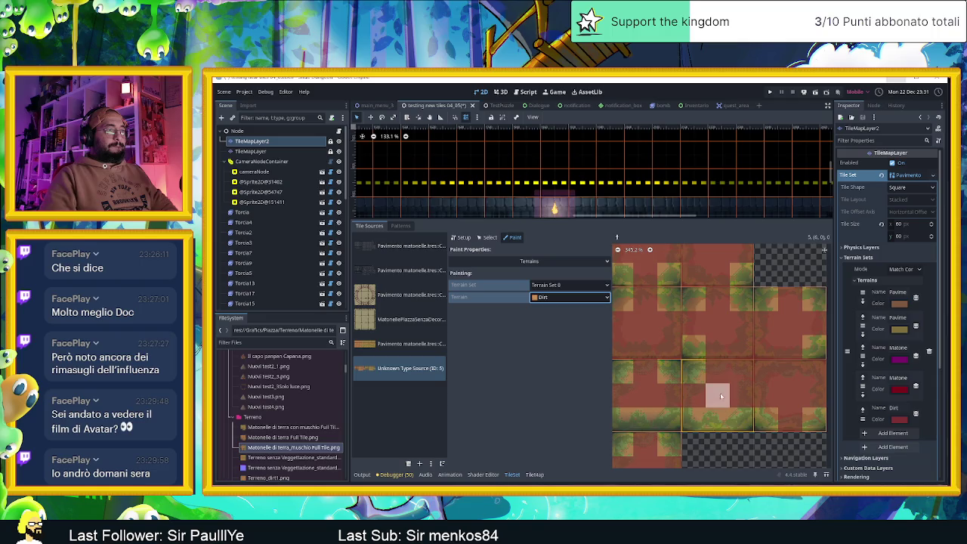
{"action": "scroll", "coordinate": [743, 400], "scroll_direction": "down", "scroll_amount": 2}
{"action": "scroll", "coordinate": [747, 402], "scroll_direction": "down", "scroll_amount": 3}
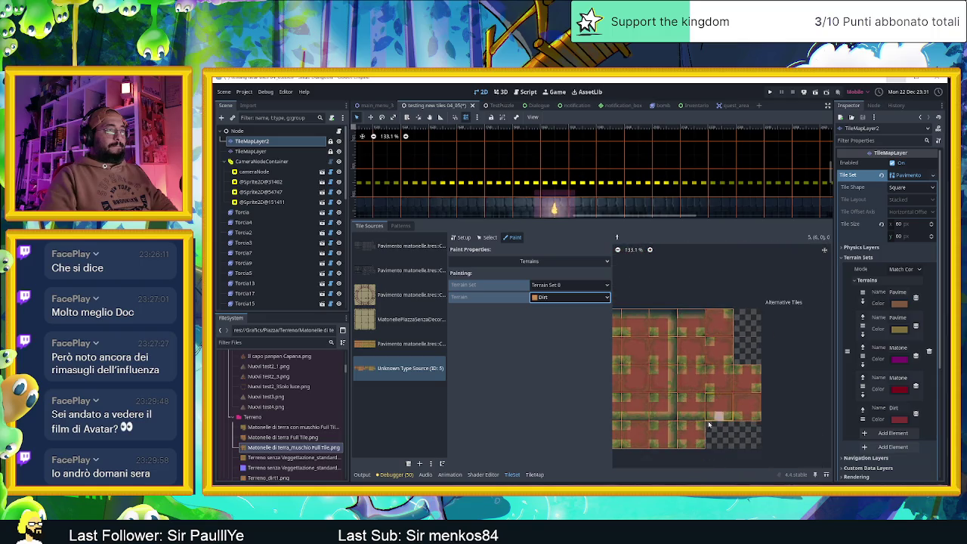
{"action": "scroll", "coordinate": [691, 410], "scroll_direction": "down", "scroll_amount": 2}
{"action": "scroll", "coordinate": [803, 369], "scroll_direction": "down", "scroll_amount": 1}
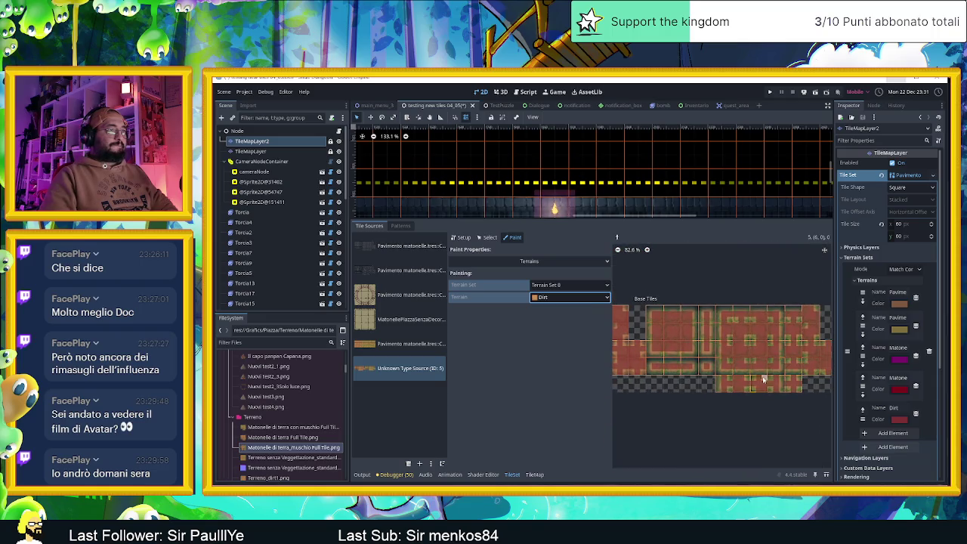
{"action": "scroll", "coordinate": [755, 381], "scroll_direction": "down", "scroll_amount": 1}
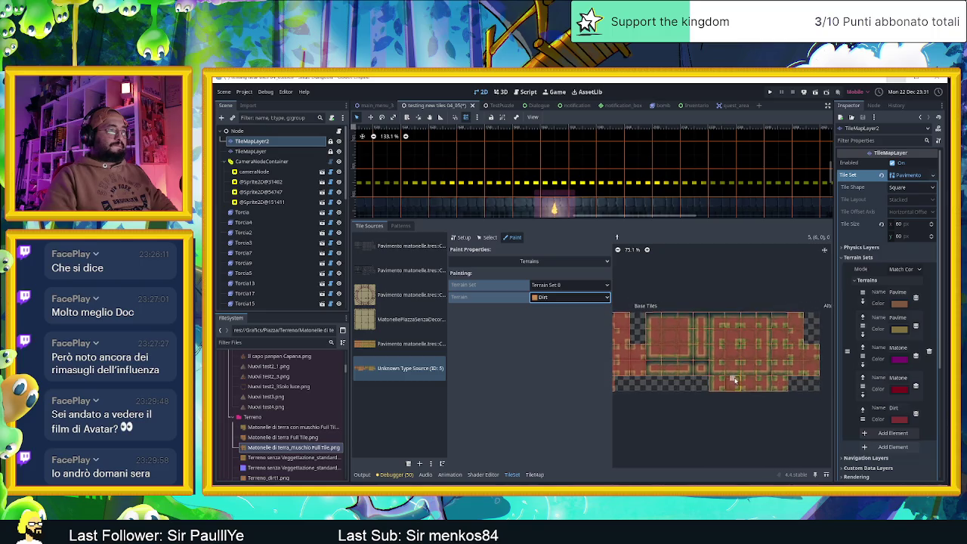
{"action": "scroll", "coordinate": [713, 372], "scroll_direction": "down", "scroll_amount": 2}
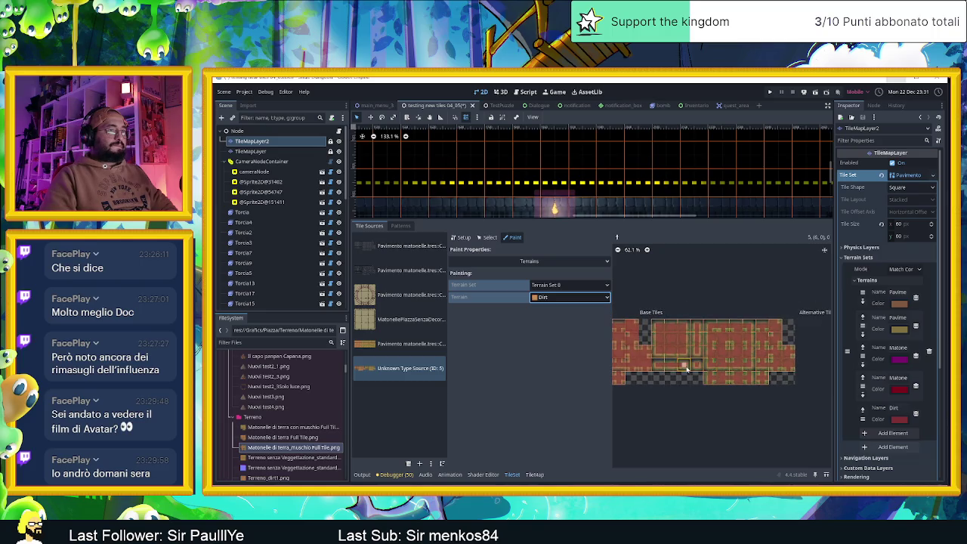
{"action": "left_click_drag", "start_coordinate": [699, 370], "coordinate": [718, 371]}
{"action": "scroll", "coordinate": [687, 381], "scroll_direction": "down", "scroll_amount": 2}
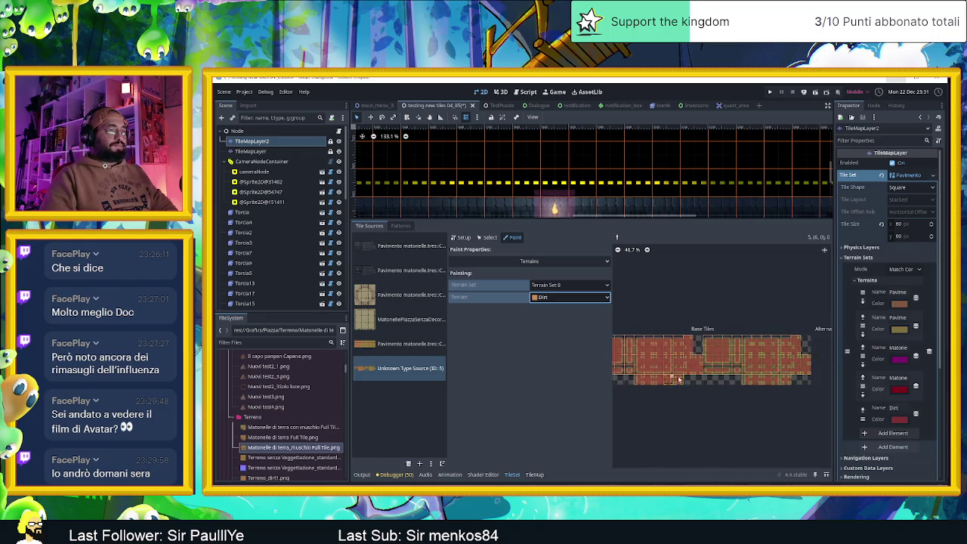
{"action": "left_click_drag", "start_coordinate": [674, 379], "coordinate": [711, 374]}
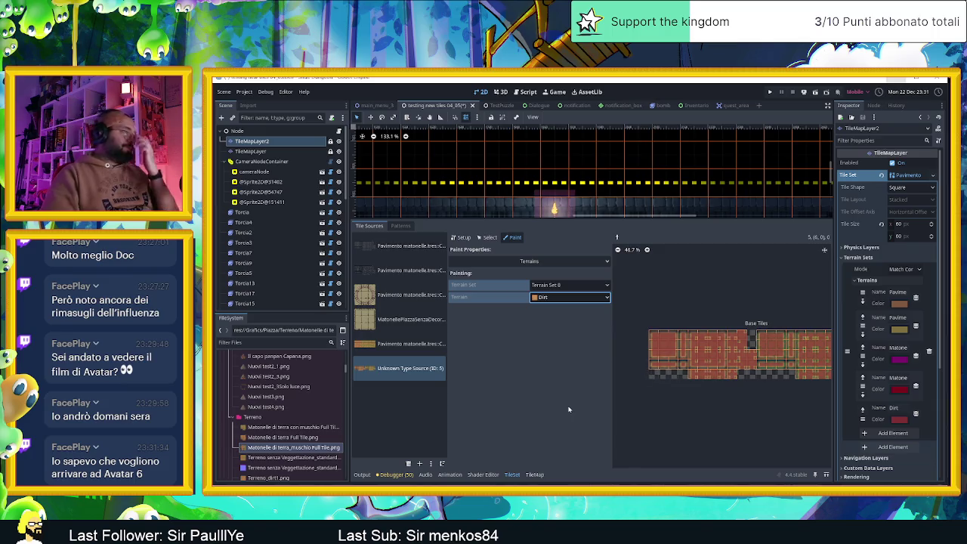
Remove the extra Pavimento tile source from the TileSet.
{"action": "left_click", "coordinate": [407, 345]}
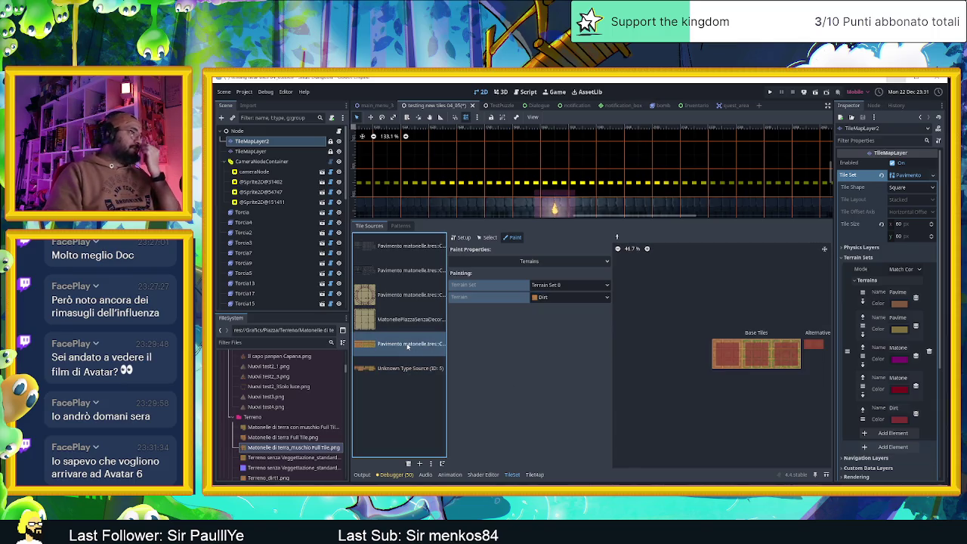
{"action": "left_click", "coordinate": [408, 464]}
{"action": "left_click", "coordinate": [397, 345]}
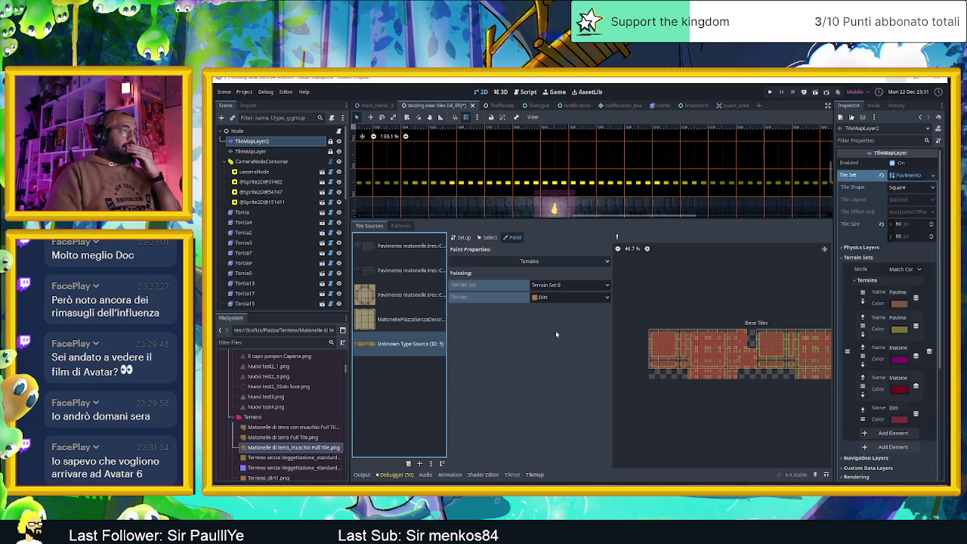
Set the paint property to Probability with a value of 0.4.
{"action": "left_click", "coordinate": [529, 260]}
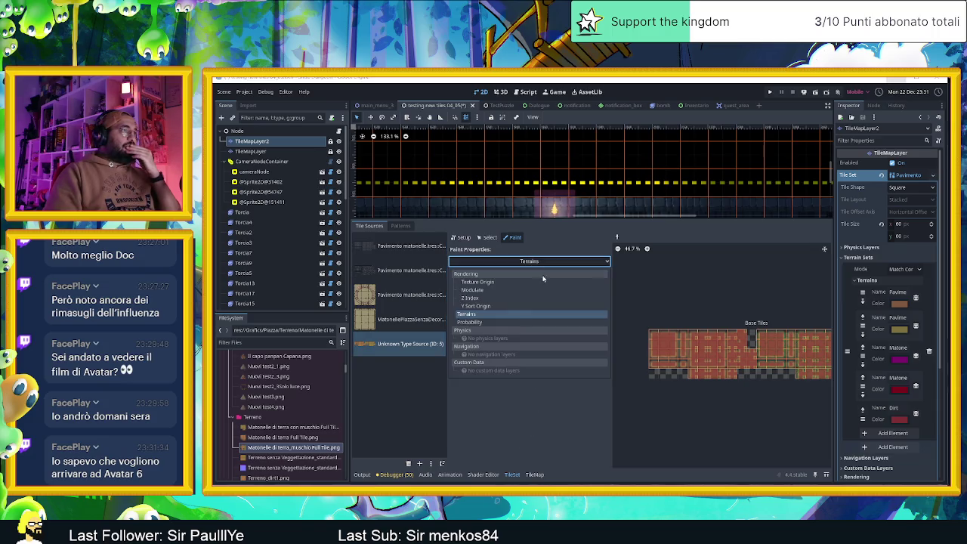
{"action": "left_click", "coordinate": [500, 322]}
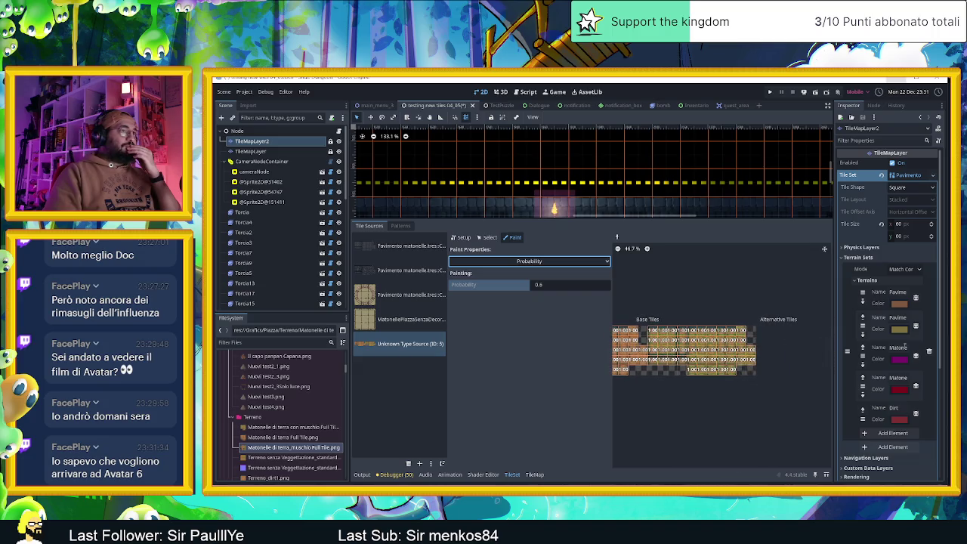
{"action": "scroll", "coordinate": [741, 356], "scroll_direction": "up", "scroll_amount": 3}
{"action": "left_click", "coordinate": [546, 286]}
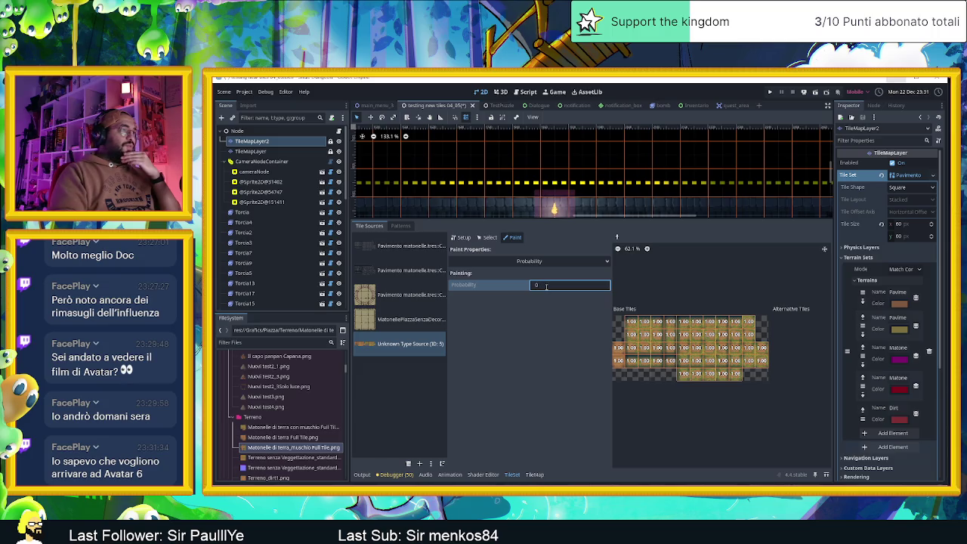
{"action": "type", "text": ".4"}
{"action": "left_click", "coordinate": [499, 261]}
{"action": "key", "text": "Escape"}
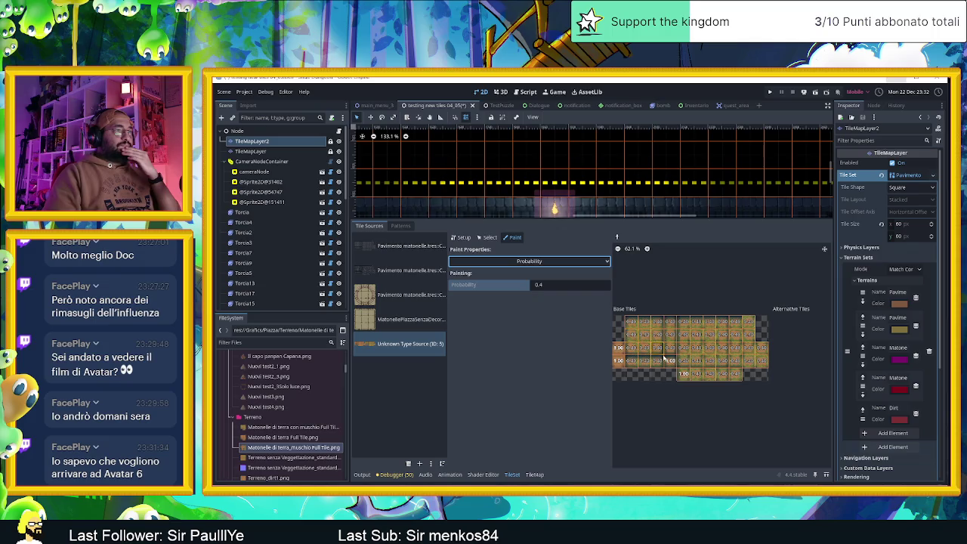
{"action": "scroll", "coordinate": [720, 342], "scroll_direction": "down", "scroll_amount": 2}
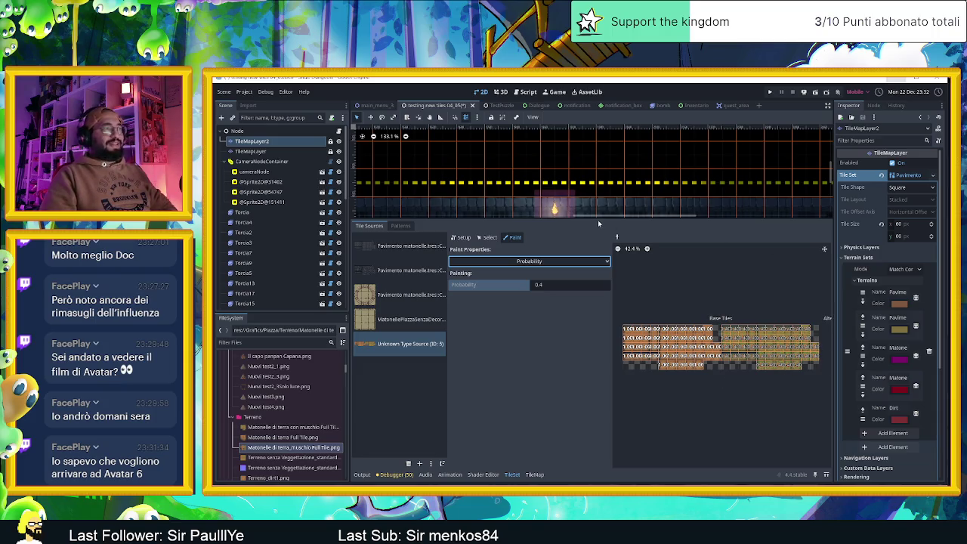
{"action": "left_click_drag", "start_coordinate": [623, 218], "coordinate": [616, 396]}
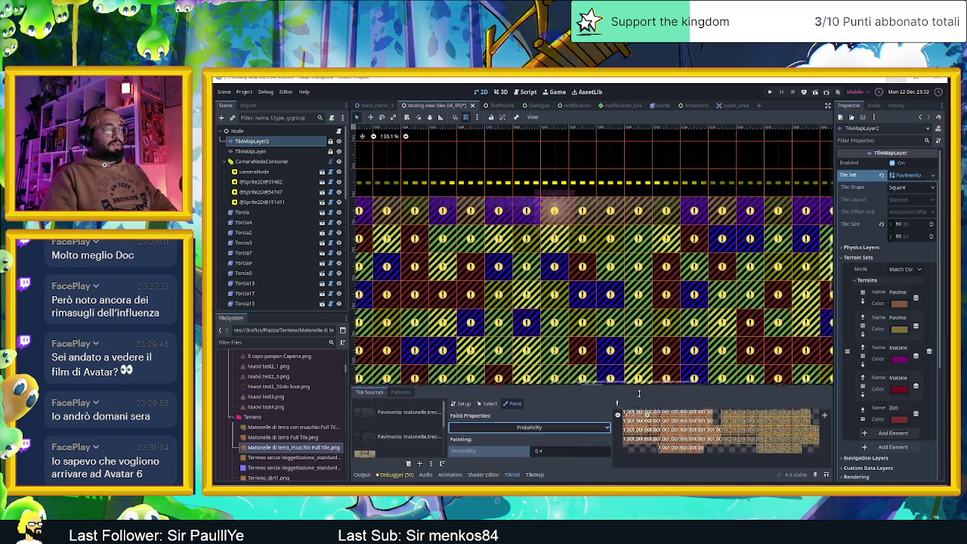
Select the Dirt terrain on the TileMap and rectangle-fill the plaza area with it.
{"action": "scroll", "coordinate": [604, 305], "scroll_direction": "down", "scroll_amount": 1}
{"action": "scroll", "coordinate": [604, 306], "scroll_direction": "down", "scroll_amount": 7}
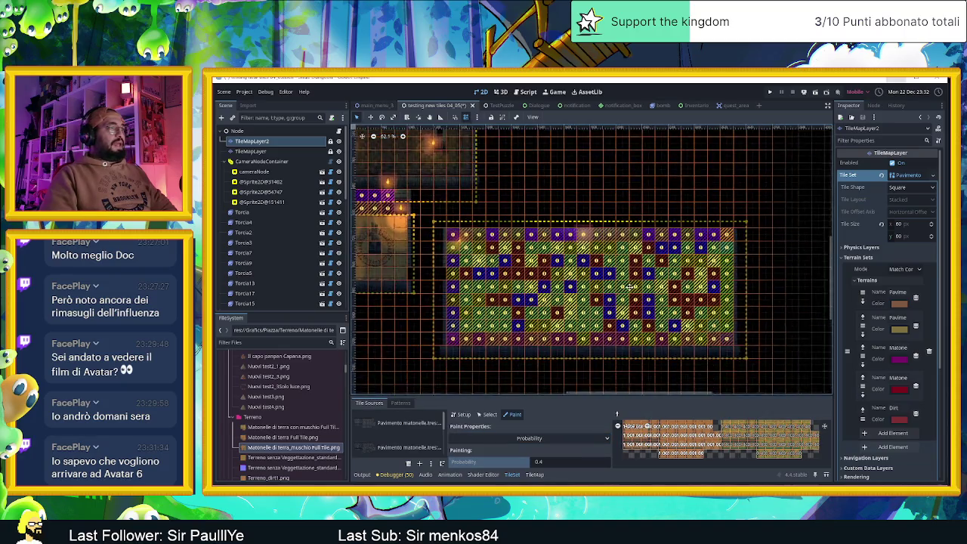
{"action": "left_click", "coordinate": [534, 476]}
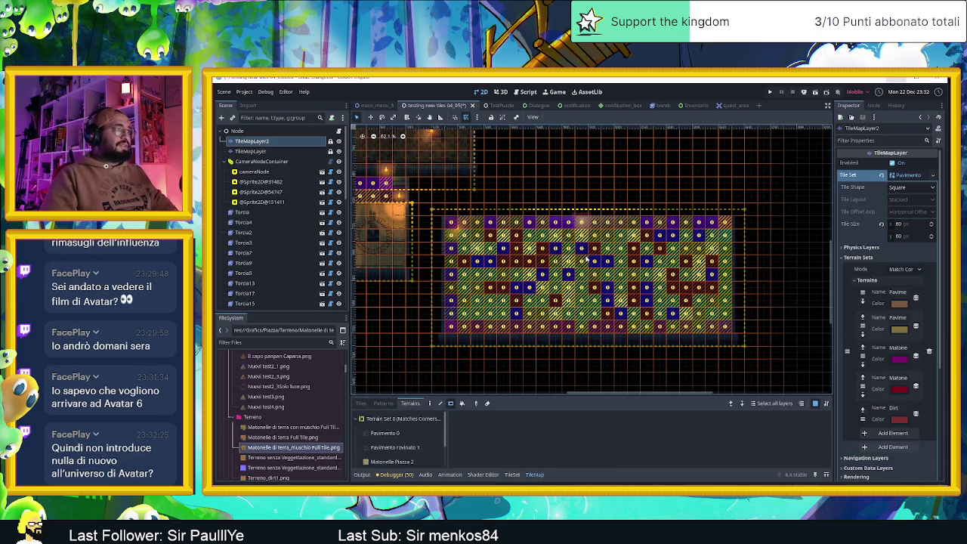
{"action": "scroll", "coordinate": [586, 259], "scroll_direction": "up", "scroll_amount": 3}
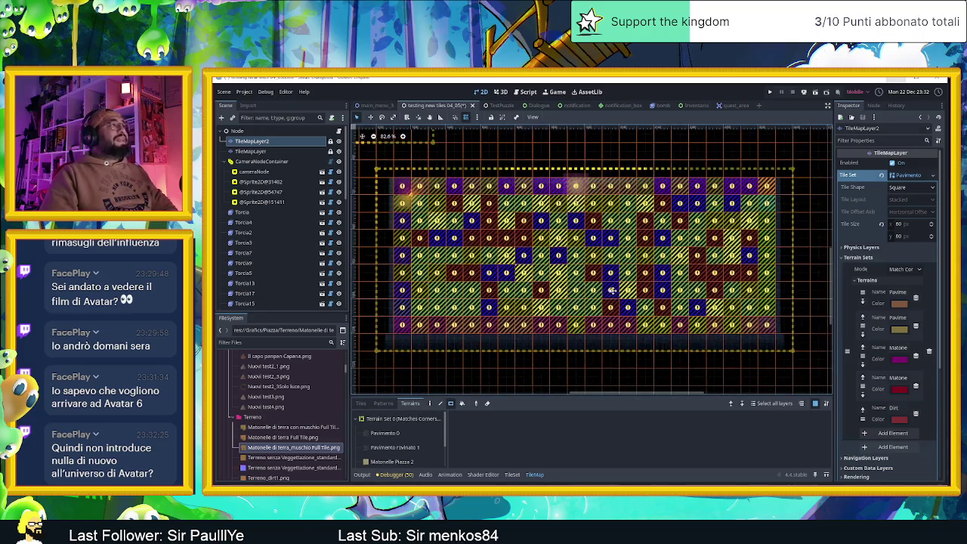
{"action": "scroll", "coordinate": [401, 441], "scroll_direction": "down", "scroll_amount": 3}
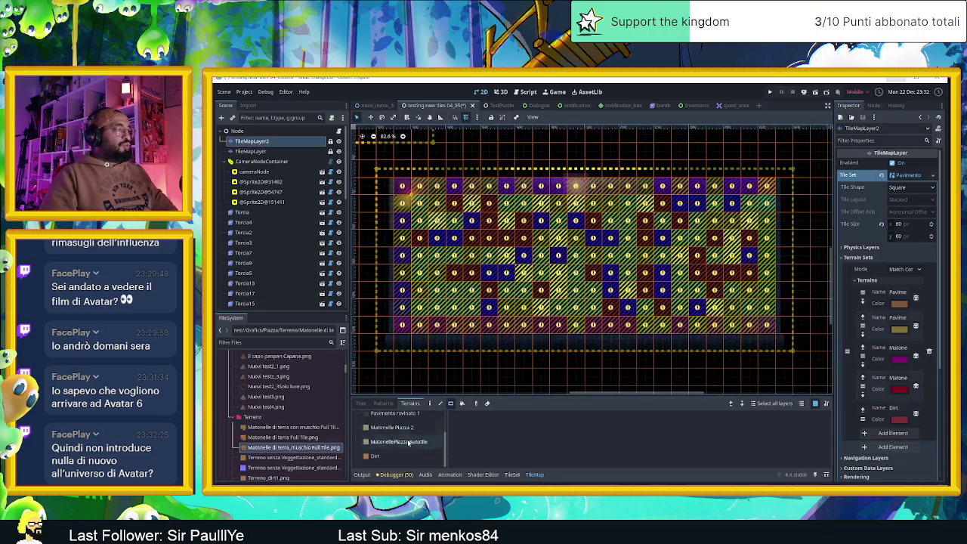
{"action": "left_click", "coordinate": [403, 456]}
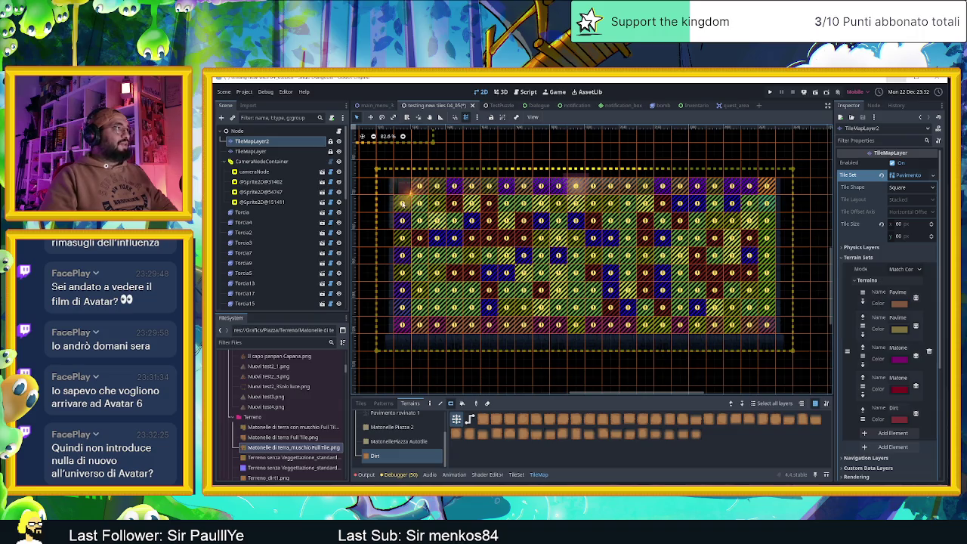
{"action": "mouse_move", "coordinate": [402, 202]}
{"action": "left_mouse_down"}
{"action": "mouse_move", "coordinate": [582, 279]}
{"action": "mouse_move", "coordinate": [757, 319]}
{"action": "left_mouse_up"}
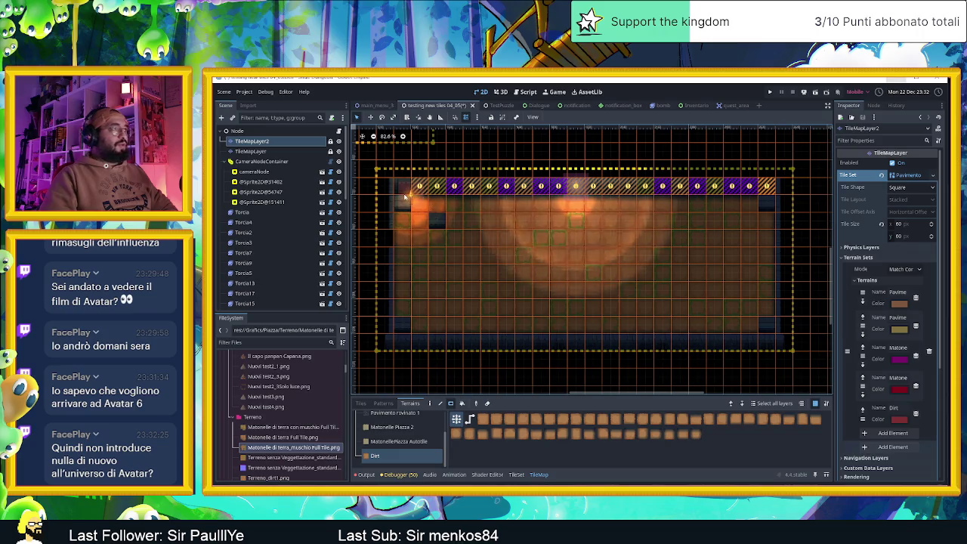
Pan and zoom around the level to check the scattered mossy dirt tiles.
{"action": "scroll", "coordinate": [404, 196], "scroll_direction": "up", "scroll_amount": 1}
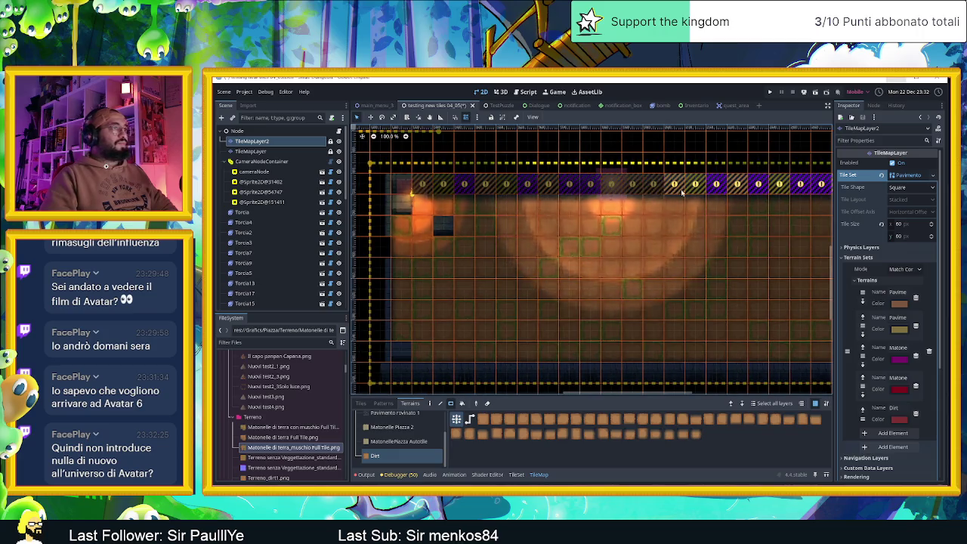
{"action": "scroll", "coordinate": [665, 197], "scroll_direction": "right", "scroll_amount": 5}
{"action": "scroll", "coordinate": [604, 226], "scroll_direction": "up", "scroll_amount": 2}
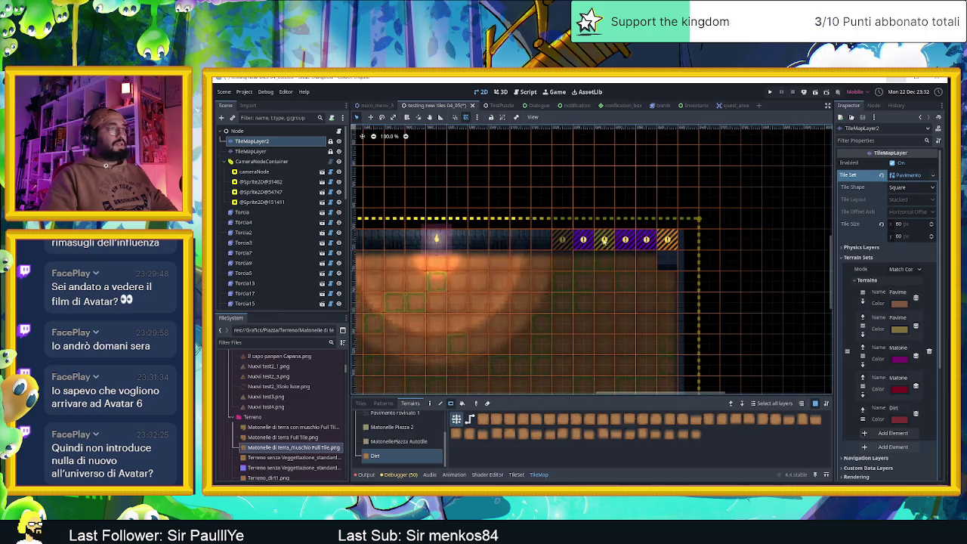
{"action": "scroll", "coordinate": [566, 242], "scroll_direction": "left", "scroll_amount": 5}
{"action": "scroll", "coordinate": [548, 242], "scroll_direction": "down", "scroll_amount": 2}
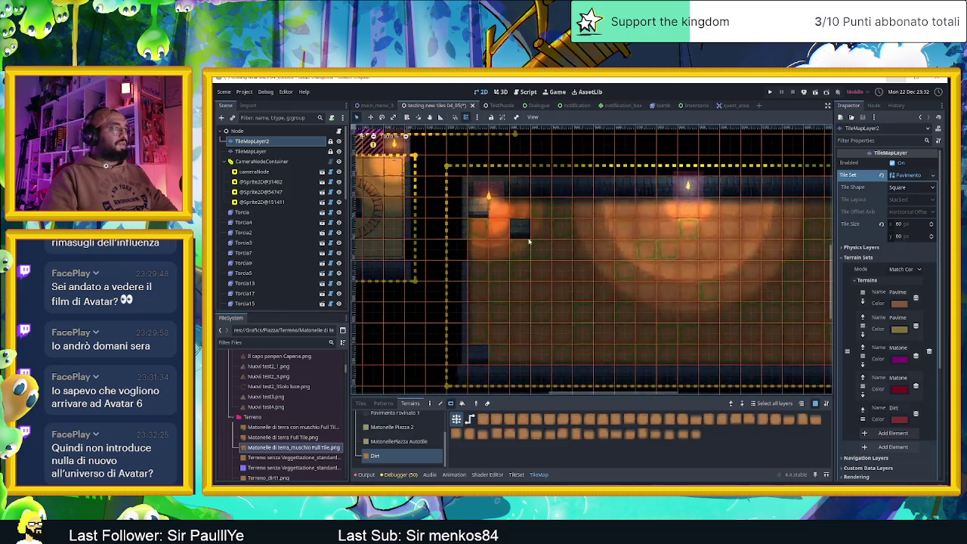
{"action": "scroll", "coordinate": [478, 215], "scroll_direction": "up", "scroll_amount": 1}
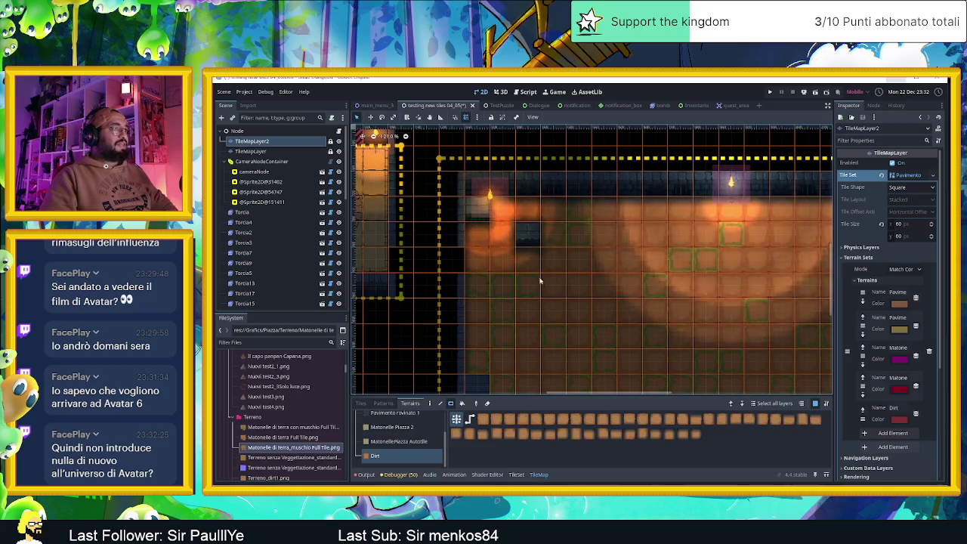
{"action": "scroll", "coordinate": [558, 249], "scroll_direction": "down", "scroll_amount": 4}
{"action": "scroll", "coordinate": [528, 294], "scroll_direction": "left", "scroll_amount": 1}
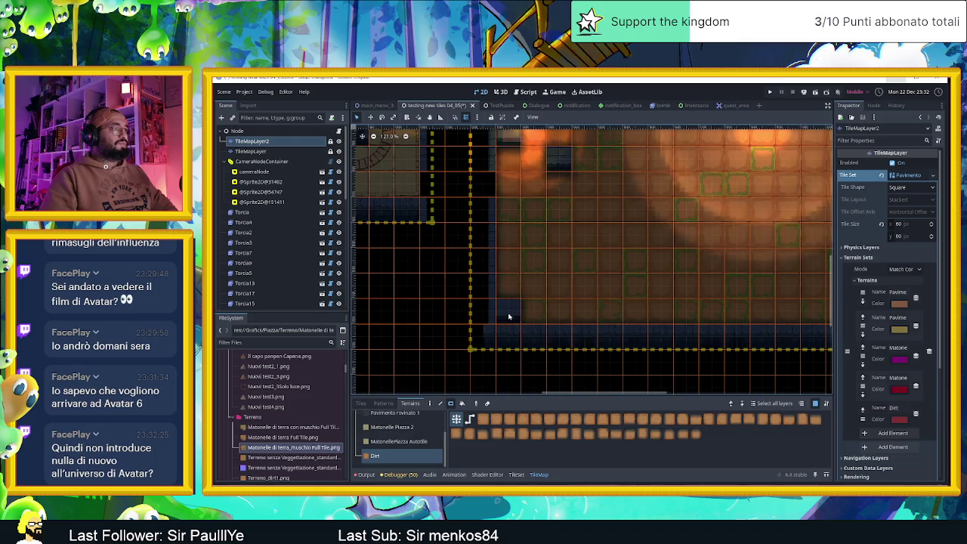
{"action": "scroll", "coordinate": [736, 300], "scroll_direction": "right", "scroll_amount": 4}
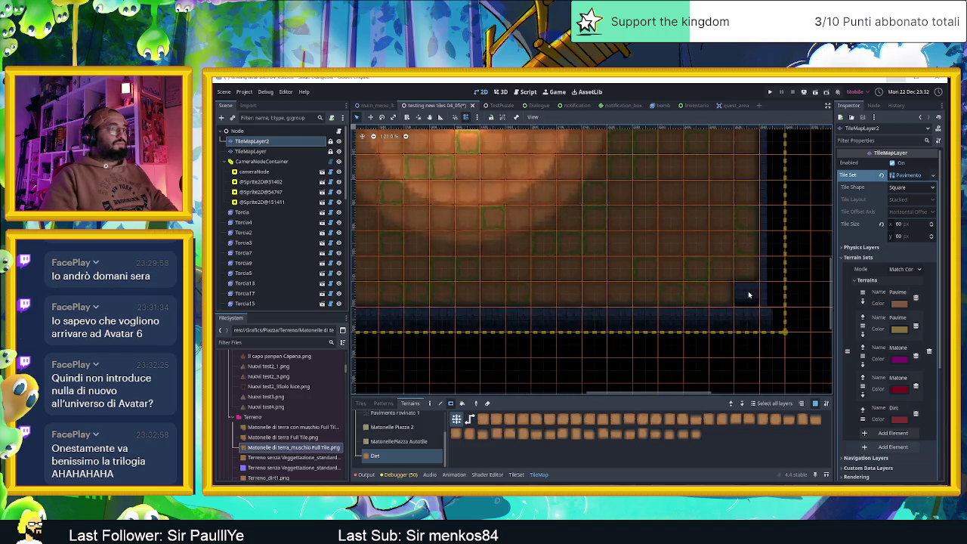
{"action": "scroll", "coordinate": [751, 209], "scroll_direction": "up", "scroll_amount": 5}
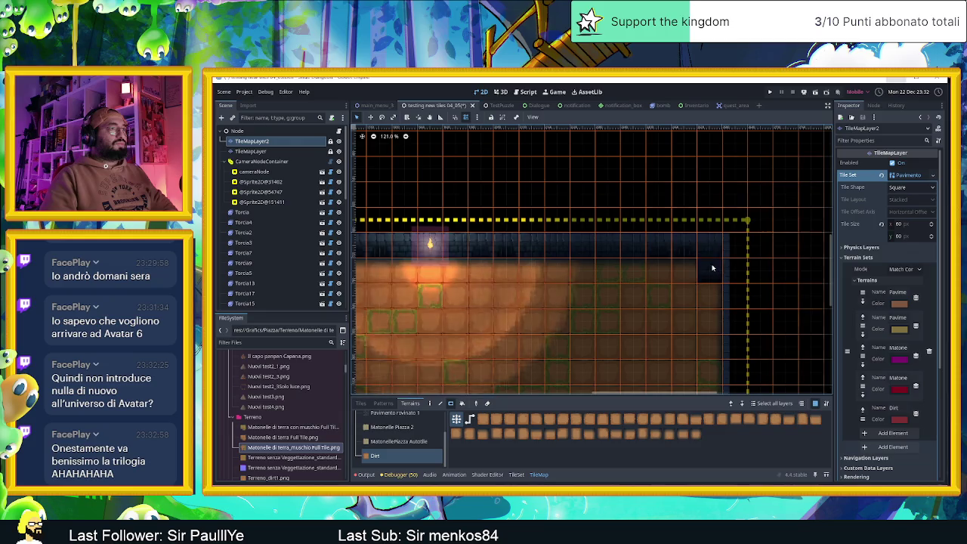
{"action": "scroll", "coordinate": [594, 273], "scroll_direction": "down", "scroll_amount": 6}
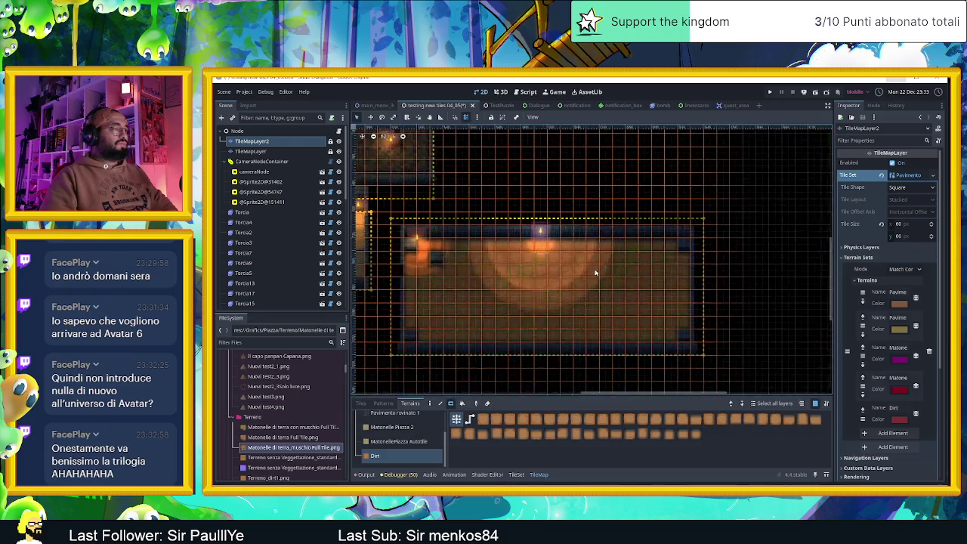
{"action": "scroll", "coordinate": [594, 274], "scroll_direction": "up", "scroll_amount": 8}
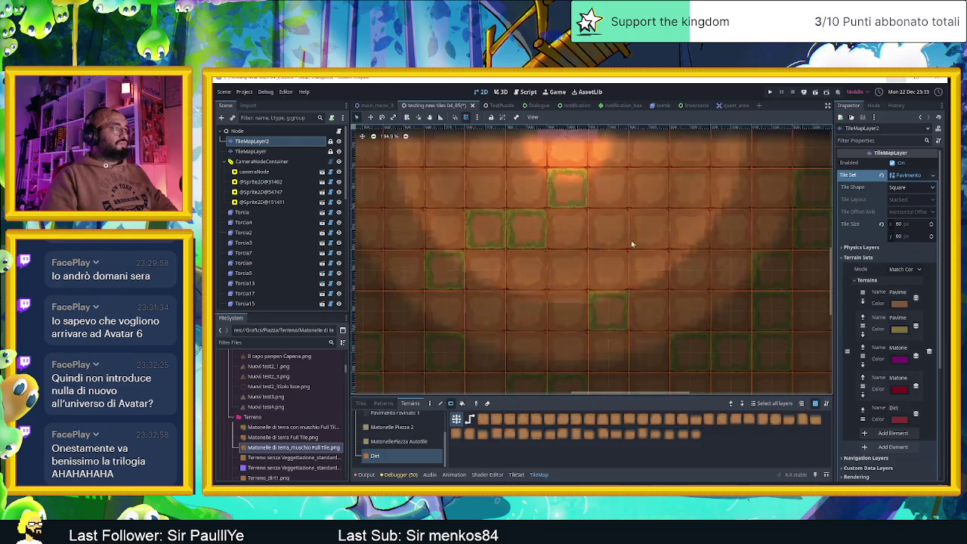
{"action": "scroll", "coordinate": [627, 256], "scroll_direction": "down", "scroll_amount": 4}
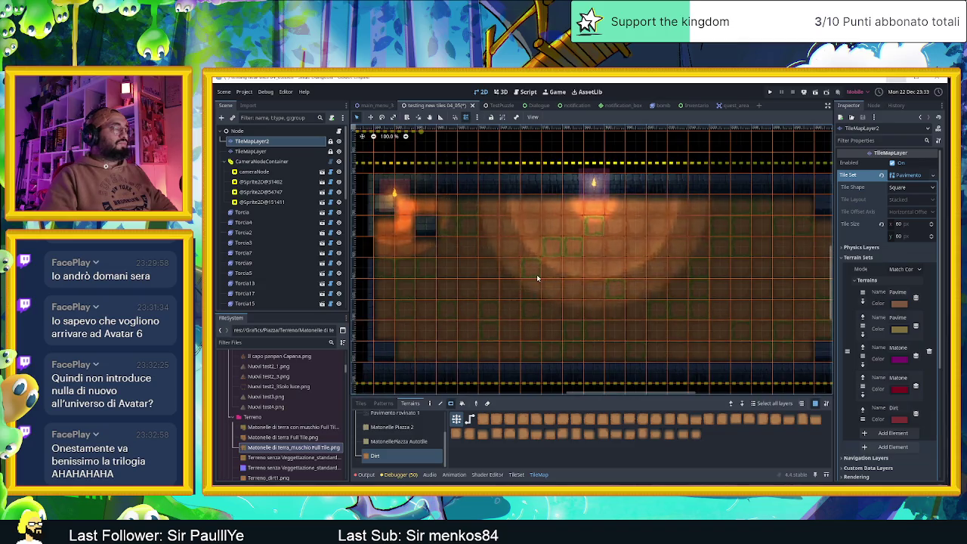
{"action": "scroll", "coordinate": [538, 278], "scroll_direction": "up", "scroll_amount": 2}
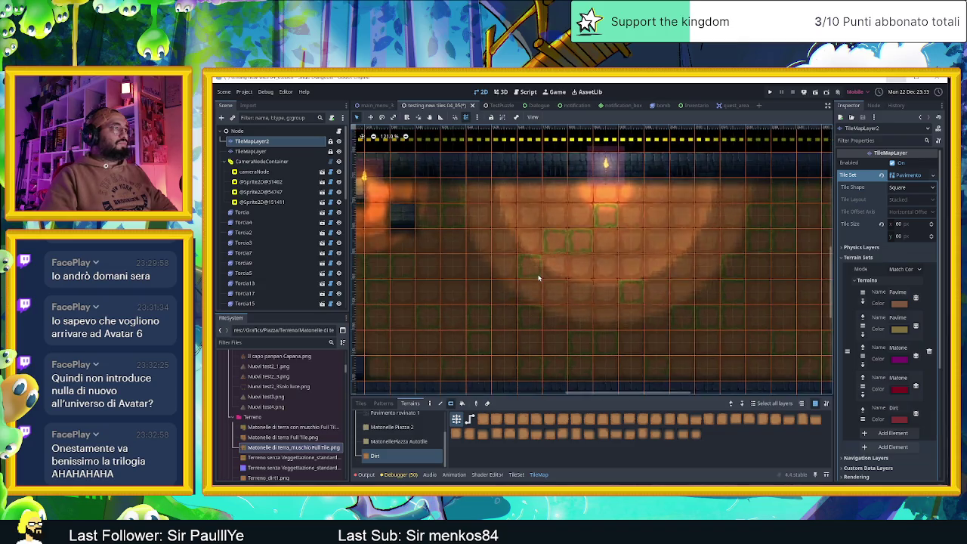
{"action": "scroll", "coordinate": [538, 278], "scroll_direction": "down", "scroll_amount": 4}
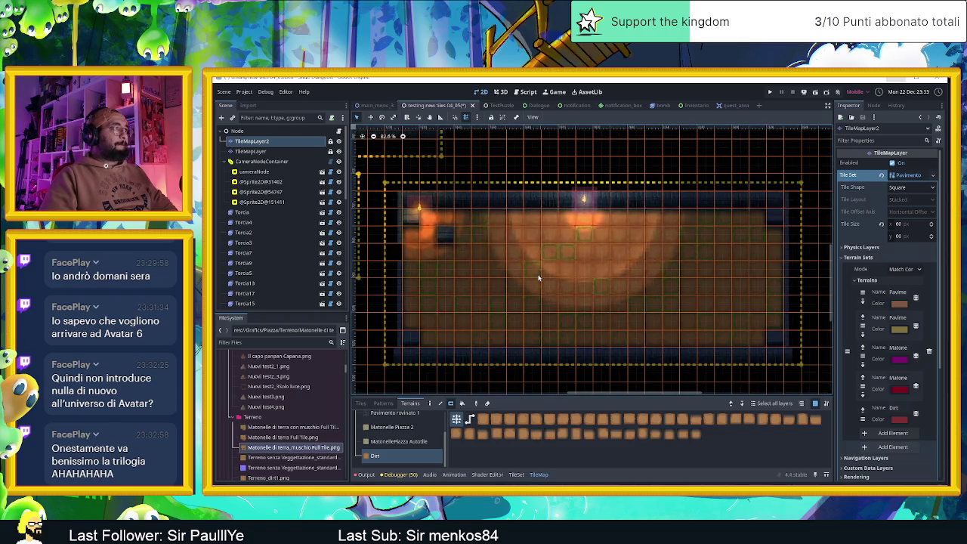
{"action": "scroll", "coordinate": [530, 274], "scroll_direction": "up", "scroll_amount": 1}
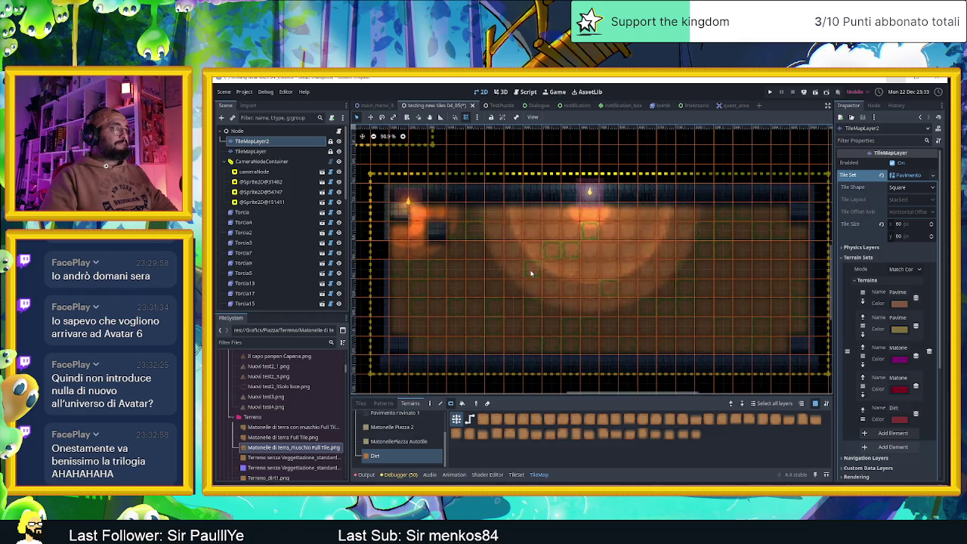
{"action": "scroll", "coordinate": [531, 274], "scroll_direction": "up", "scroll_amount": 3}
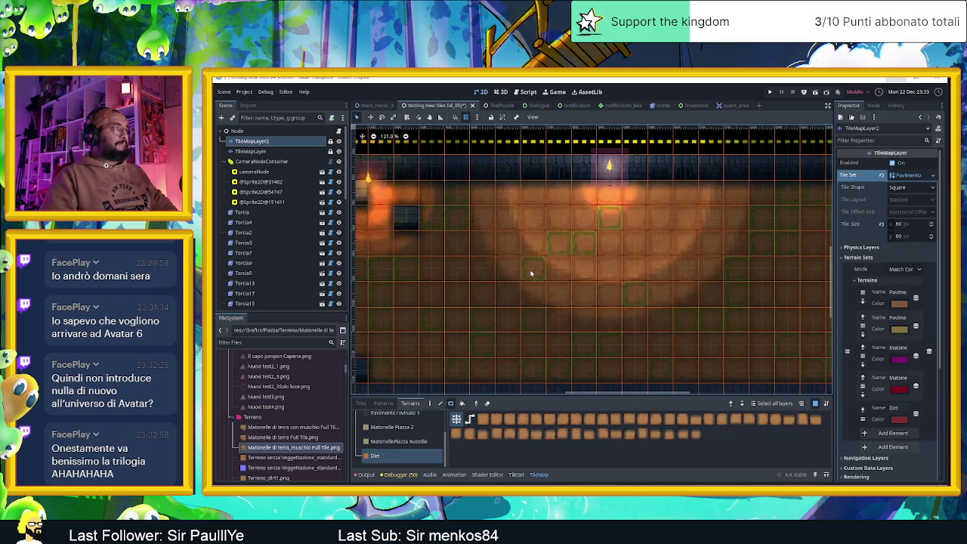
{"action": "scroll", "coordinate": [481, 265], "scroll_direction": "down", "scroll_amount": 2}
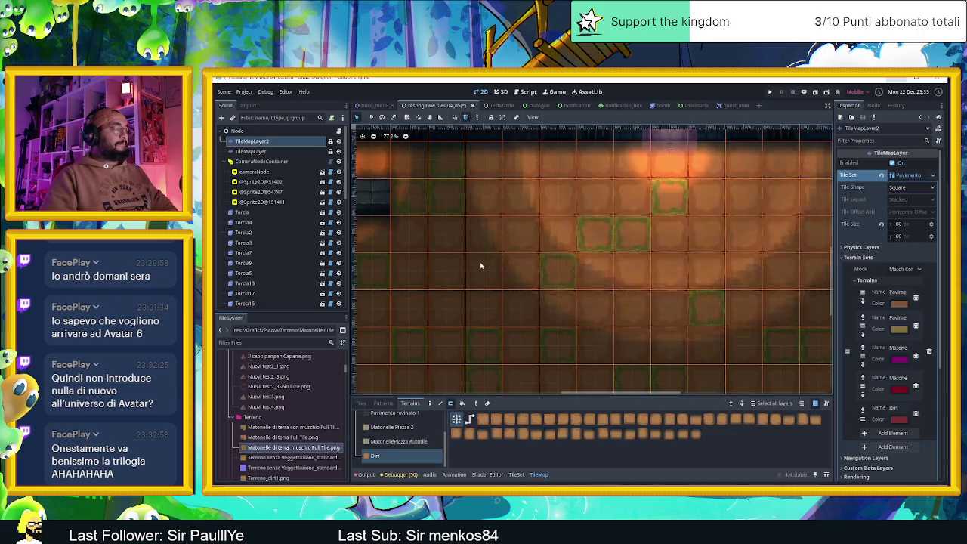
{"action": "left_click", "coordinate": [222, 117]}
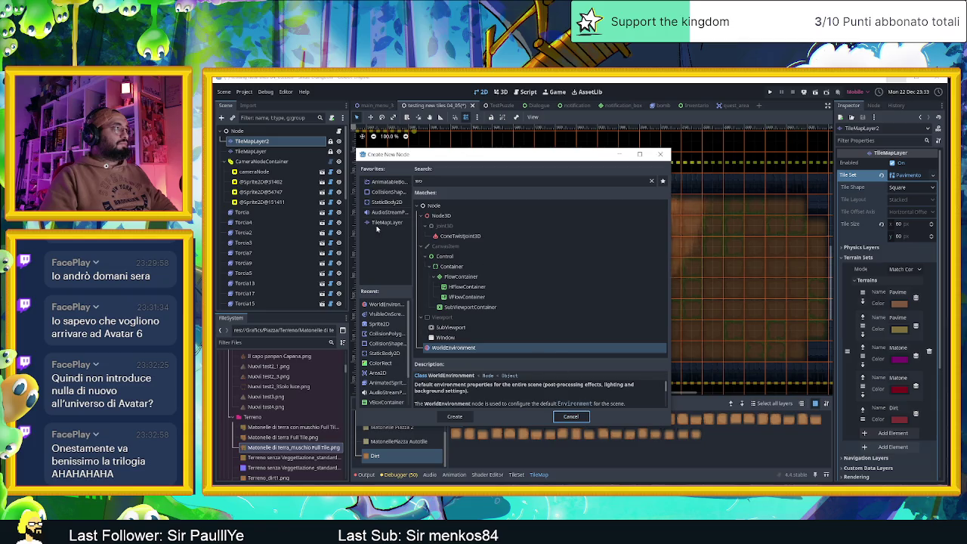
Create a TileMapLayer node under TileMapLayer2 and rename it 'Dettagli terreno'.
{"action": "left_click", "coordinate": [382, 223]}
{"action": "left_click", "coordinate": [465, 416]}
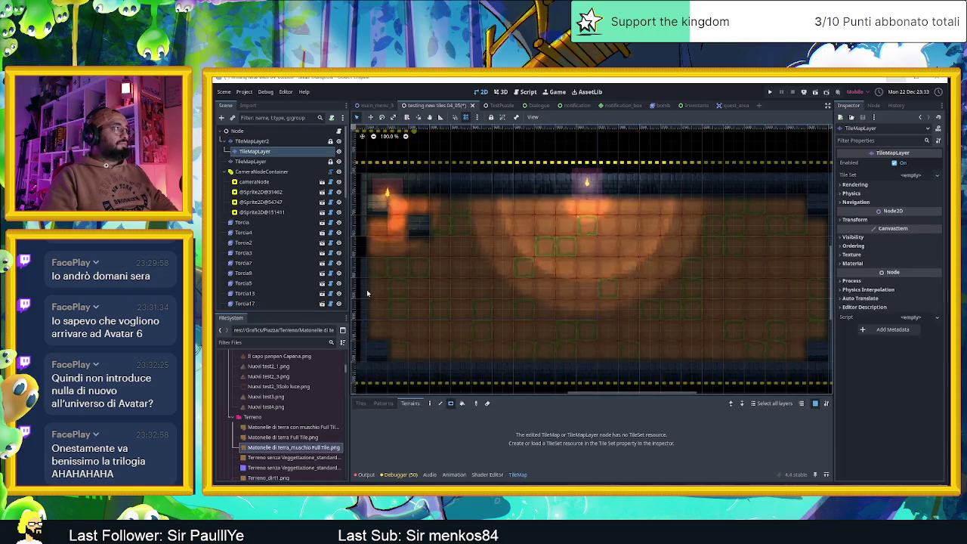
{"action": "mouse_move", "coordinate": [265, 150]}
{"action": "left_mouse_down"}
{"action": "mouse_move", "coordinate": [236, 140]}
{"action": "mouse_move", "coordinate": [245, 155]}
{"action": "left_mouse_up"}
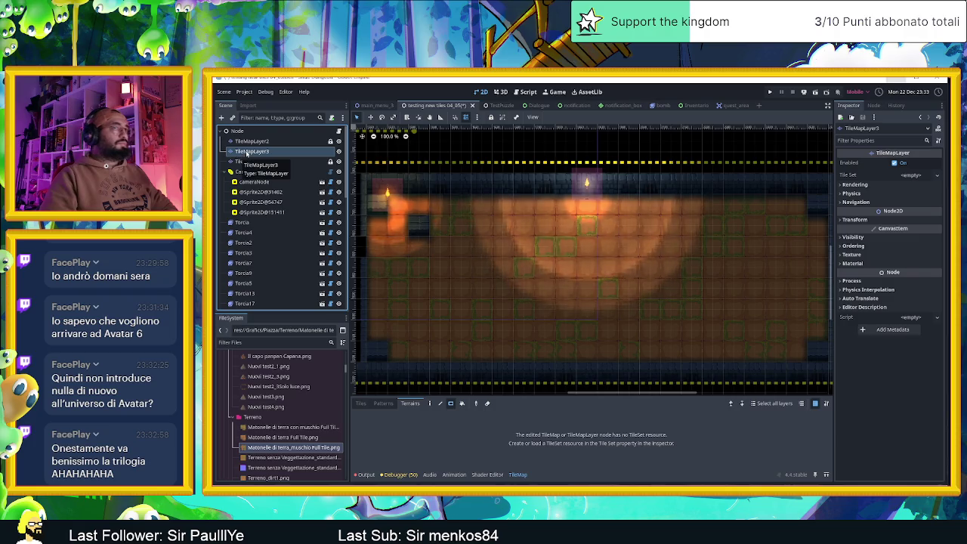
{"action": "double_click", "coordinate": [246, 154]}
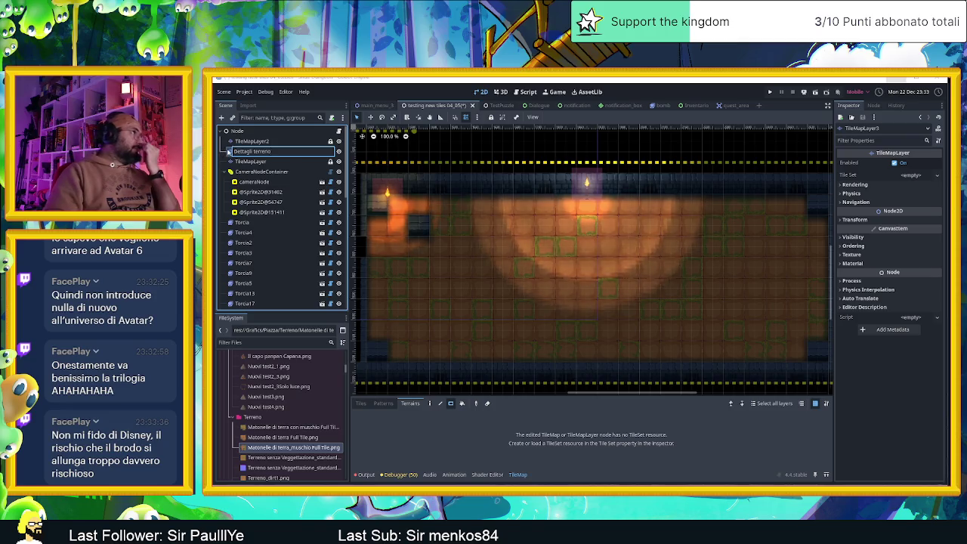
{"action": "key", "text": "Return"}
{"action": "scroll", "coordinate": [550, 304], "scroll_direction": "down", "scroll_amount": 2}
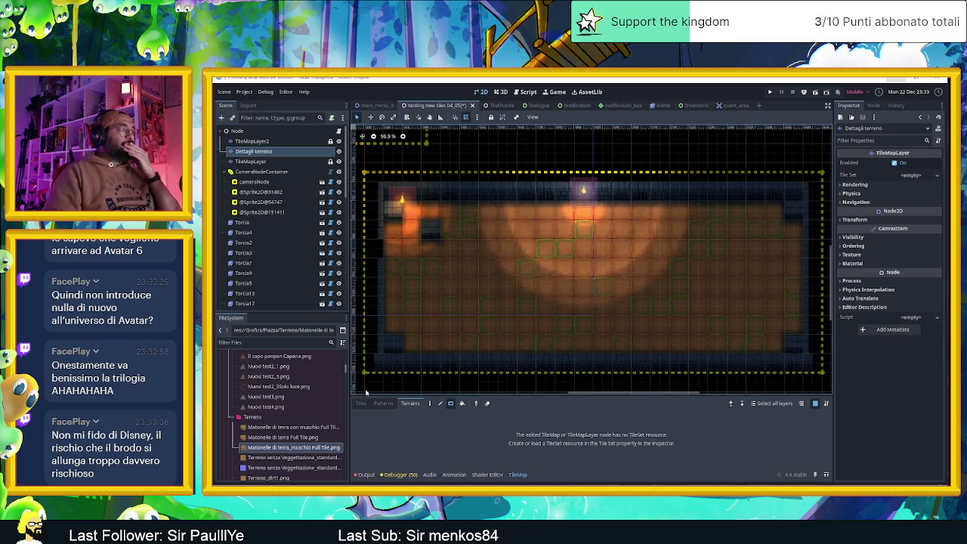
Load Pavimento matonelle.tres as the Dettagli terreno layer's Tile Set.
{"action": "left_click", "coordinate": [359, 404]}
{"action": "left_click", "coordinate": [936, 175]}
{"action": "left_click", "coordinate": [925, 204]}
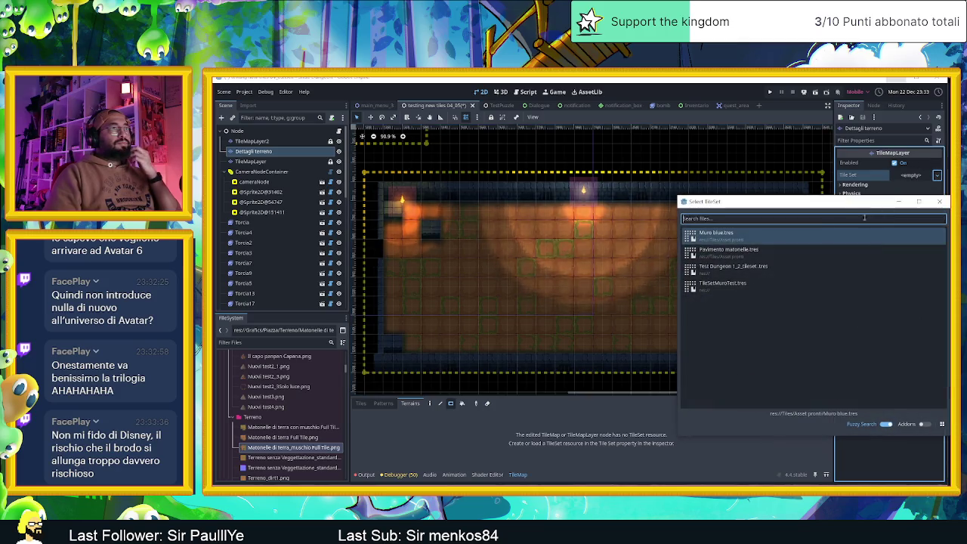
{"action": "left_click", "coordinate": [755, 257]}
{"action": "scroll", "coordinate": [400, 446], "scroll_direction": "up", "scroll_amount": 2}
{"action": "scroll", "coordinate": [401, 447], "scroll_direction": "down", "scroll_amount": 1}
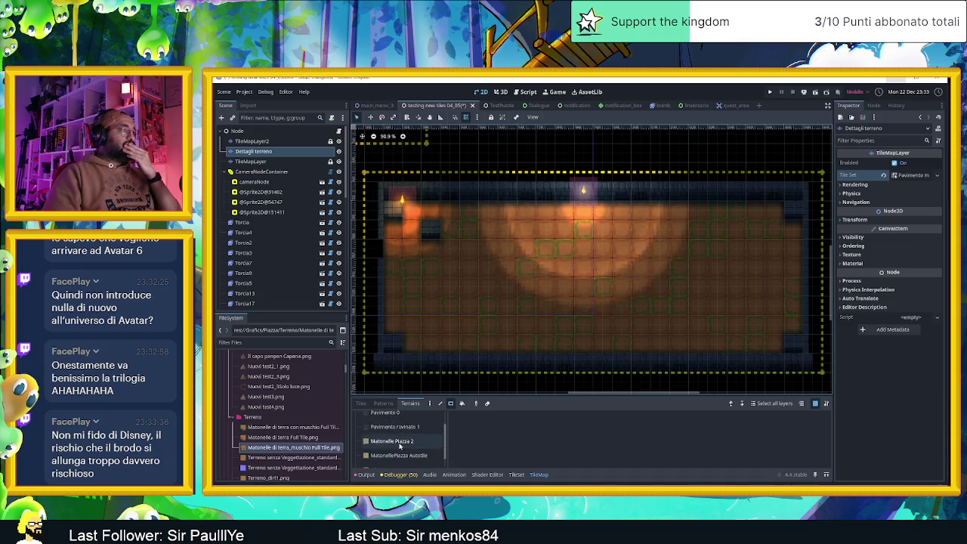
Review the Matonelle Piazza terrains and the TileSet atlas setup, then return to the Tiles view.
{"action": "left_click", "coordinate": [405, 448]}
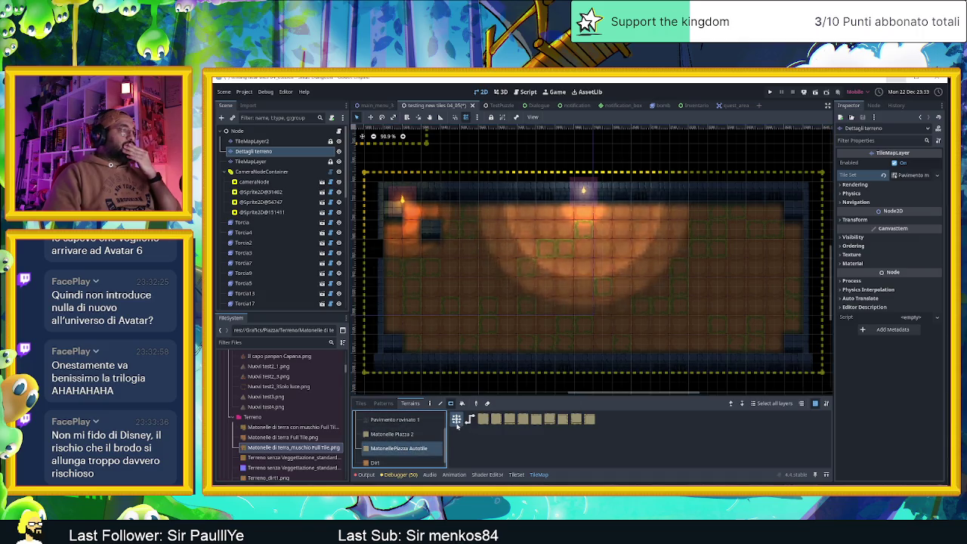
{"action": "left_click", "coordinate": [399, 434]}
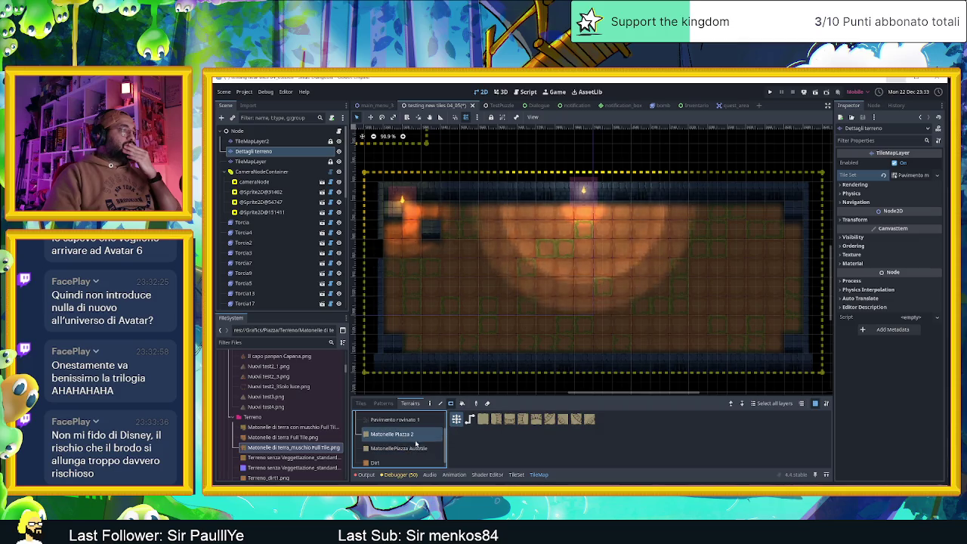
{"action": "left_click", "coordinate": [515, 474]}
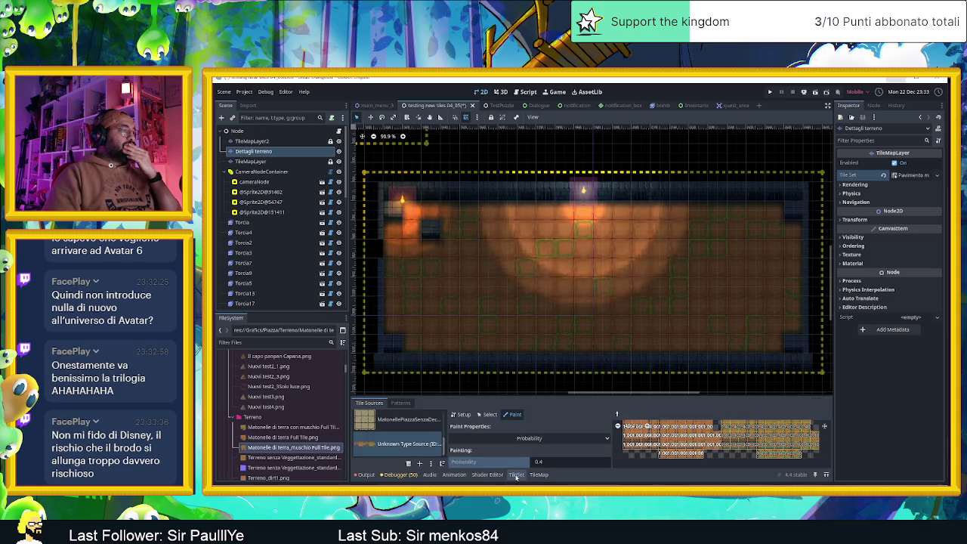
{"action": "left_click", "coordinate": [489, 414]}
{"action": "left_click", "coordinate": [461, 414]}
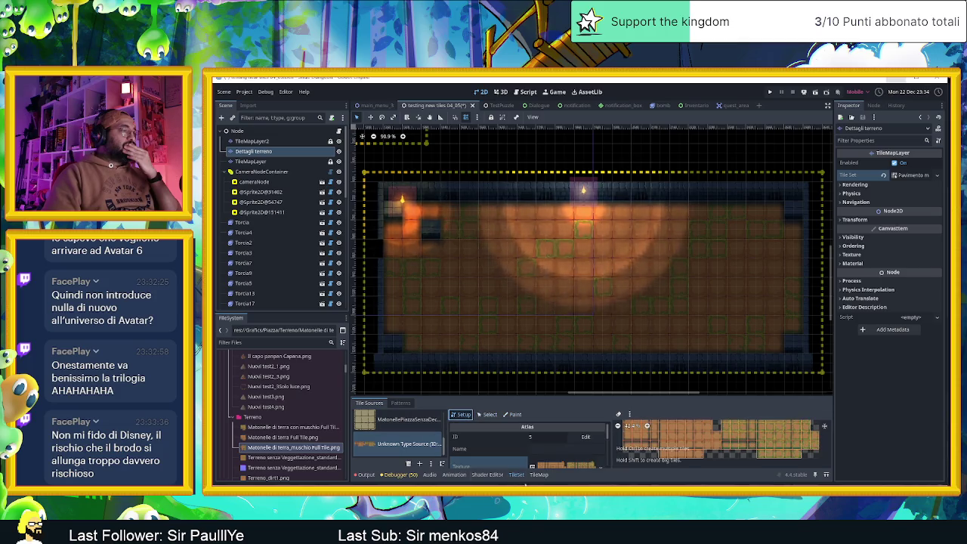
{"action": "left_click", "coordinate": [539, 474]}
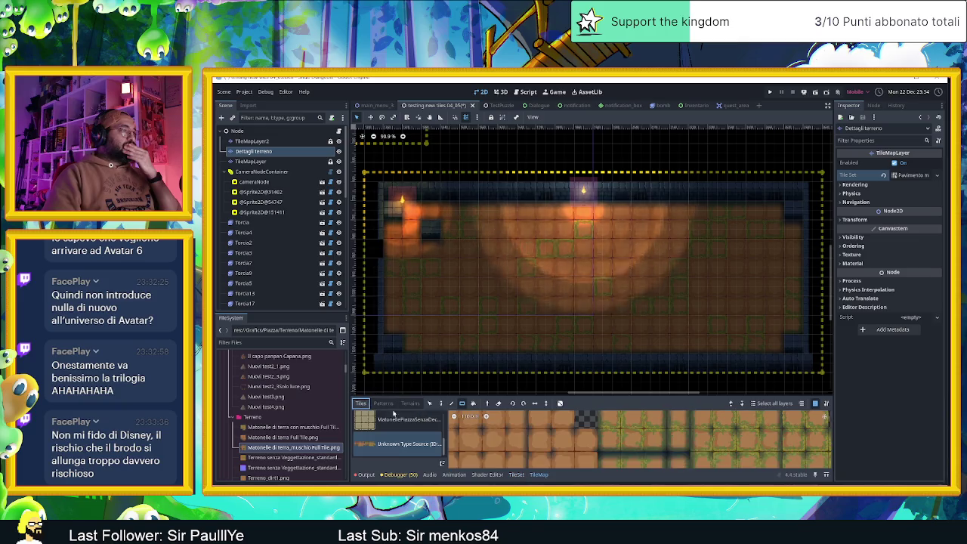
Stamp plain plaza stones above the circle, then paint a Matonelle Piazza 2 terrain strip there.
{"action": "left_click", "coordinate": [408, 420]}
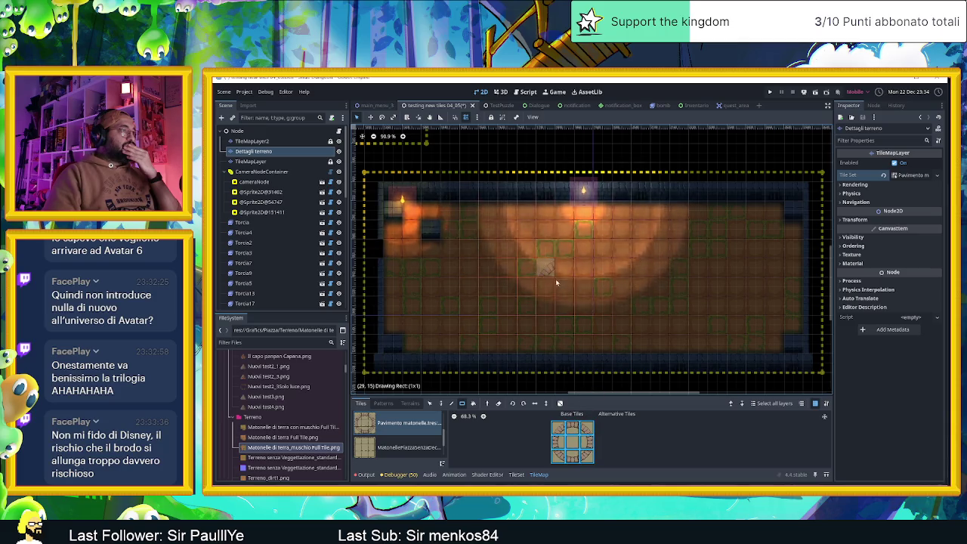
{"action": "scroll", "coordinate": [620, 308], "scroll_direction": "up", "scroll_amount": 5}
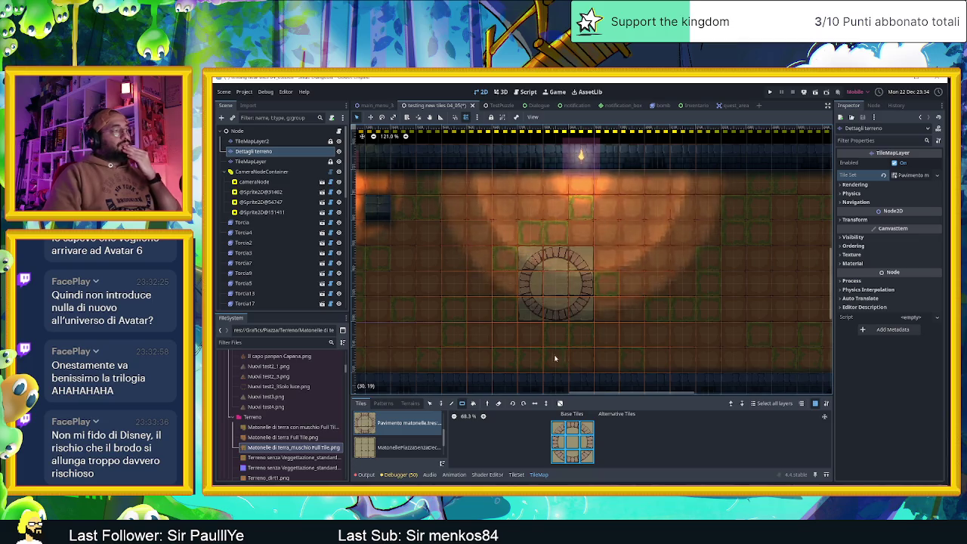
{"action": "left_click", "coordinate": [407, 447]}
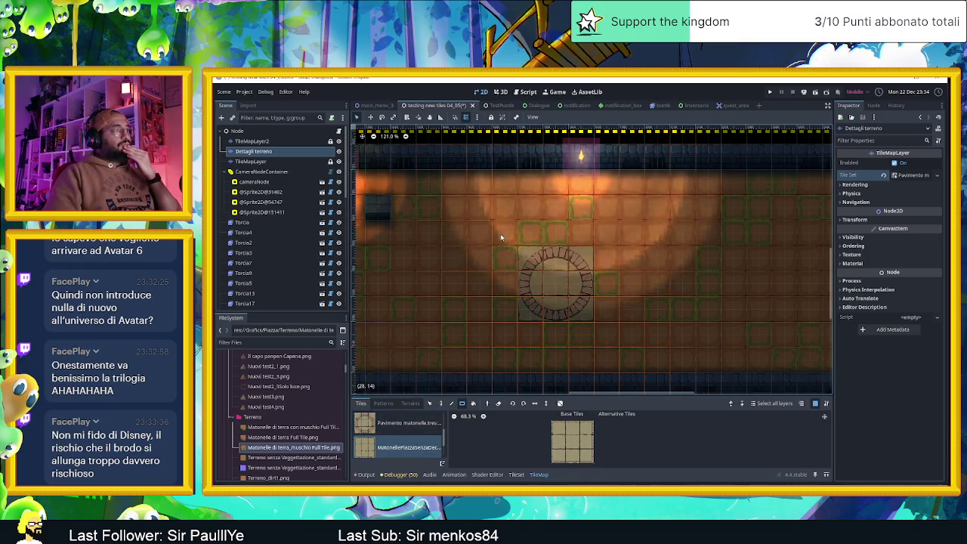
{"action": "left_click", "coordinate": [555, 234]}
{"action": "left_click_drag", "start_coordinate": [555, 234], "coordinate": [505, 231]}
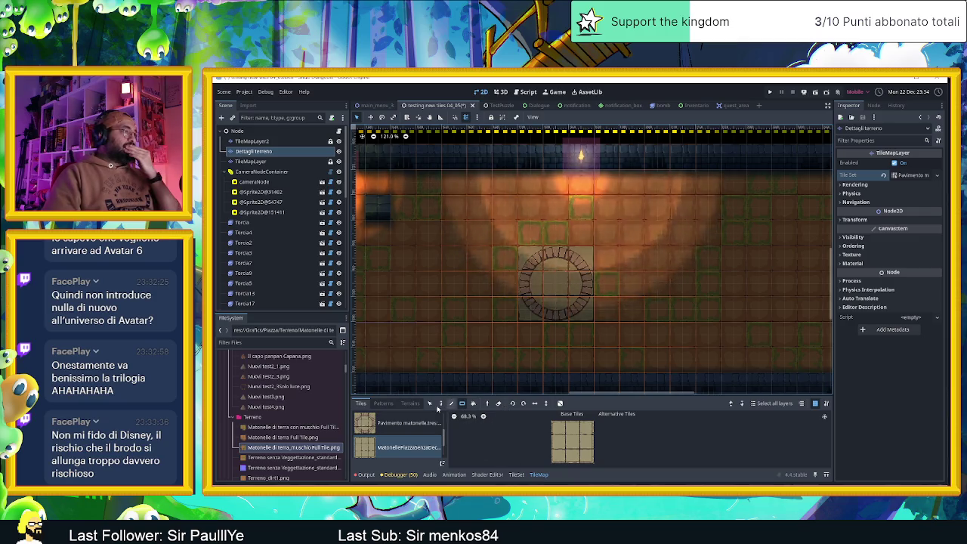
{"action": "left_click", "coordinate": [410, 402]}
{"action": "left_click_drag", "start_coordinate": [503, 231], "coordinate": [600, 233]}
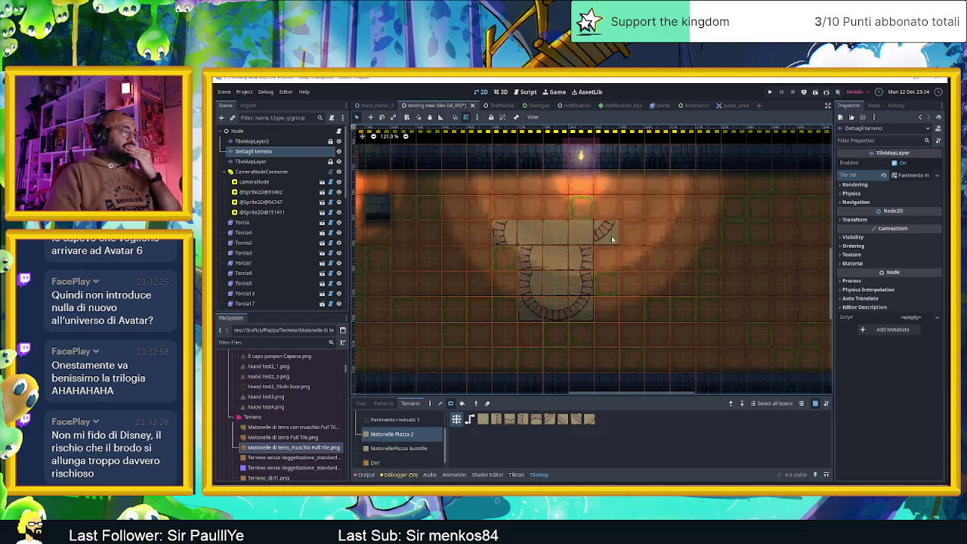
Undo the strip and repaint it above the circle with the MatonellePiazza Autotile terrain.
{"action": "key", "text": "ctrl+z"}
{"action": "left_click", "coordinate": [399, 448]}
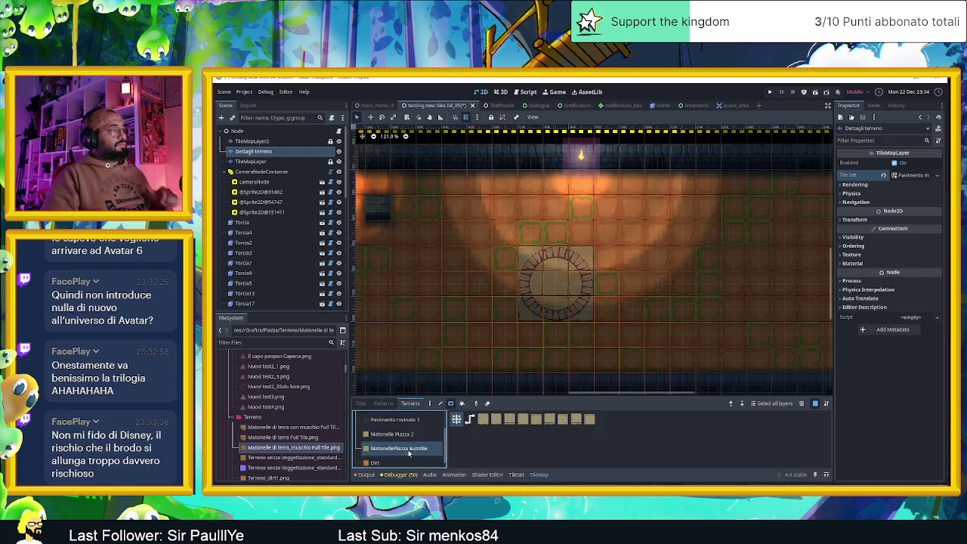
{"action": "left_click_drag", "start_coordinate": [509, 231], "coordinate": [610, 234]}
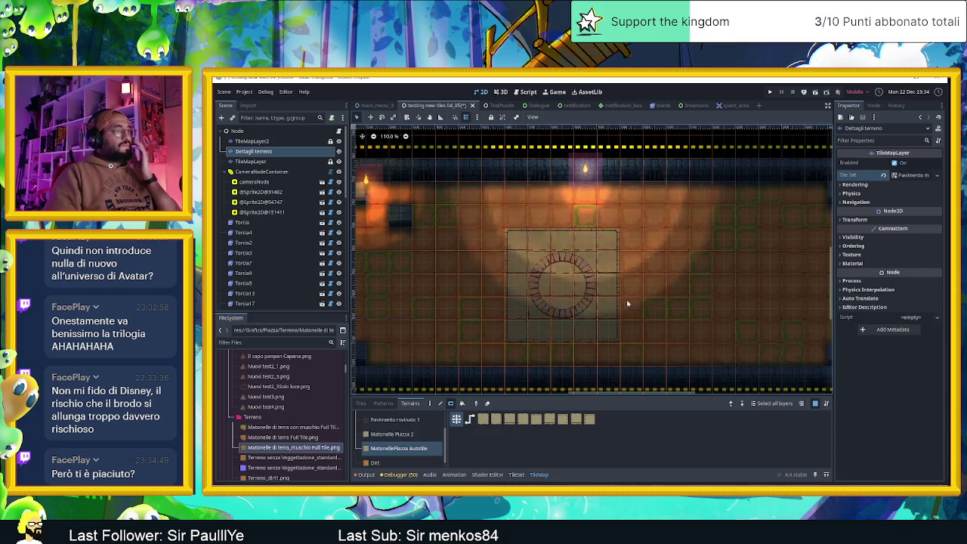
{"action": "scroll", "coordinate": [608, 290], "scroll_direction": "up", "scroll_amount": 4}
{"action": "scroll", "coordinate": [634, 274], "scroll_direction": "down", "scroll_amount": 1}
{"action": "scroll", "coordinate": [574, 285], "scroll_direction": "down", "scroll_amount": 2}
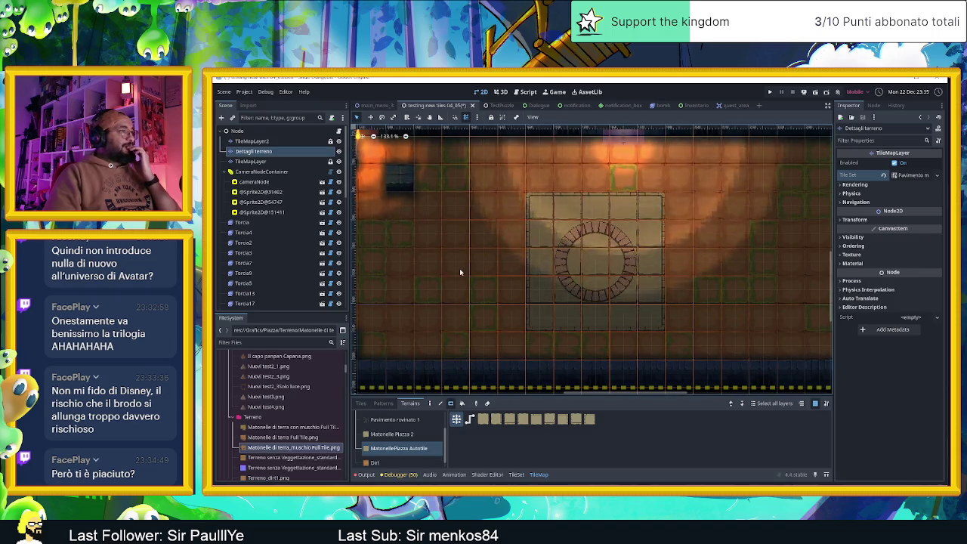
{"action": "scroll", "coordinate": [668, 274], "scroll_direction": "right", "scroll_amount": 3}
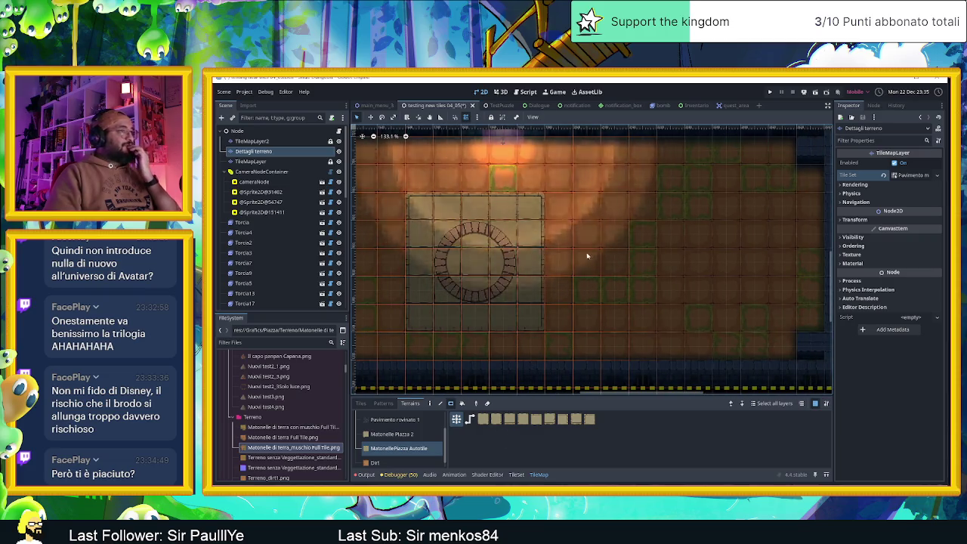
Rect-paint matching square stone patches on both sides of the circle, undoing an extra top row.
{"action": "left_click_drag", "start_coordinate": [588, 242], "coordinate": [654, 300]}
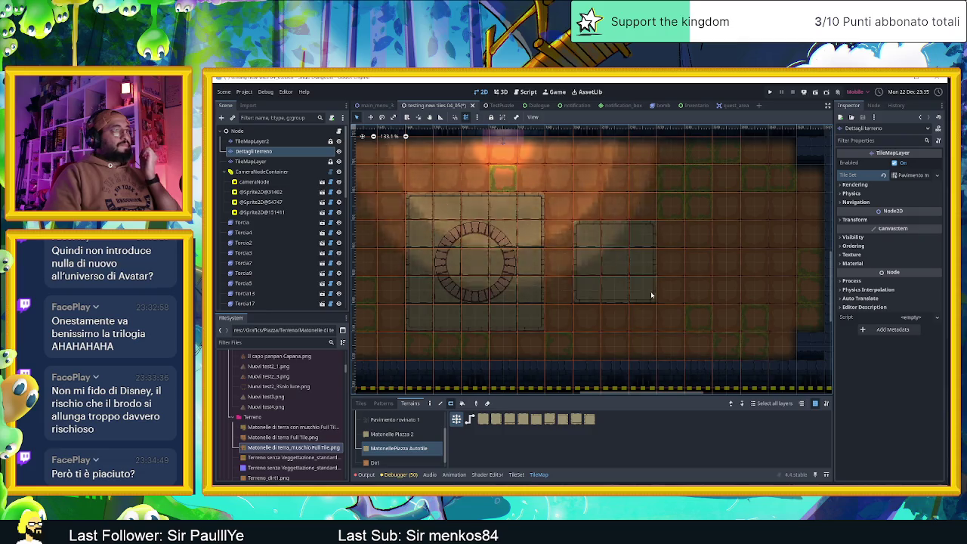
{"action": "scroll", "coordinate": [671, 273], "scroll_direction": "up", "scroll_amount": 1}
{"action": "scroll", "coordinate": [670, 273], "scroll_direction": "right", "scroll_amount": 1}
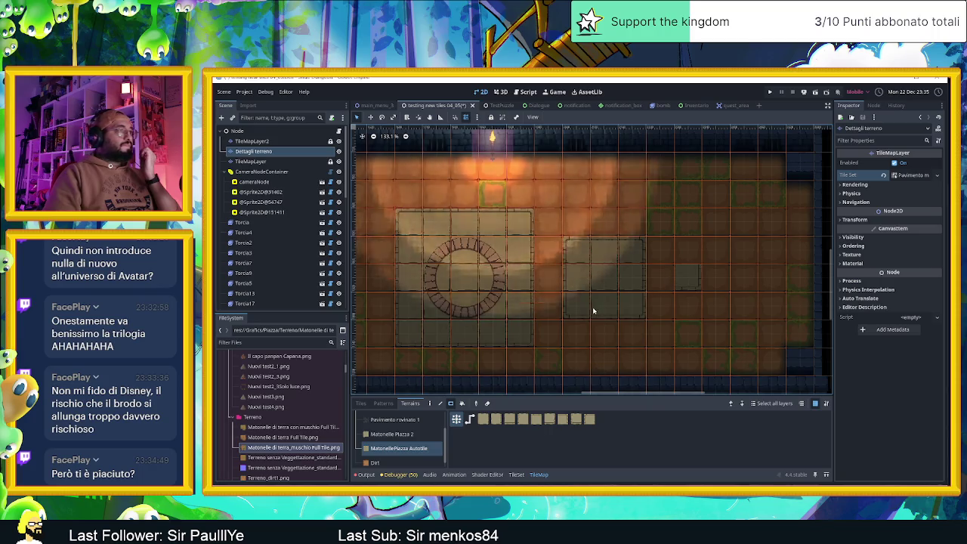
{"action": "scroll", "coordinate": [591, 302], "scroll_direction": "down", "scroll_amount": 1}
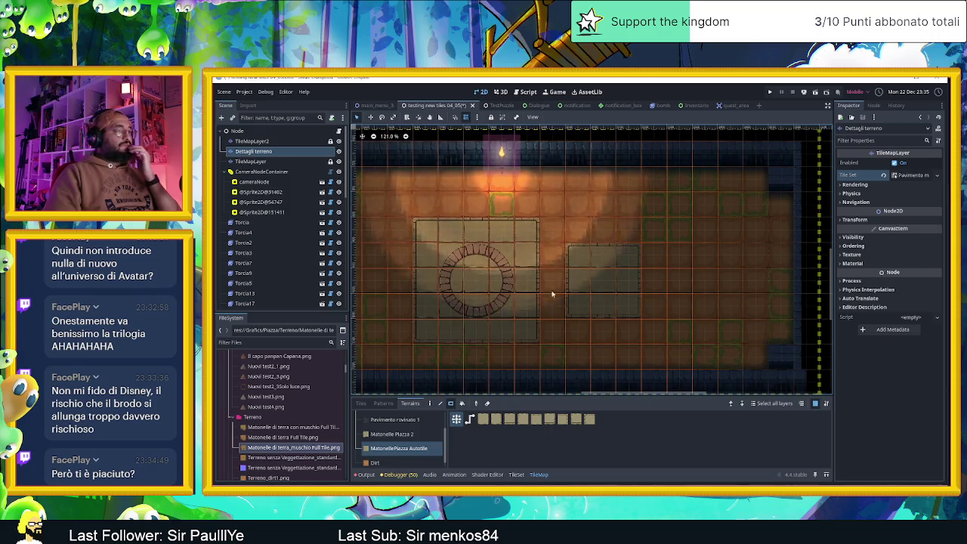
{"action": "scroll", "coordinate": [568, 255], "scroll_direction": "left", "scroll_amount": 5}
{"action": "mouse_move", "coordinate": [568, 254]}
{"action": "left_mouse_down"}
{"action": "mouse_move", "coordinate": [532, 317]}
{"action": "mouse_move", "coordinate": [487, 313]}
{"action": "left_mouse_up"}
{"action": "left_click_drag", "start_coordinate": [493, 265], "coordinate": [506, 305]}
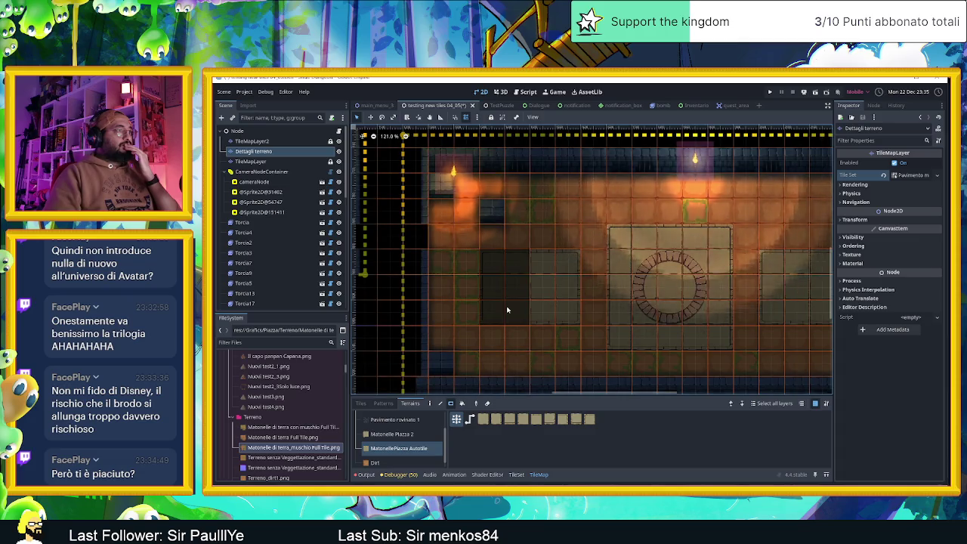
{"action": "scroll", "coordinate": [673, 315], "scroll_direction": "down", "scroll_amount": 2}
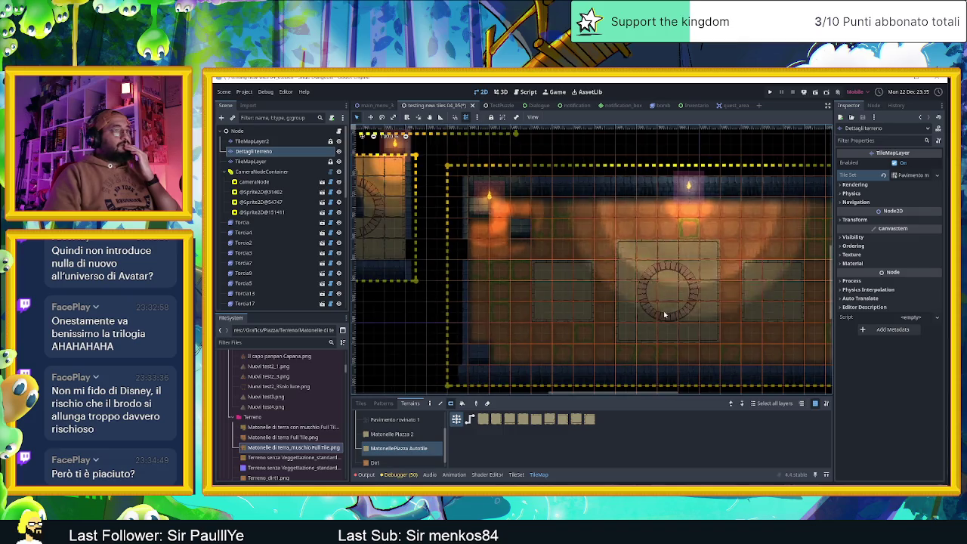
{"action": "left_click_drag", "start_coordinate": [524, 211], "coordinate": [604, 210]}
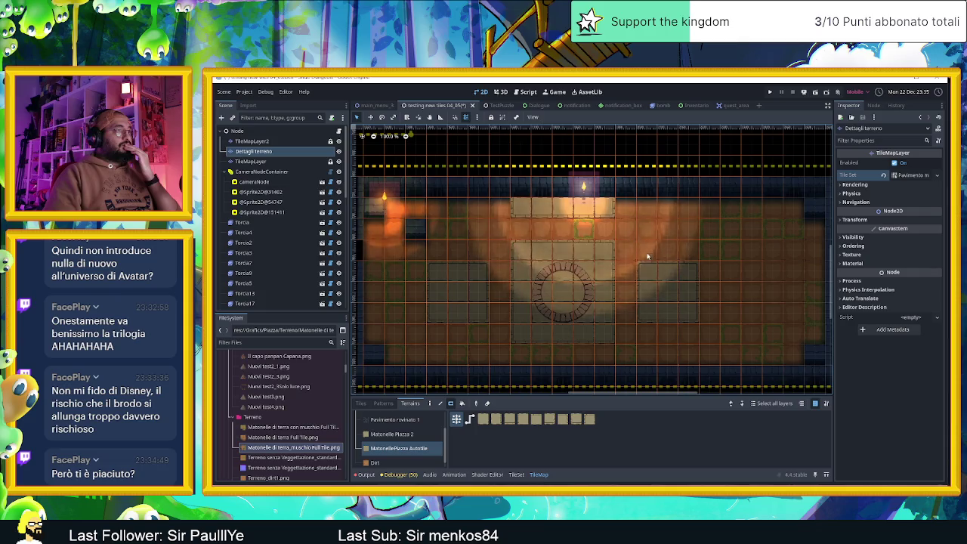
{"action": "key", "text": "ctrl+z"}
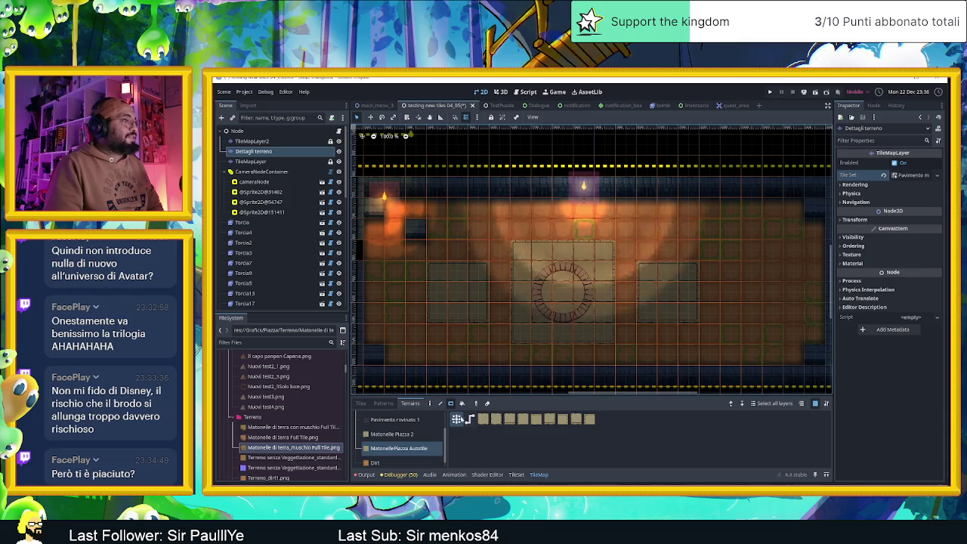
Zoom the level view to review the stone plaza and its side patches.
{"action": "scroll", "coordinate": [410, 436], "scroll_direction": "up", "scroll_amount": 2}
Switch to the TileMapLayer layer, show the Muro tiles, and enable single-tile painting.
{"action": "scroll", "coordinate": [410, 436], "scroll_direction": "down", "scroll_amount": 2}
{"action": "left_click", "coordinate": [399, 441]}
{"action": "left_click", "coordinate": [282, 162]}
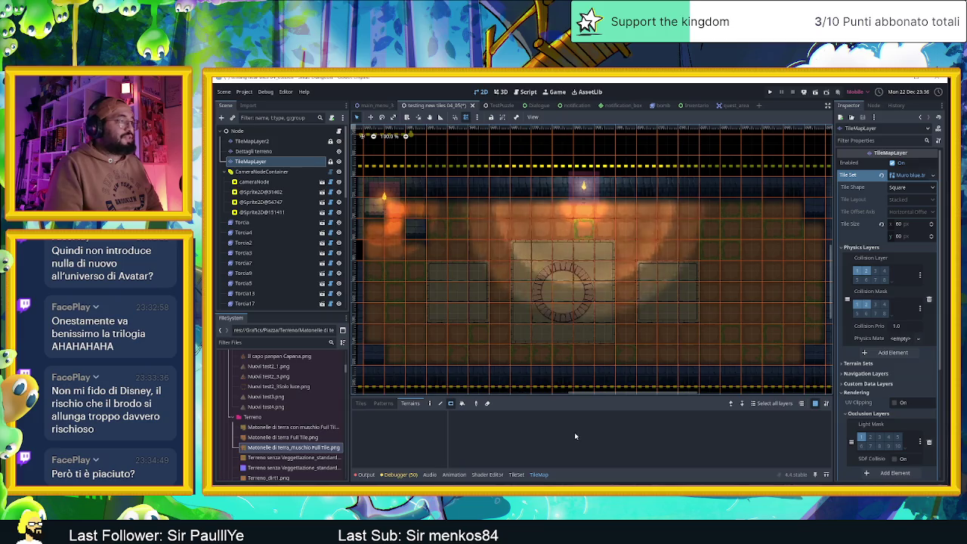
{"action": "left_click", "coordinate": [361, 404]}
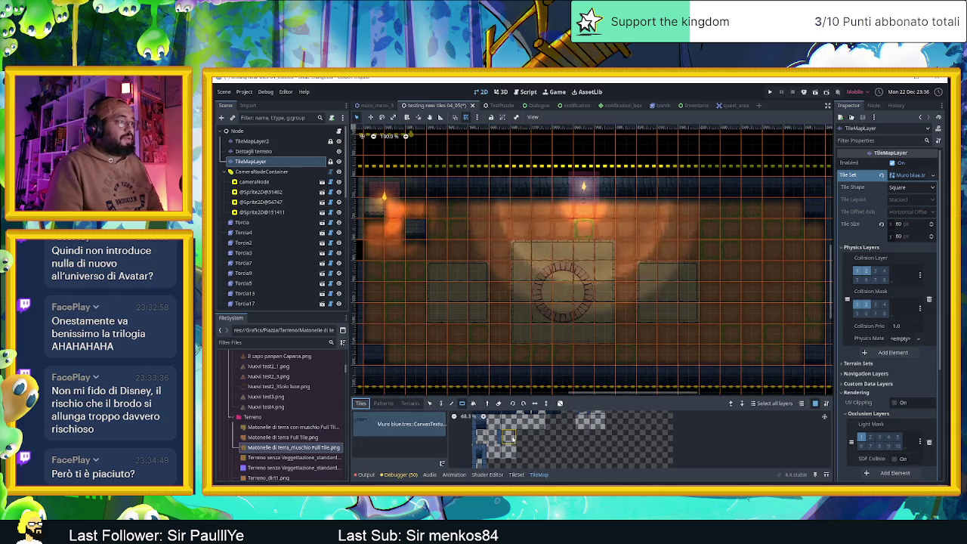
{"action": "scroll", "coordinate": [579, 443], "scroll_direction": "up", "scroll_amount": 2}
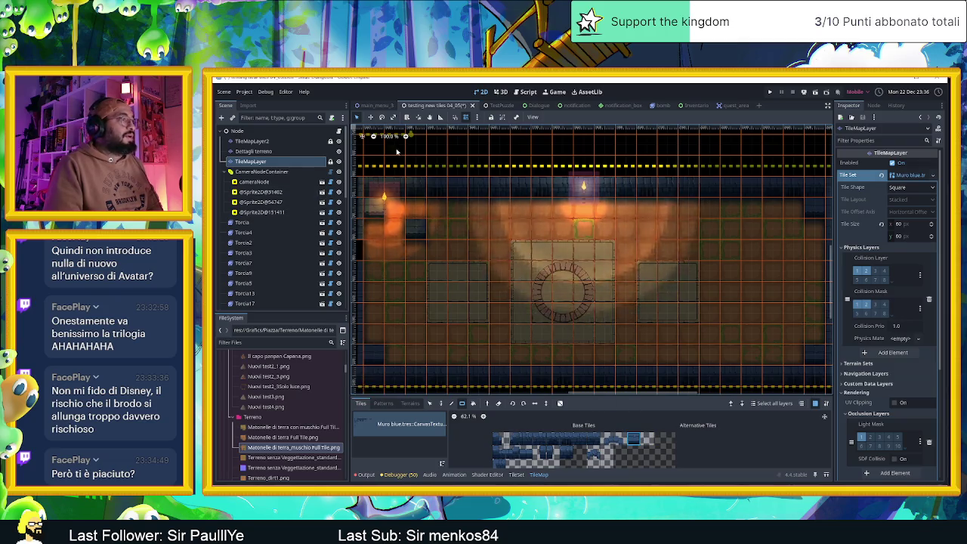
{"action": "key", "text": "d"}
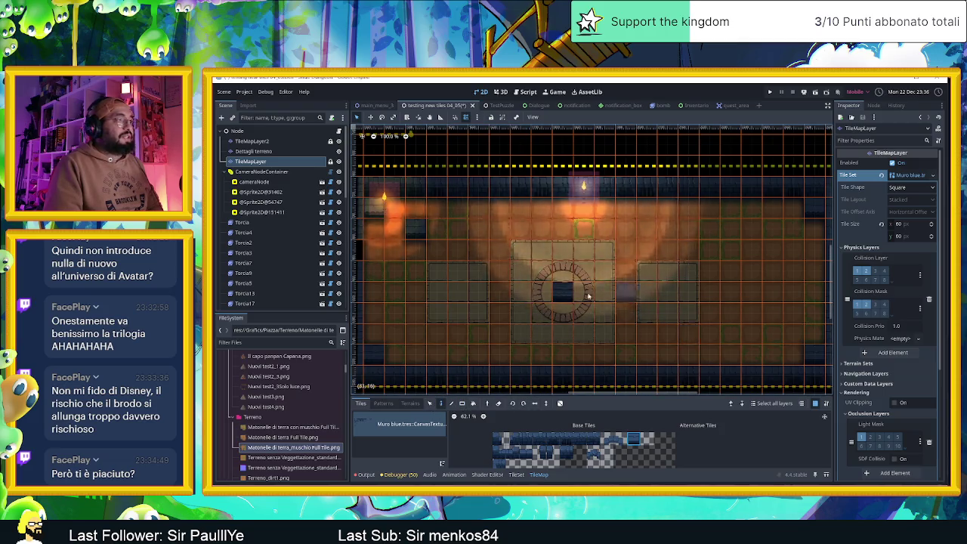
{"action": "scroll", "coordinate": [582, 287], "scroll_direction": "up", "scroll_amount": 2}
{"action": "scroll", "coordinate": [597, 283], "scroll_direction": "up", "scroll_amount": 6}
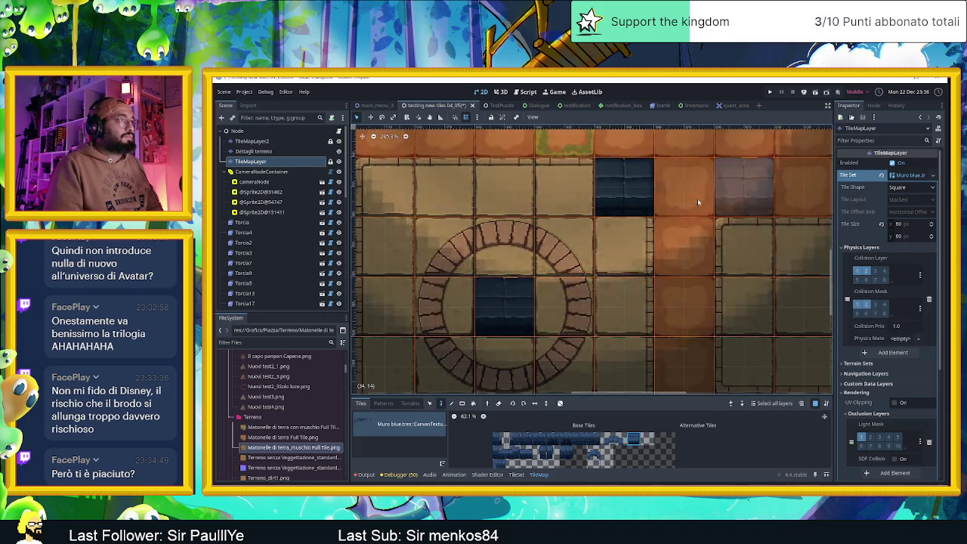
Erase the stray dark water tiles from the top row and below the wall.
{"action": "right_click", "coordinate": [501, 309]}
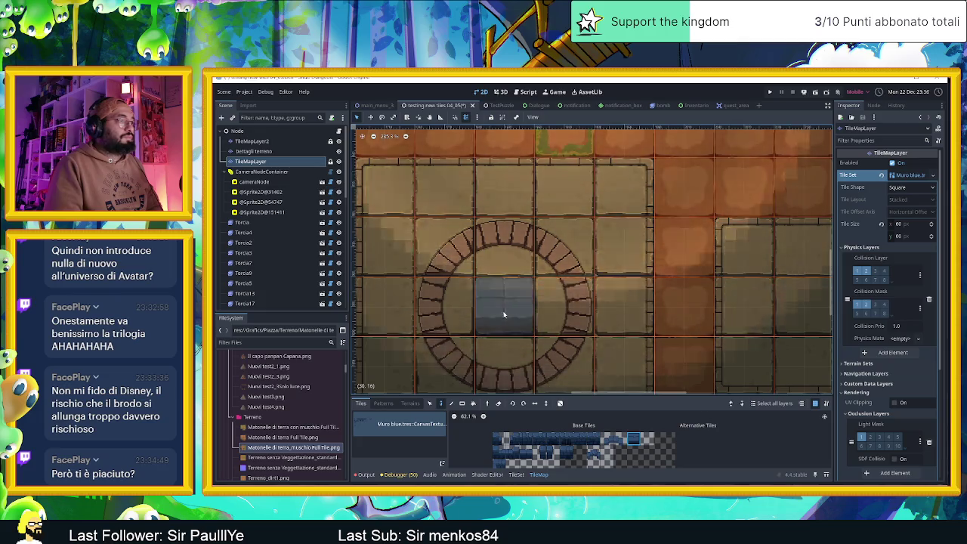
{"action": "left_click", "coordinate": [564, 188]}
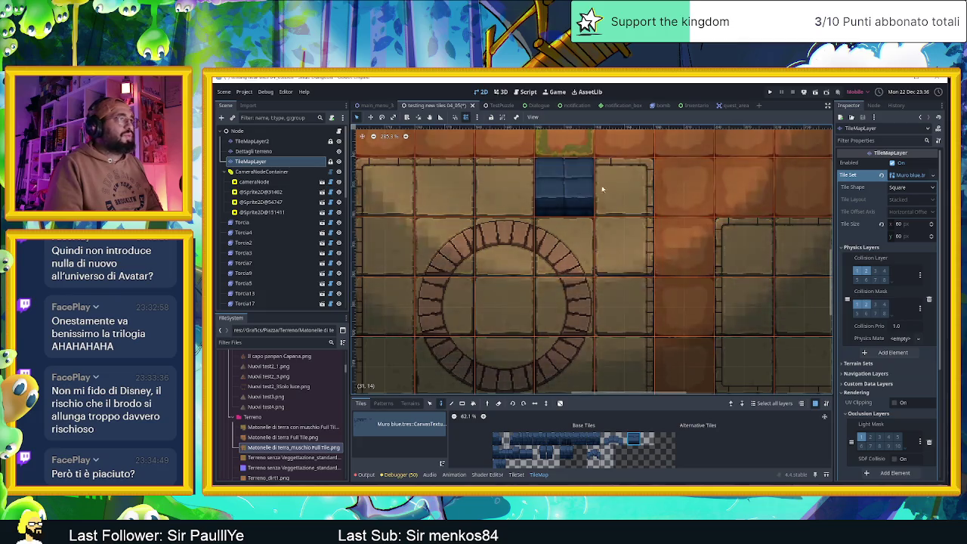
{"action": "left_click", "coordinate": [710, 185]}
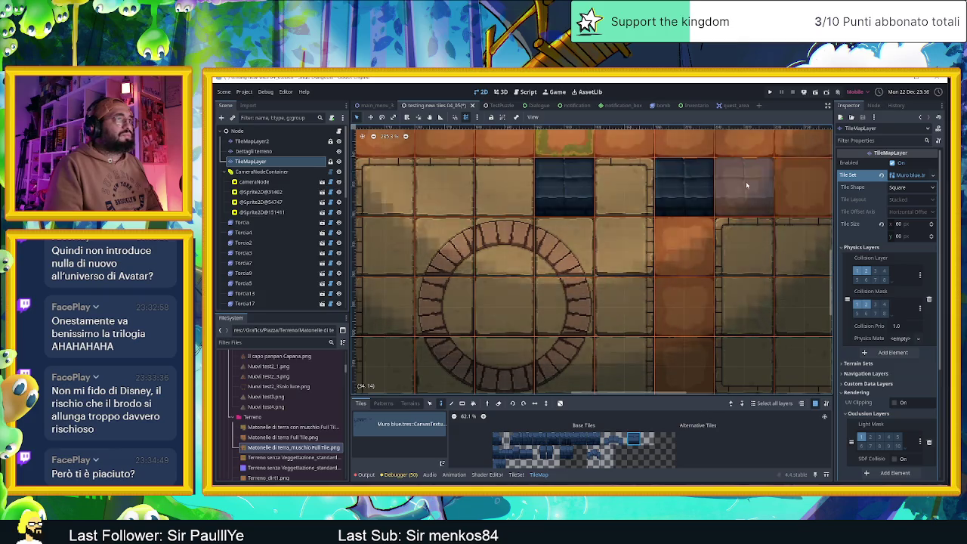
{"action": "right_click", "coordinate": [683, 188]}
{"action": "right_click", "coordinate": [564, 188]}
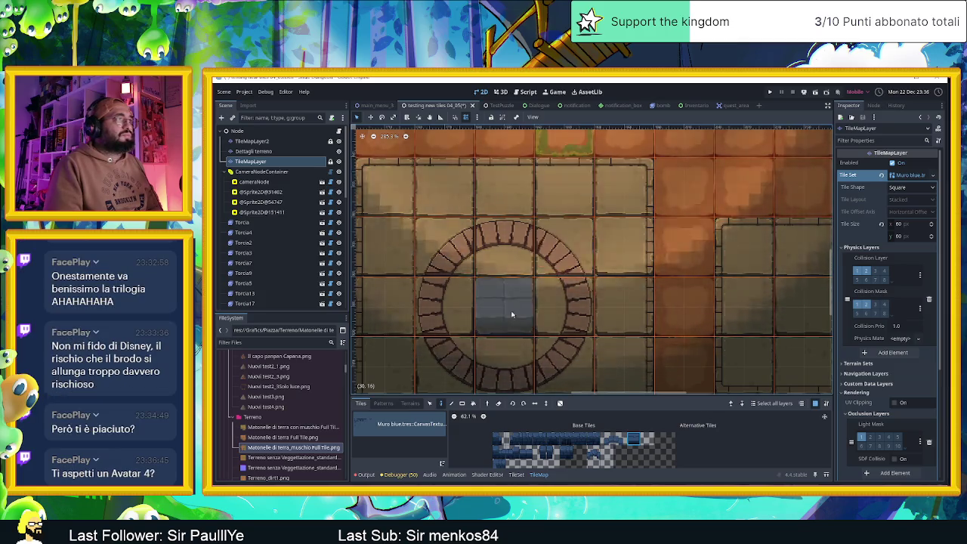
{"action": "left_click_drag", "start_coordinate": [614, 183], "coordinate": [669, 290]}
{"action": "left_click", "coordinate": [669, 234]}
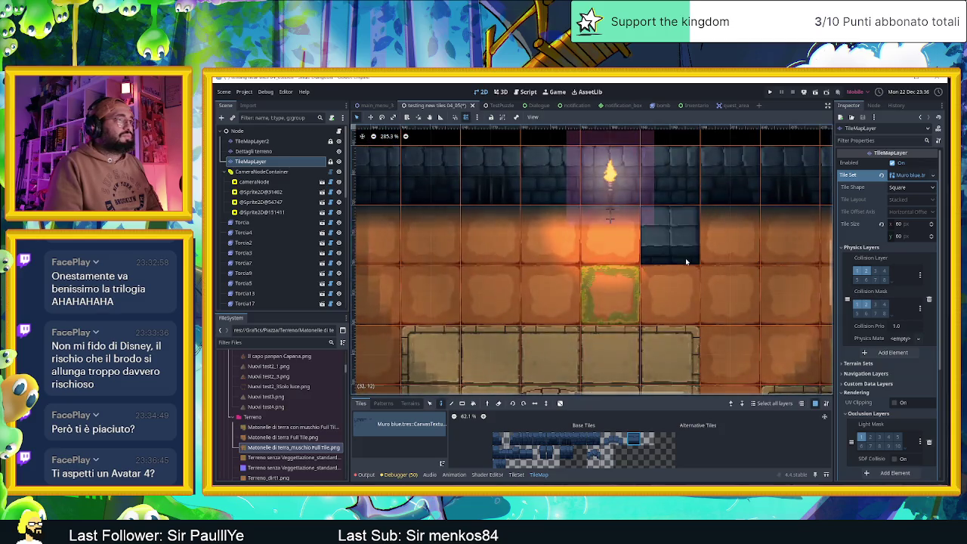
{"action": "right_click", "coordinate": [672, 242]}
{"action": "left_click", "coordinate": [679, 298]}
{"action": "left_click", "coordinate": [736, 358]}
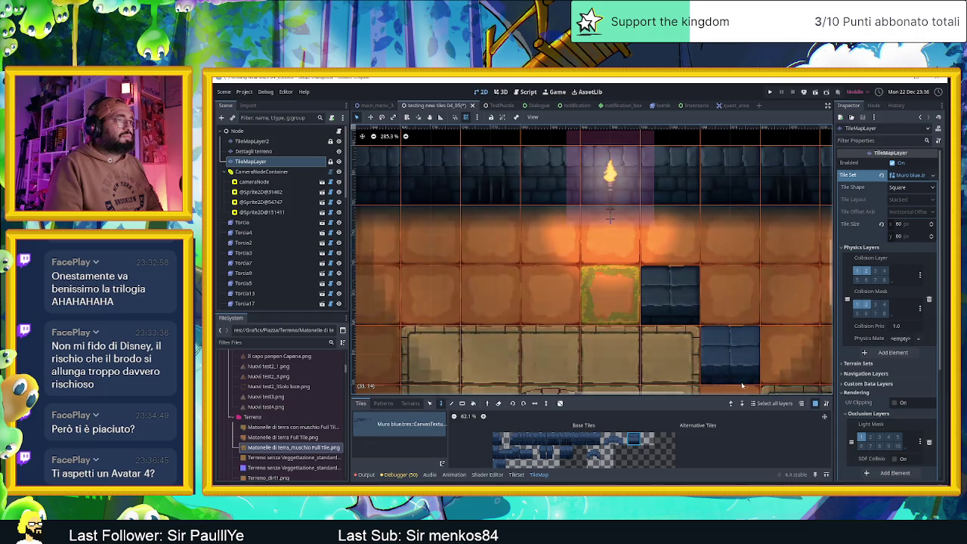
{"action": "right_click", "coordinate": [680, 302]}
Place one dark water tile in the stone circle's centre and zoom out.
{"action": "scroll", "coordinate": [576, 319], "scroll_direction": "down", "scroll_amount": 2}
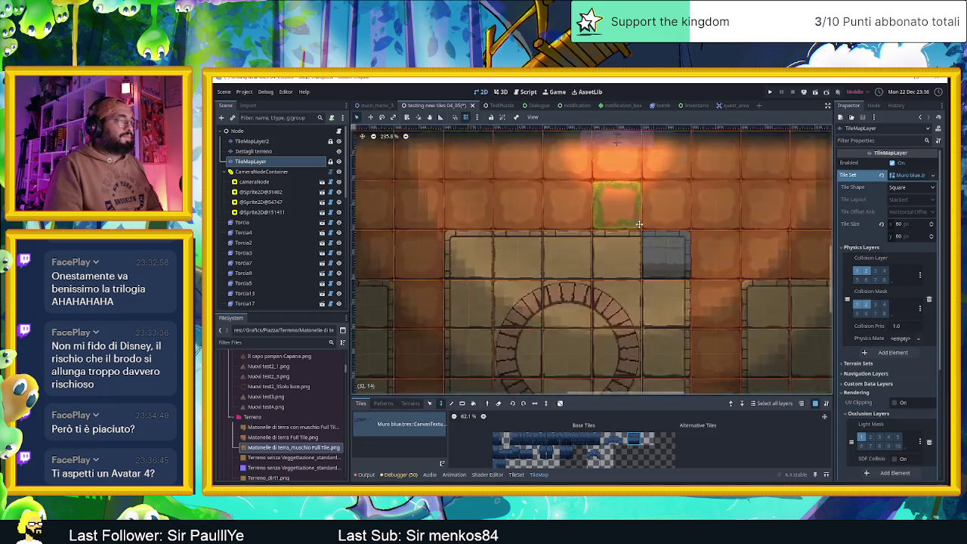
{"action": "left_click", "coordinate": [576, 319]}
{"action": "scroll", "coordinate": [589, 313], "scroll_direction": "down", "scroll_amount": 3}
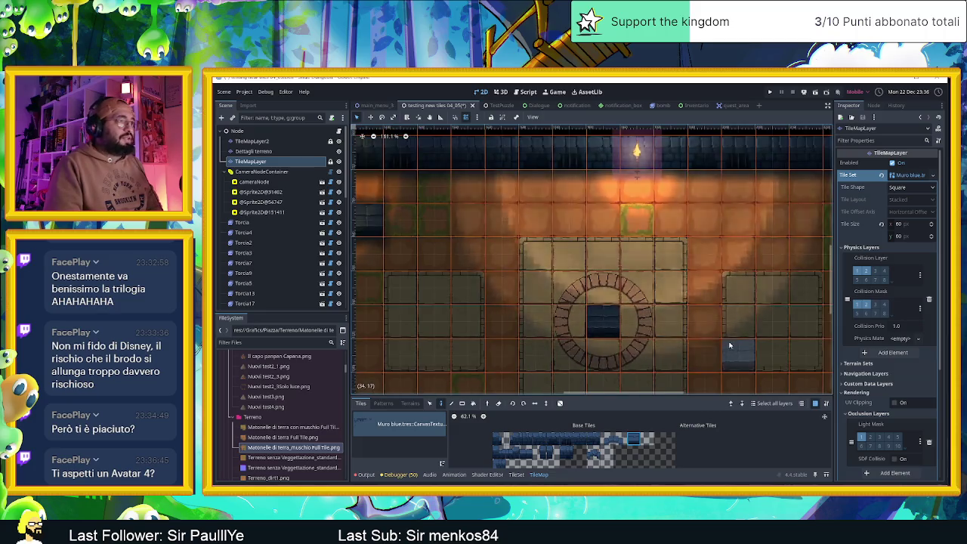
{"action": "scroll", "coordinate": [642, 309], "scroll_direction": "down", "scroll_amount": 6}
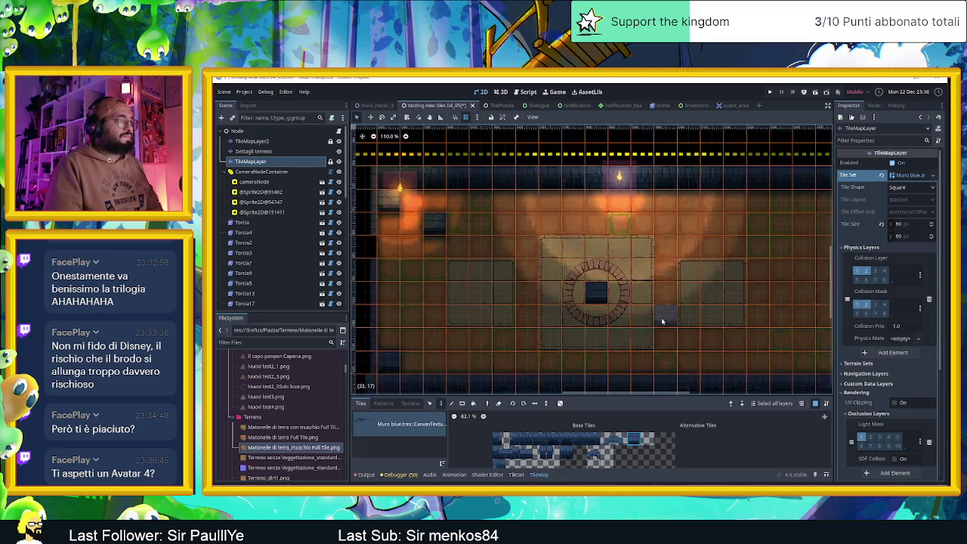
{"action": "scroll", "coordinate": [612, 317], "scroll_direction": "down", "scroll_amount": 1}
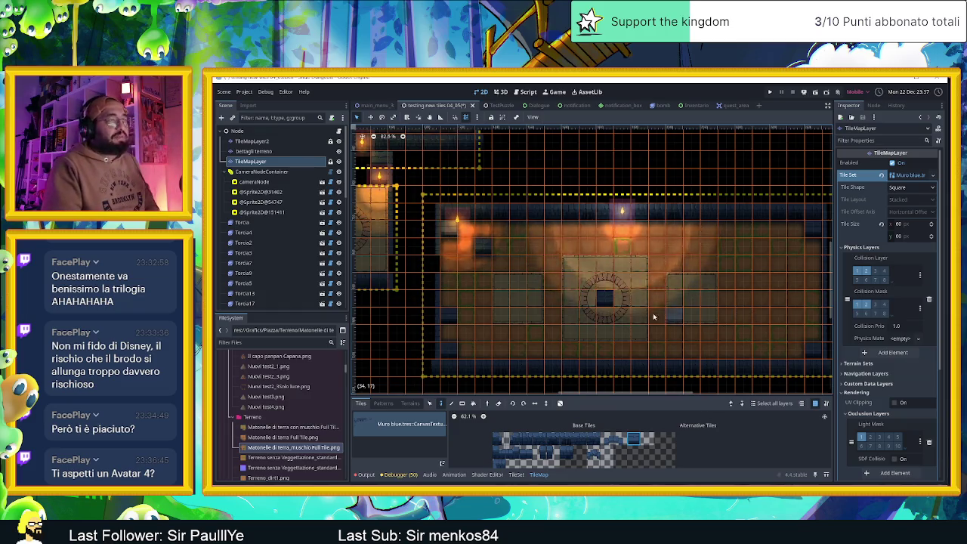
Select TileMapLayer2, show its mossy dirt tile source, and make the tile panel taller.
{"action": "scroll", "coordinate": [657, 318], "scroll_direction": "up", "scroll_amount": 1}
{"action": "left_click", "coordinate": [281, 152]}
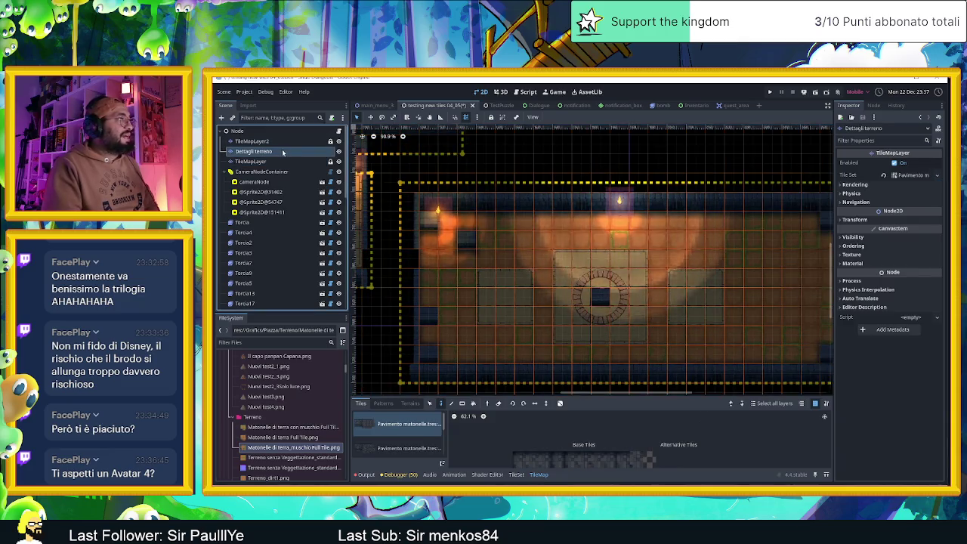
{"action": "scroll", "coordinate": [619, 302], "scroll_direction": "right", "scroll_amount": 2}
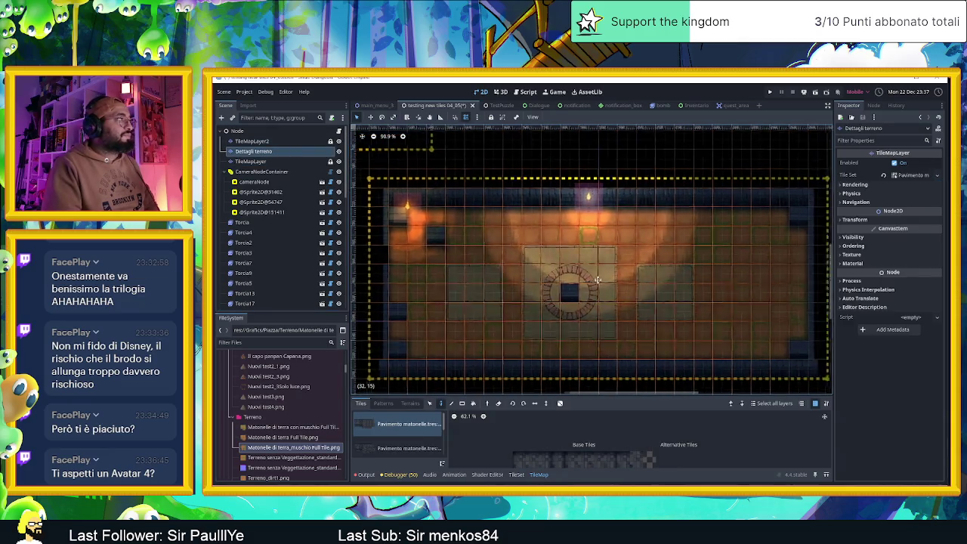
{"action": "left_click", "coordinate": [535, 324]}
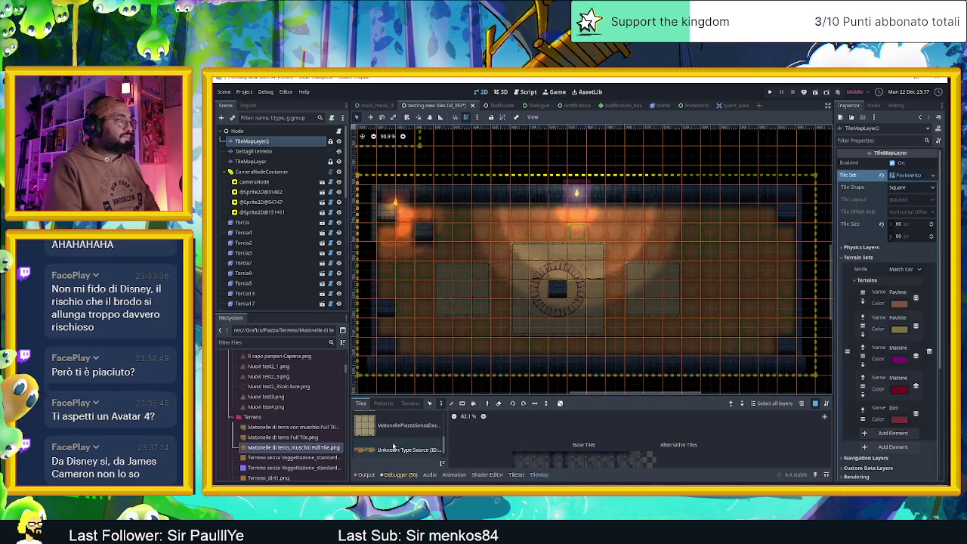
{"action": "left_click", "coordinate": [392, 445]}
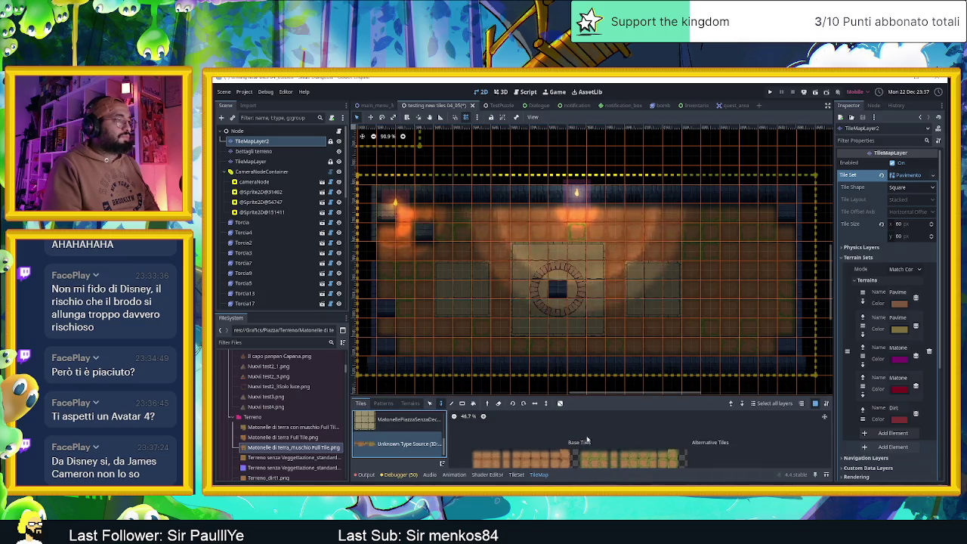
{"action": "scroll", "coordinate": [609, 336], "scroll_direction": "down", "scroll_amount": 3}
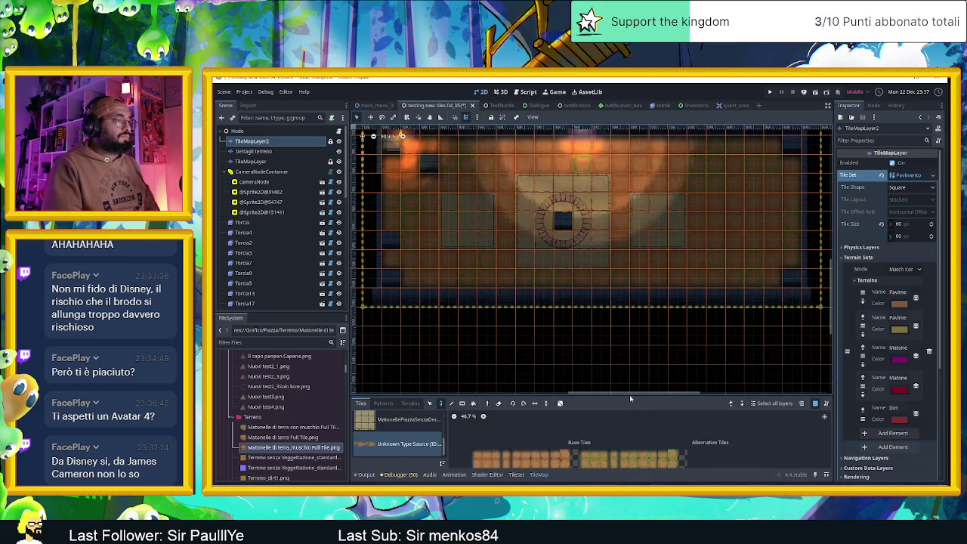
{"action": "left_click_drag", "start_coordinate": [627, 395], "coordinate": [626, 355]}
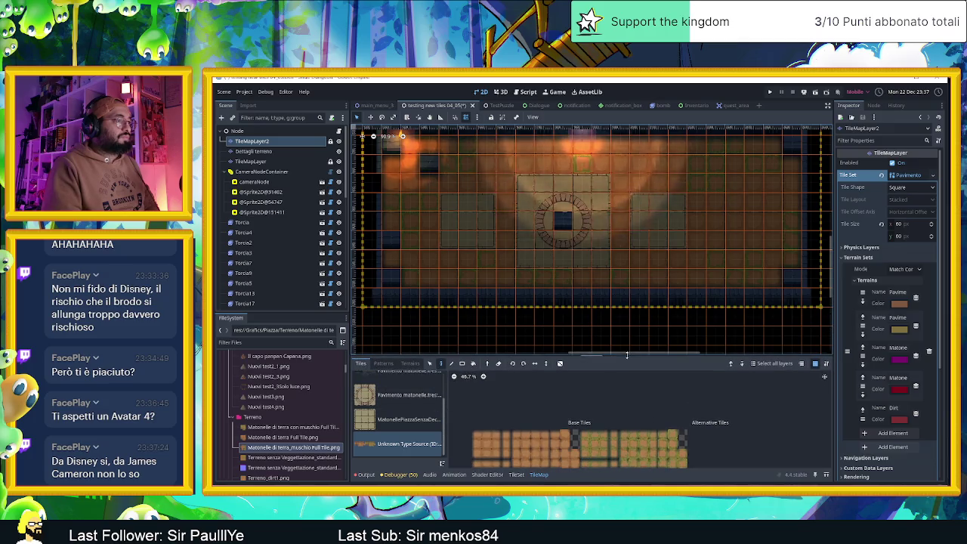
Enlarge the tile panel and paint a row of three mossy-edged tiles above the plaza.
{"action": "scroll", "coordinate": [591, 437], "scroll_direction": "up", "scroll_amount": 4}
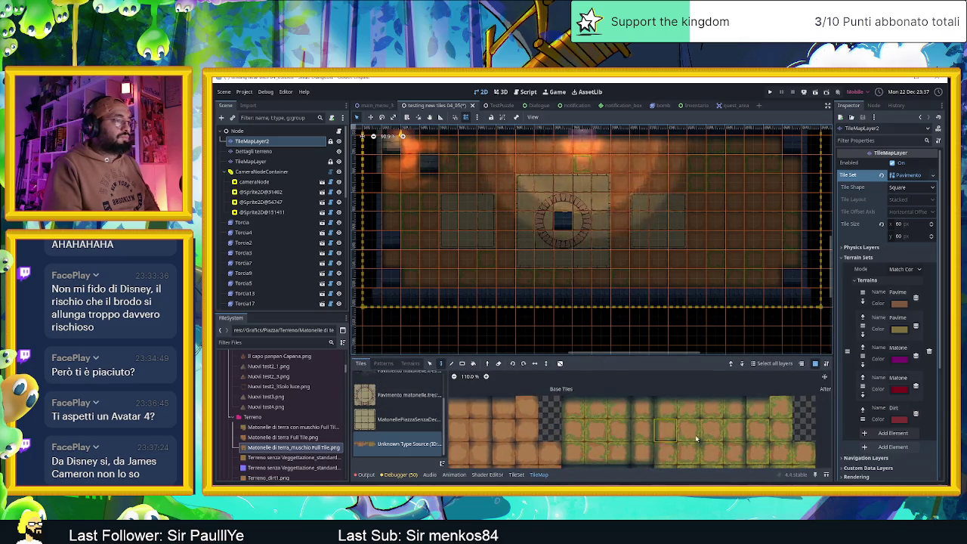
{"action": "scroll", "coordinate": [680, 434], "scroll_direction": "down", "scroll_amount": 2}
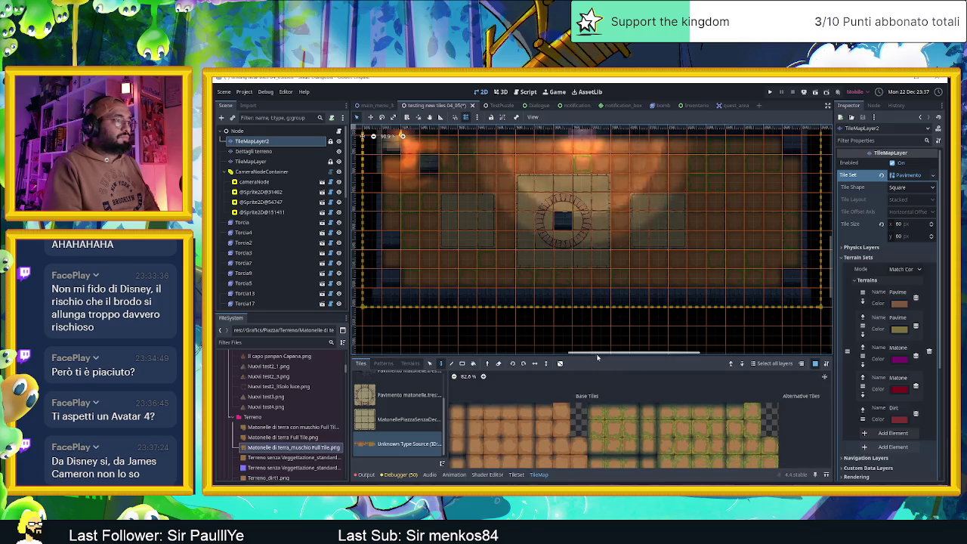
{"action": "left_click_drag", "start_coordinate": [596, 351], "coordinate": [596, 325]}
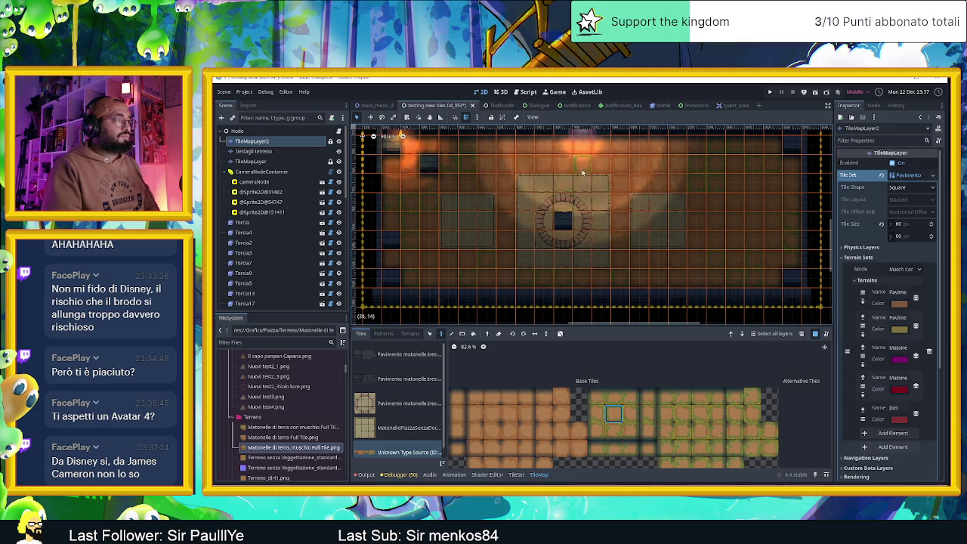
{"action": "mouse_move", "coordinate": [564, 164]}
{"action": "left_mouse_down"}
{"action": "mouse_move", "coordinate": [525, 166]}
{"action": "mouse_move", "coordinate": [549, 171]}
{"action": "left_mouse_up"}
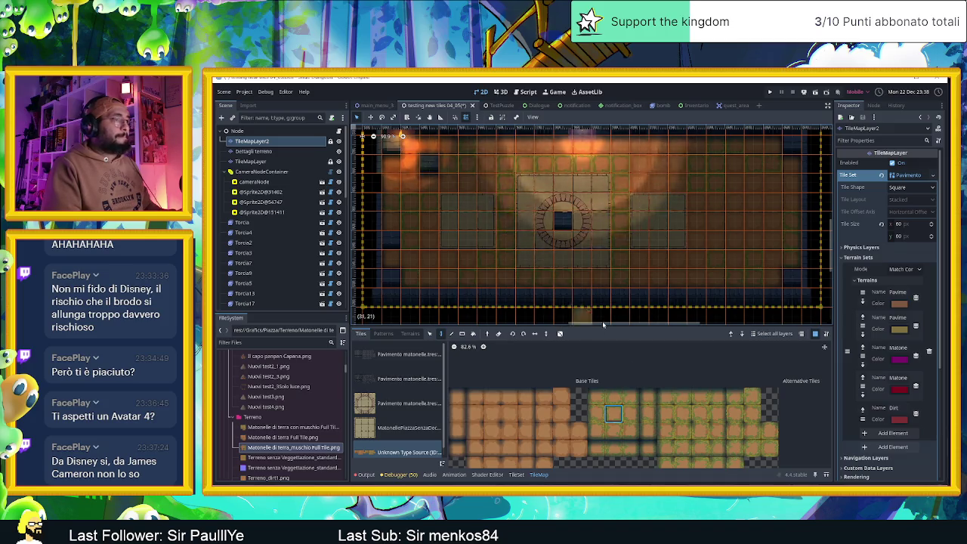
Stamp a three-tile mossy column onto the map, then narrow the pick to the middle tile.
{"action": "left_click_drag", "start_coordinate": [648, 397], "coordinate": [652, 434]}
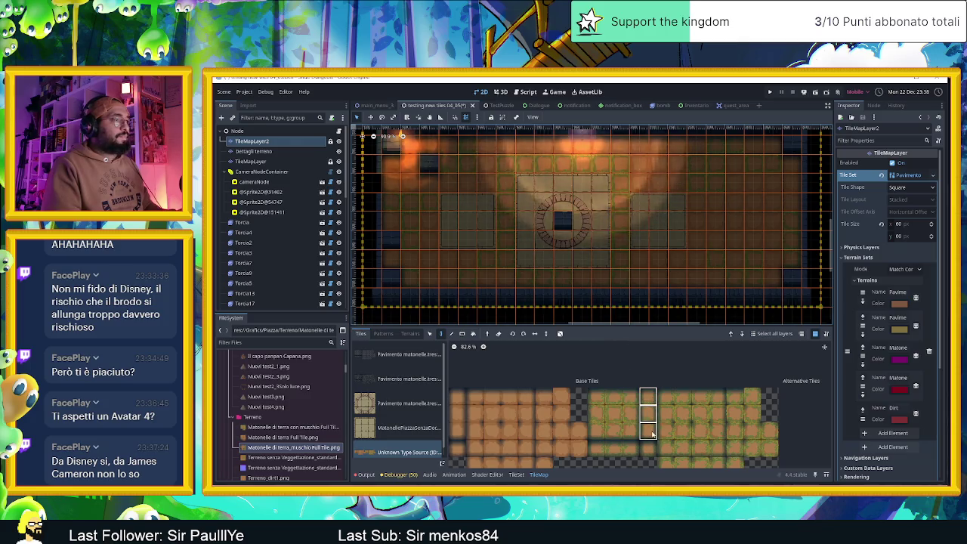
{"action": "left_click", "coordinate": [510, 180]}
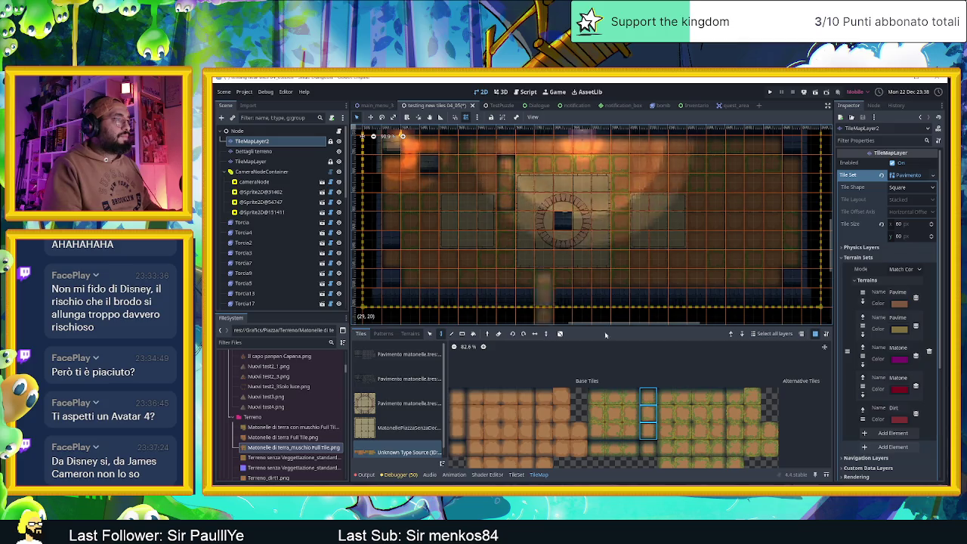
{"action": "left_click", "coordinate": [648, 413]}
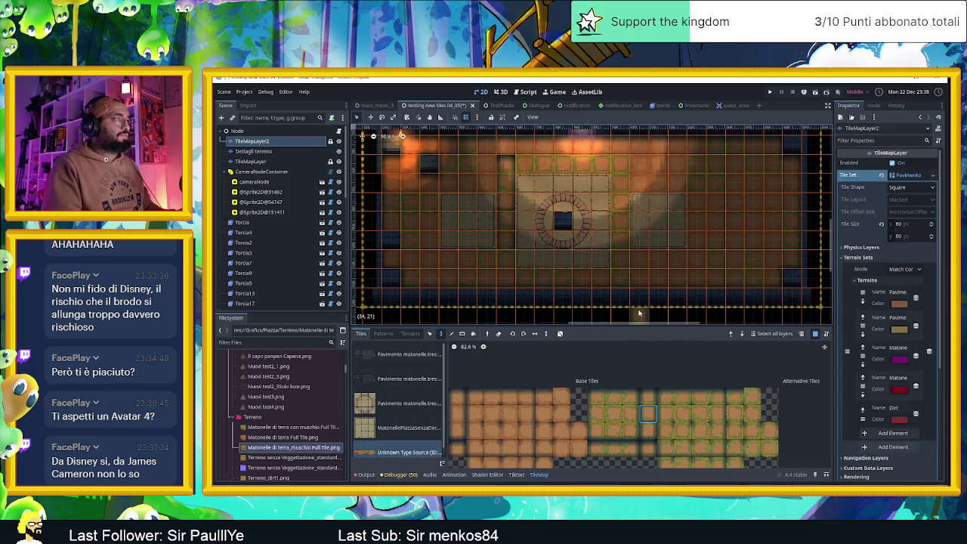
{"action": "scroll", "coordinate": [491, 198], "scroll_direction": "up", "scroll_amount": 3}
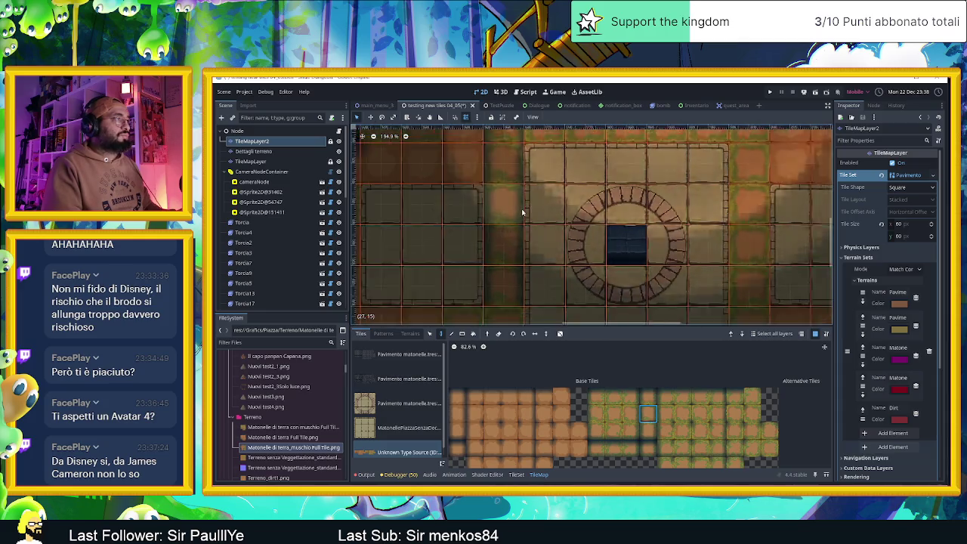
Bring the top wall row and torch into view, then pick a new mossy edge tile in Base Tiles.
{"action": "scroll", "coordinate": [513, 194], "scroll_direction": "down", "scroll_amount": 3}
{"action": "left_click_drag", "start_coordinate": [511, 194], "coordinate": [515, 255]}
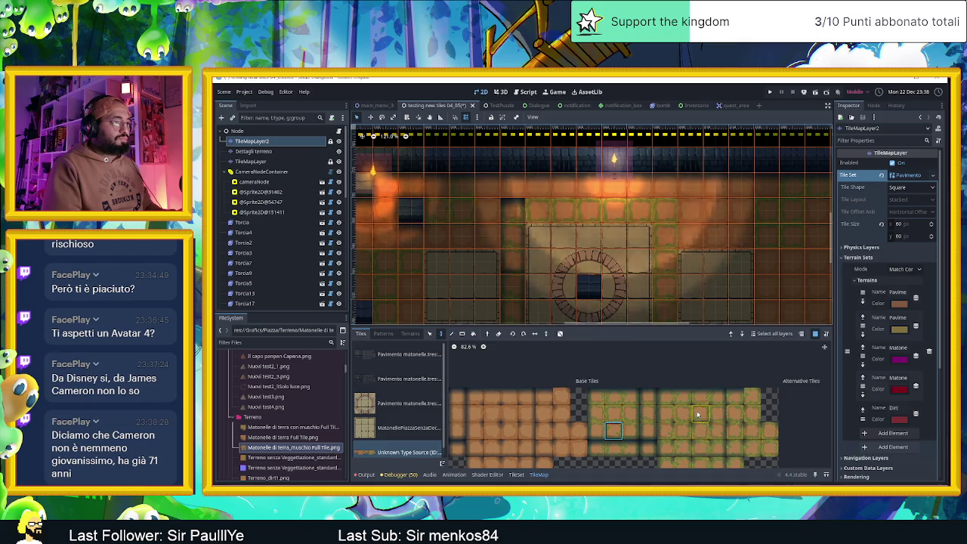
{"action": "scroll", "coordinate": [697, 414], "scroll_direction": "up", "scroll_amount": 1}
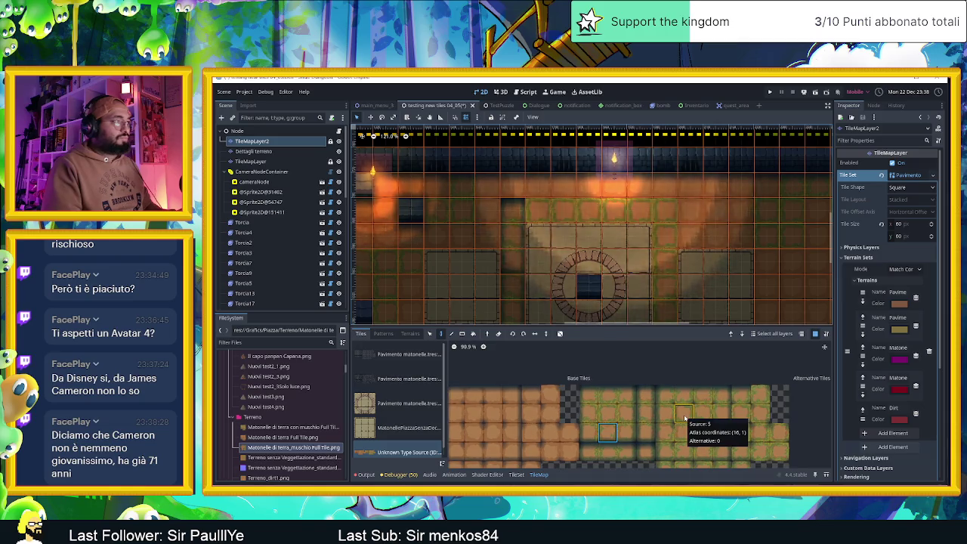
{"action": "left_click", "coordinate": [684, 417]}
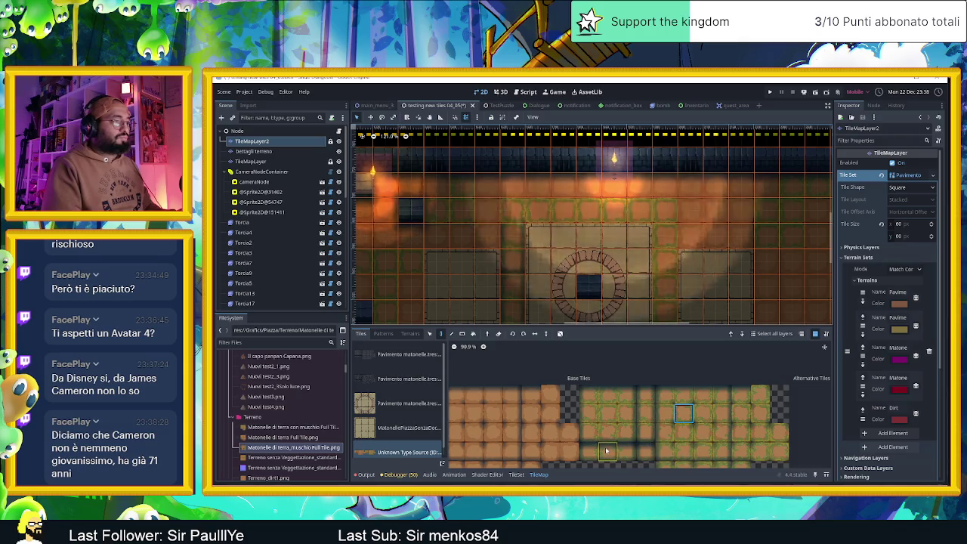
{"action": "scroll", "coordinate": [680, 453], "scroll_direction": "down", "scroll_amount": 3}
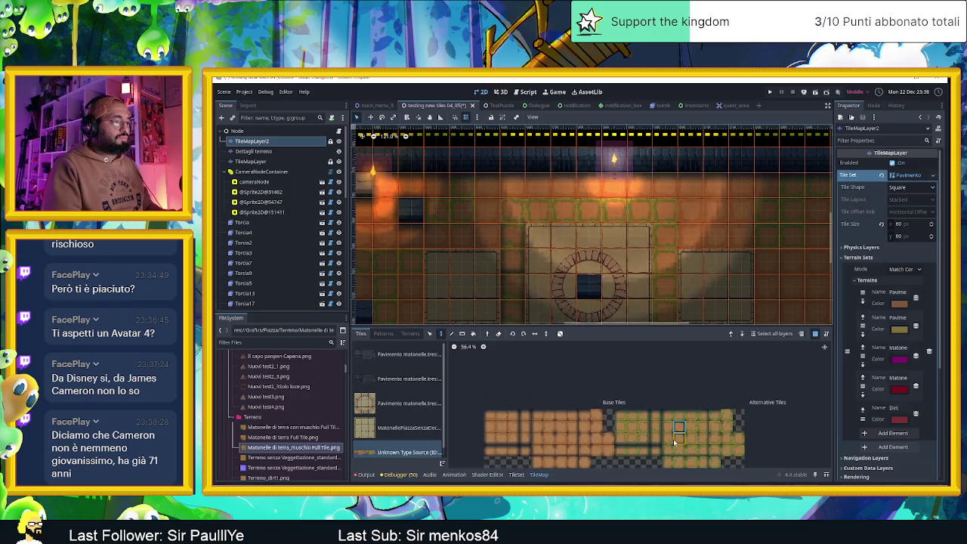
{"action": "scroll", "coordinate": [680, 458], "scroll_direction": "up", "scroll_amount": 6}
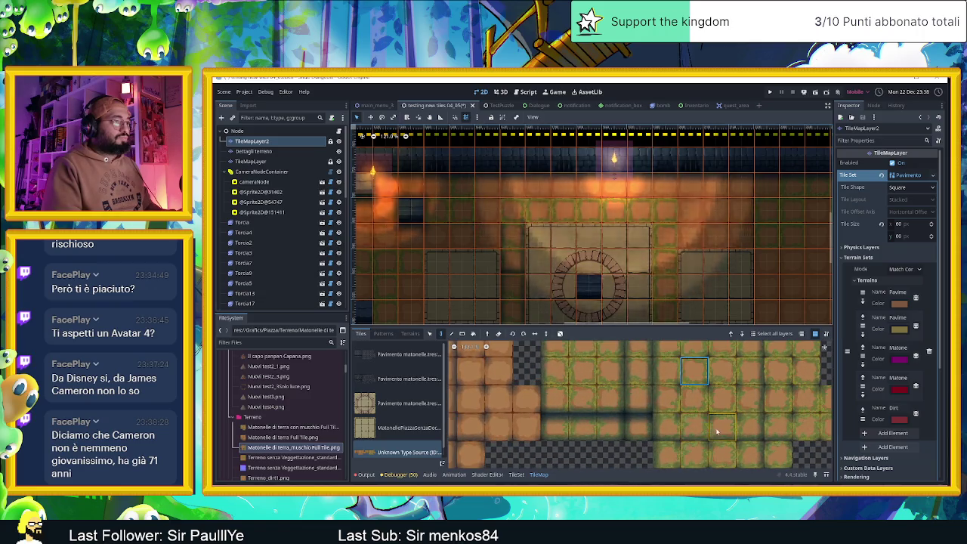
{"action": "scroll", "coordinate": [625, 420], "scroll_direction": "down", "scroll_amount": 2}
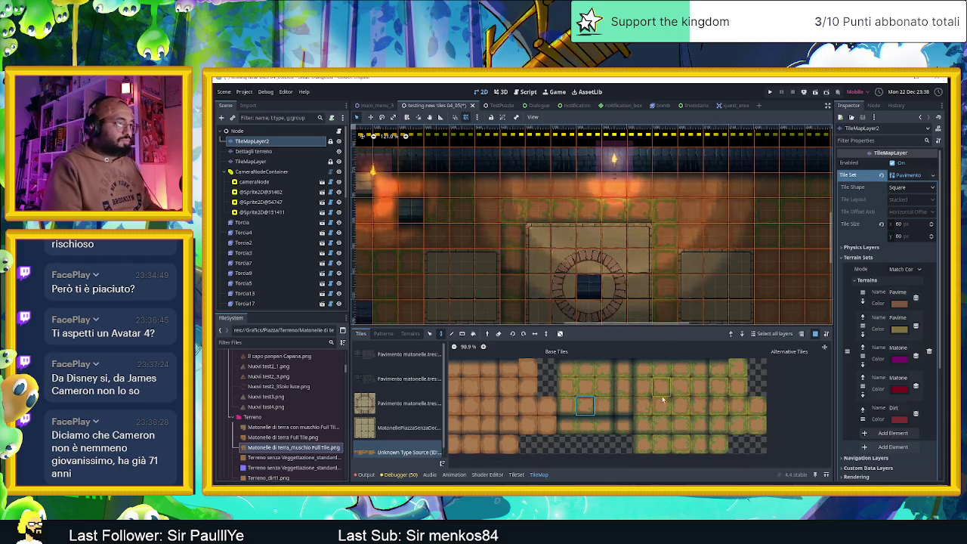
{"action": "scroll", "coordinate": [691, 407], "scroll_direction": "up", "scroll_amount": 2}
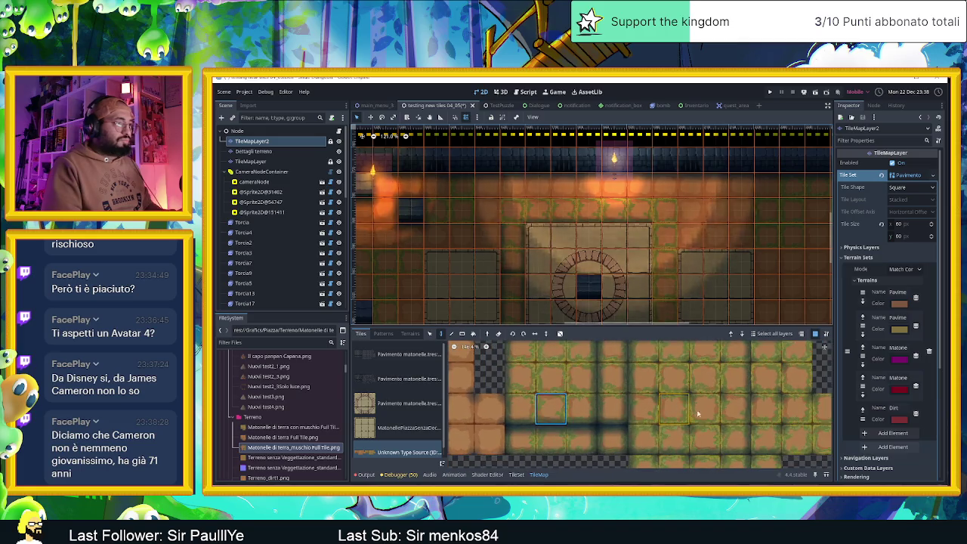
{"action": "left_click", "coordinate": [706, 373]}
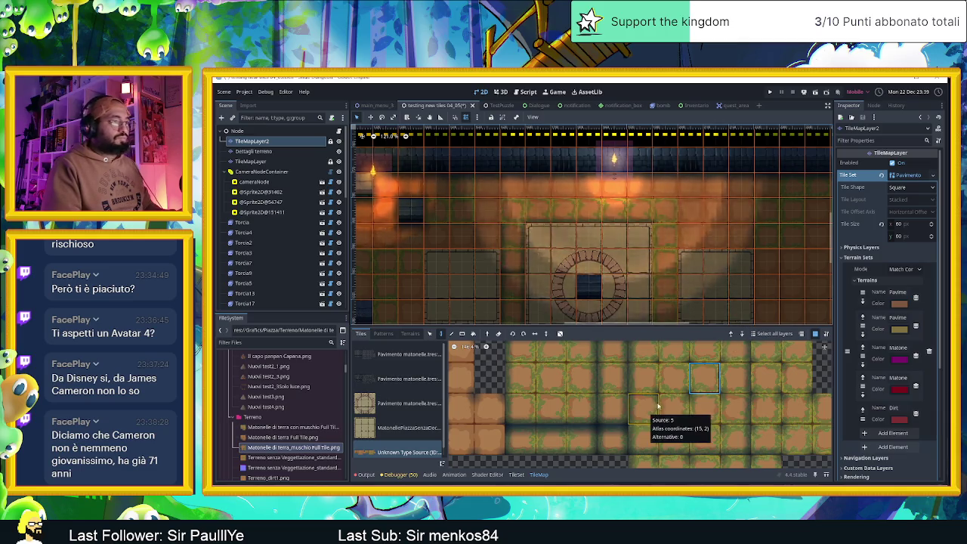
{"action": "scroll", "coordinate": [676, 442], "scroll_direction": "down", "scroll_amount": 2}
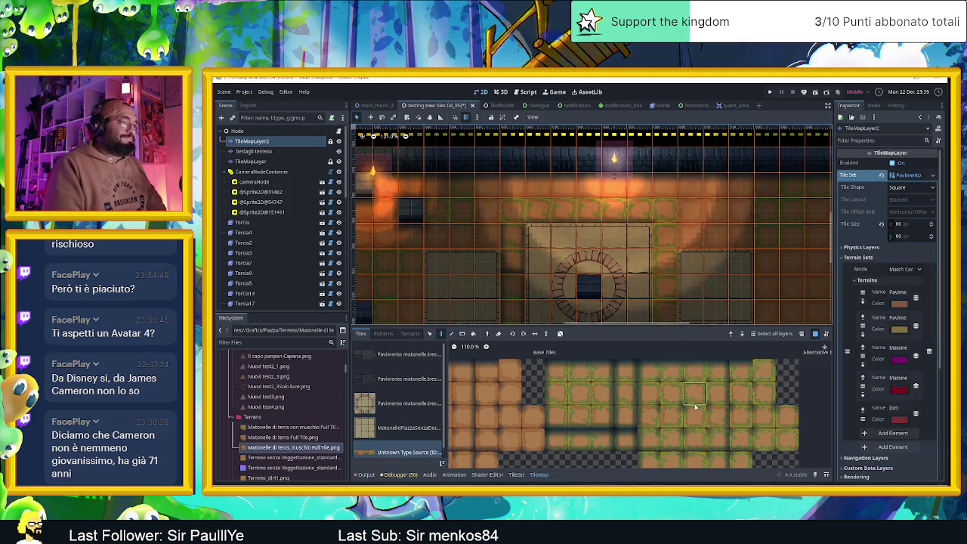
Try two moss-edged dirt tiles while shifting the view around the plaza.
{"action": "scroll", "coordinate": [700, 456], "scroll_direction": "down", "scroll_amount": 2}
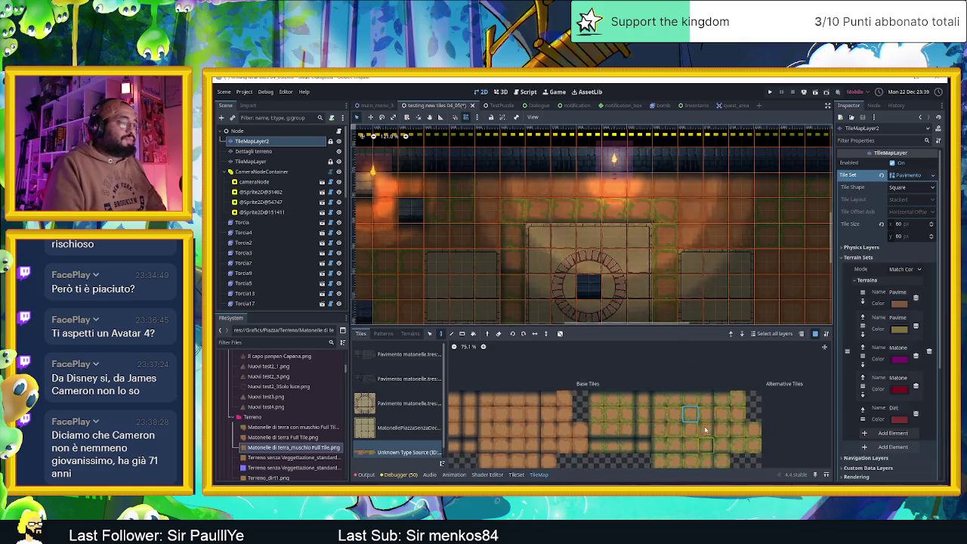
{"action": "scroll", "coordinate": [680, 408], "scroll_direction": "up", "scroll_amount": 1}
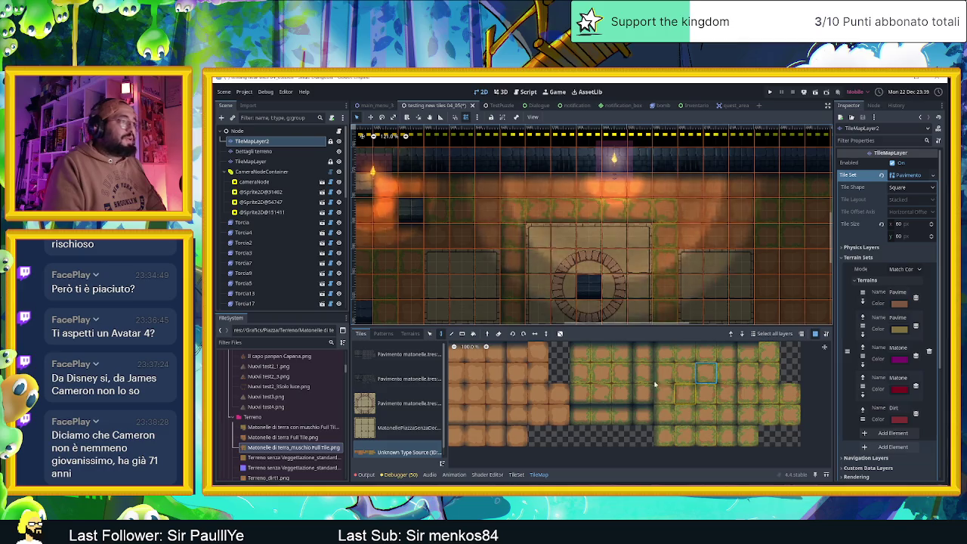
{"action": "left_click", "coordinate": [579, 372]}
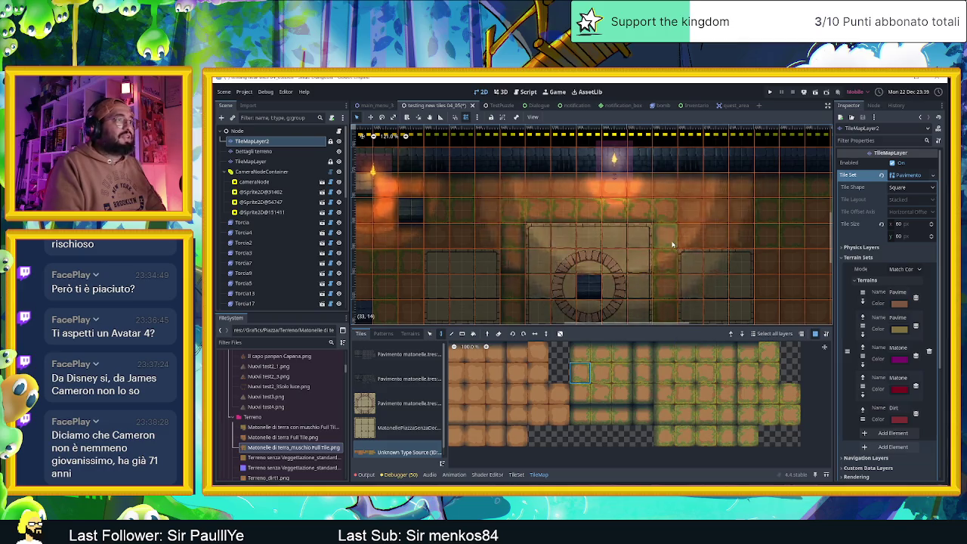
{"action": "scroll", "coordinate": [665, 292], "scroll_direction": "down", "scroll_amount": 2}
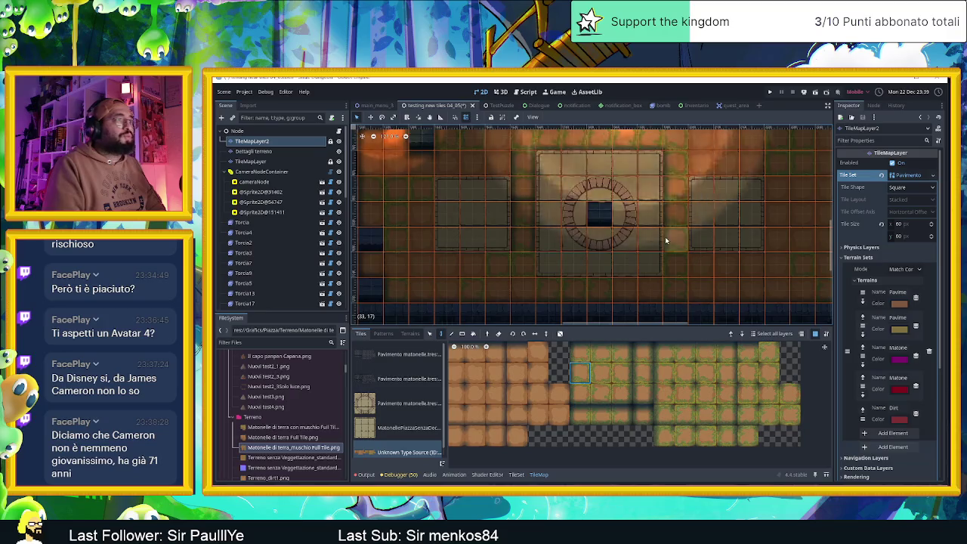
{"action": "left_click", "coordinate": [643, 372]}
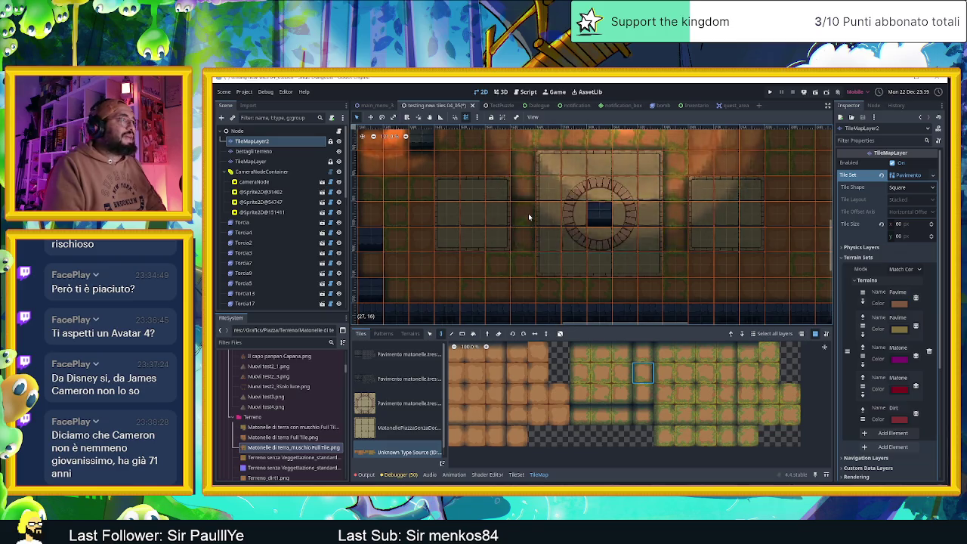
{"action": "left_click_drag", "start_coordinate": [518, 189], "coordinate": [578, 246]}
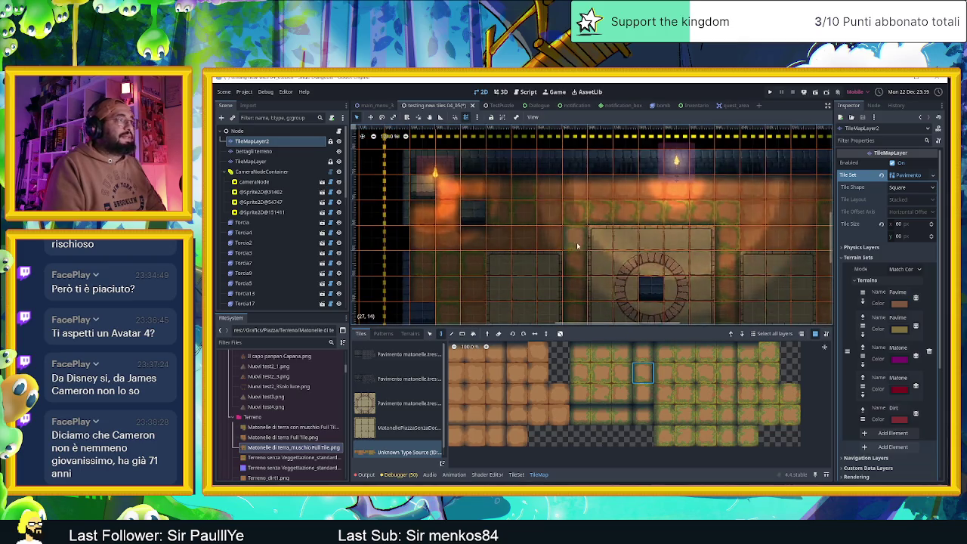
{"action": "scroll", "coordinate": [619, 302], "scroll_direction": "up", "scroll_amount": 5}
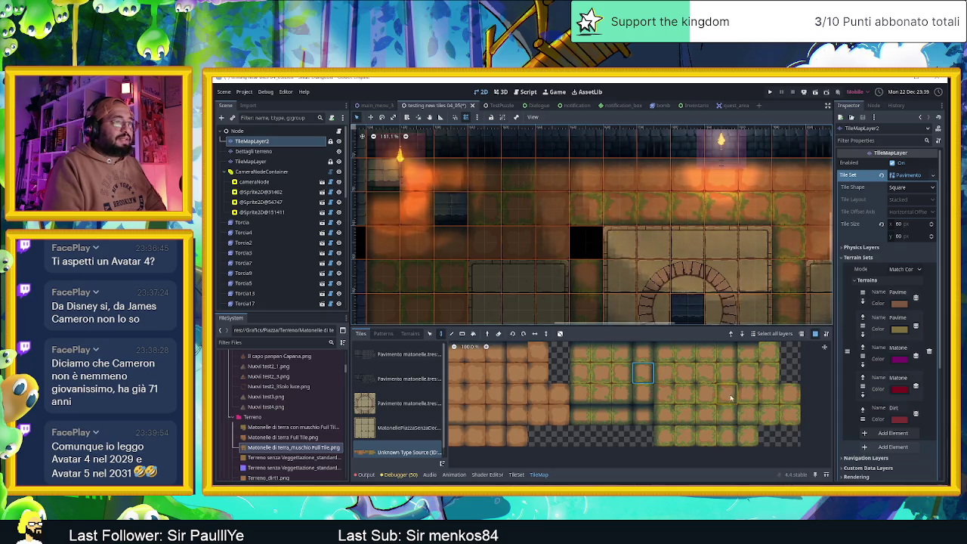
Compare several more moss-bordered dirt tiles from the atlas's lower rows.
{"action": "left_click", "coordinate": [726, 369]}
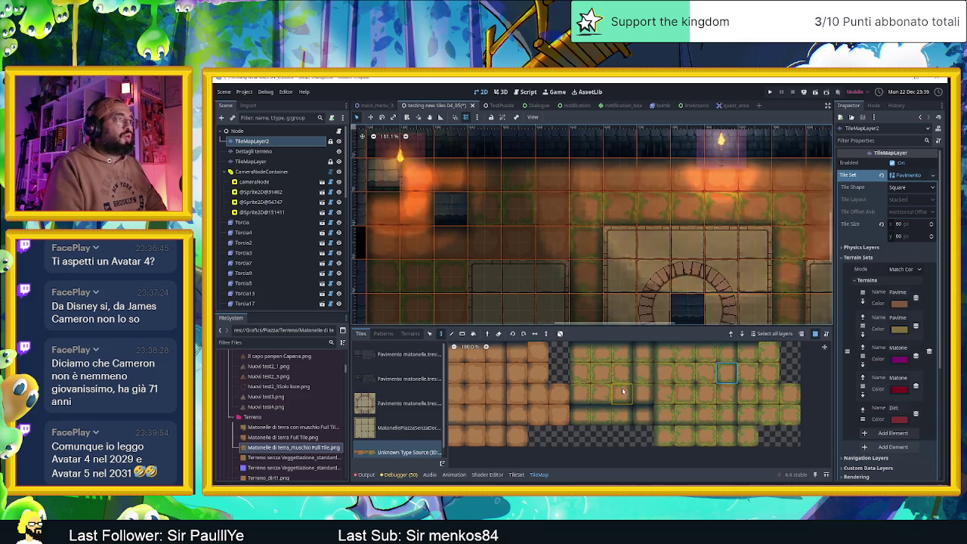
{"action": "scroll", "coordinate": [663, 237], "scroll_direction": "down", "scroll_amount": 3}
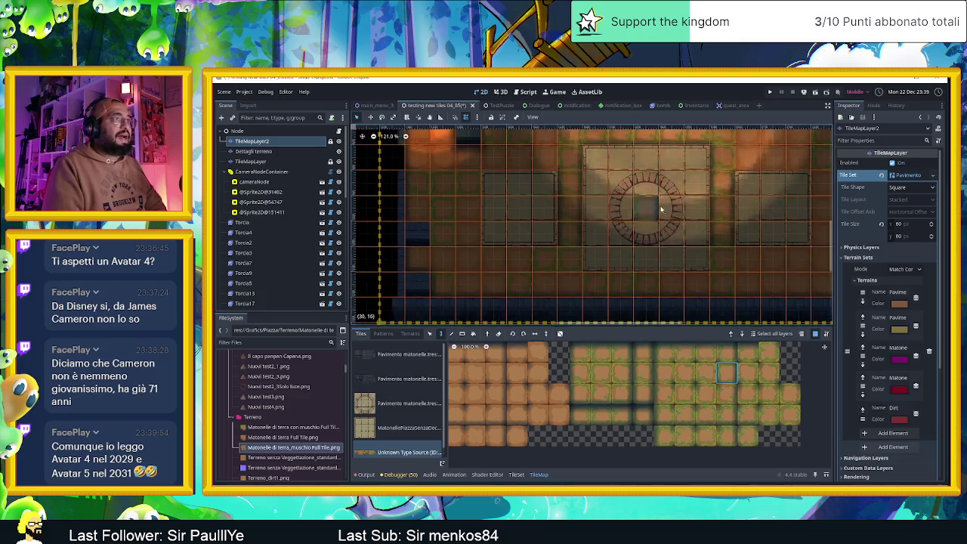
{"action": "scroll", "coordinate": [706, 268], "scroll_direction": "up", "scroll_amount": 1}
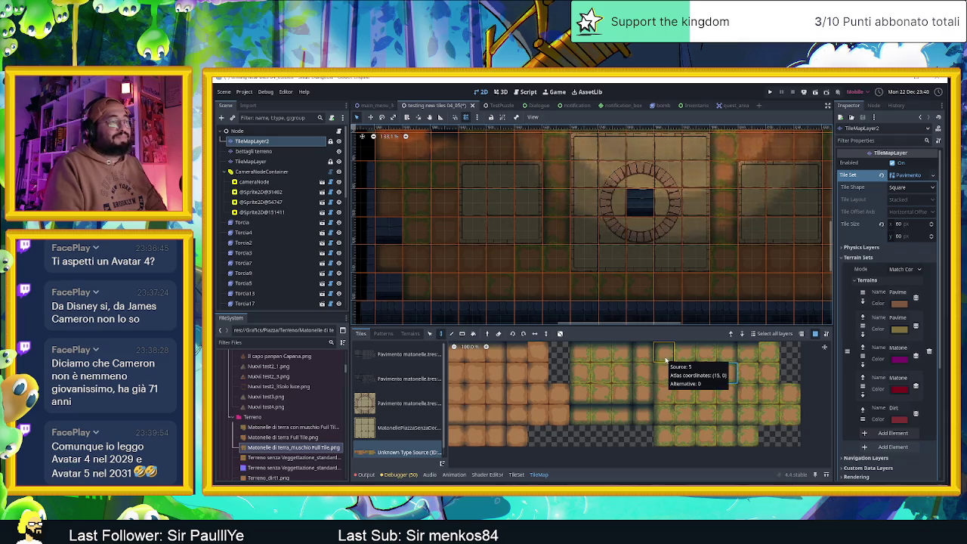
{"action": "left_click", "coordinate": [665, 393]}
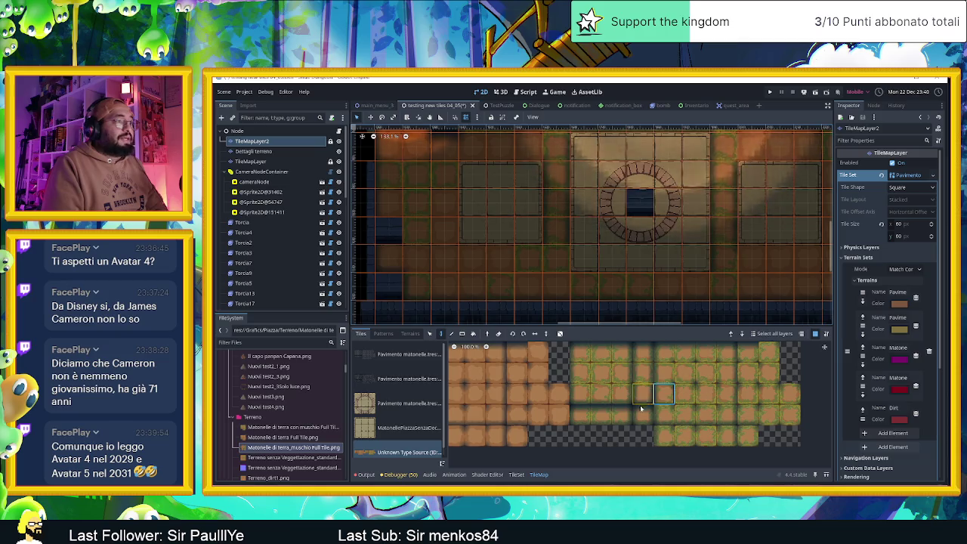
{"action": "left_click", "coordinate": [602, 417]}
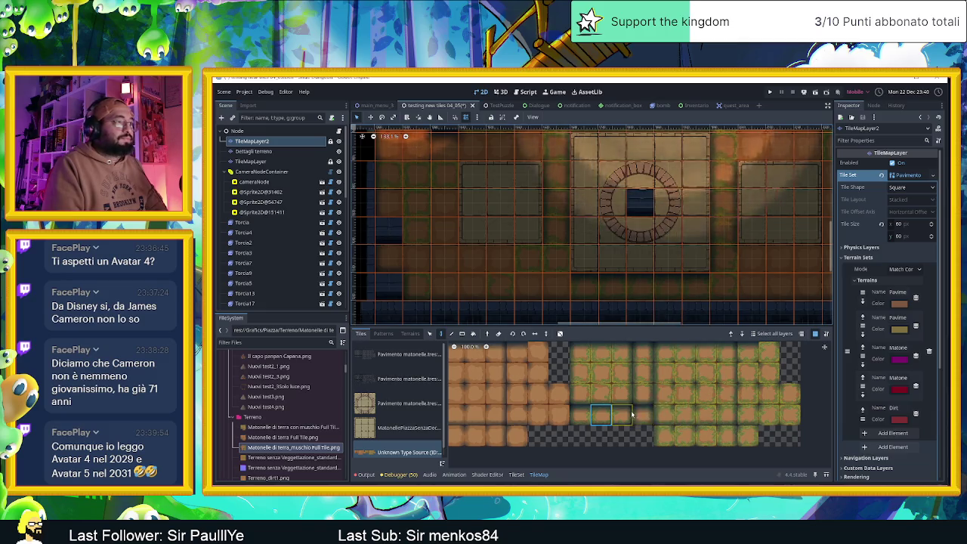
{"action": "scroll", "coordinate": [759, 398], "scroll_direction": "up", "scroll_amount": 2}
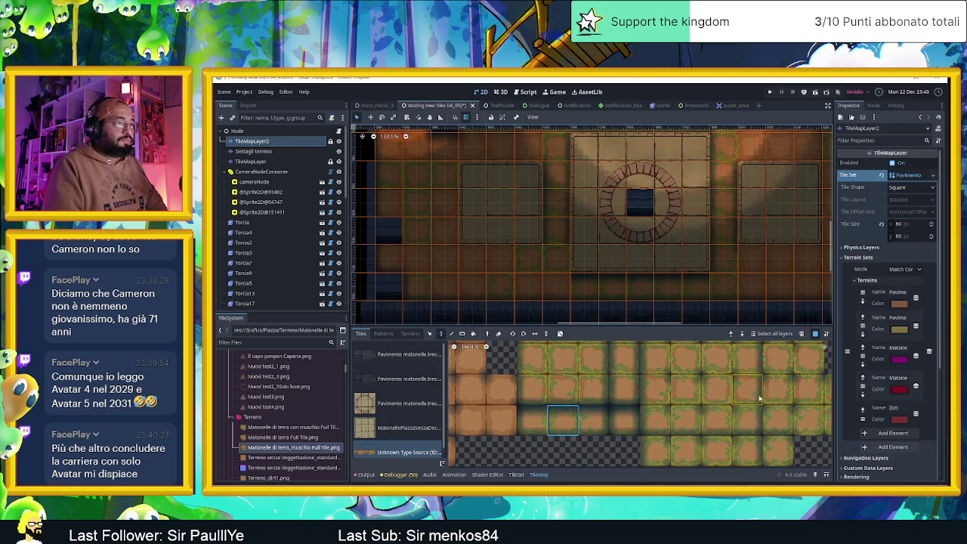
{"action": "left_click", "coordinate": [725, 422]}
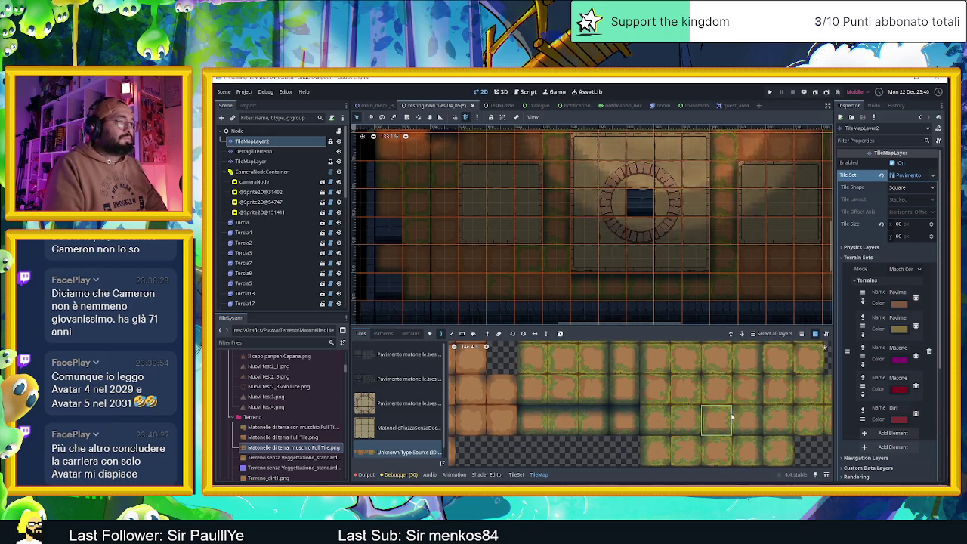
{"action": "left_click", "coordinate": [680, 421]}
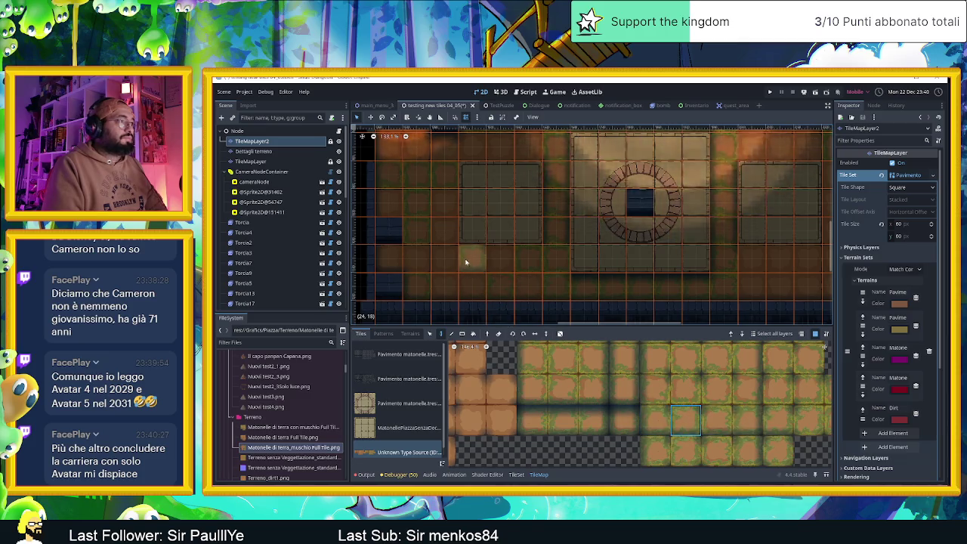
Select a plain dirt tile without moss and view the area right of the circle motif.
{"action": "left_click_drag", "start_coordinate": [464, 260], "coordinate": [512, 293]}
{"action": "scroll", "coordinate": [511, 293], "scroll_direction": "down", "scroll_amount": 2}
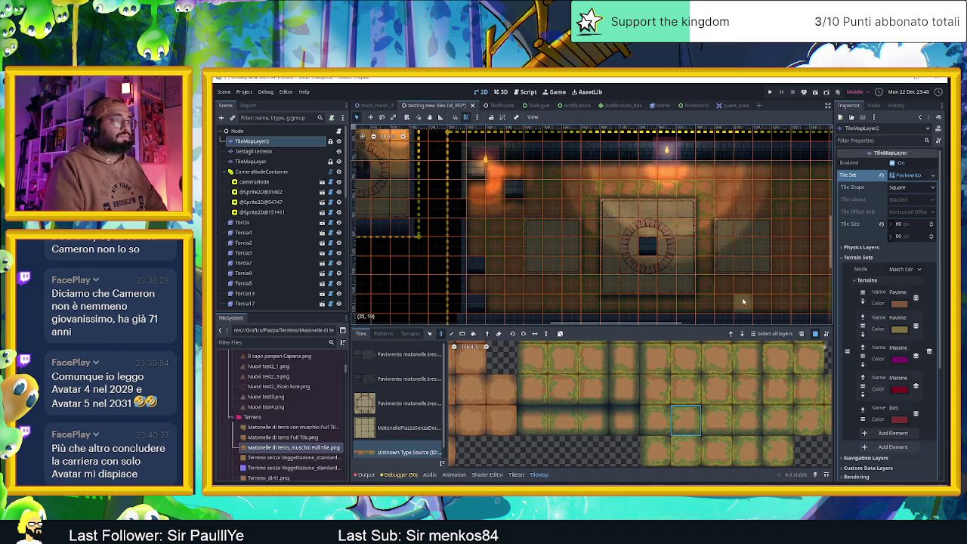
{"action": "scroll", "coordinate": [743, 301], "scroll_direction": "up", "scroll_amount": 3}
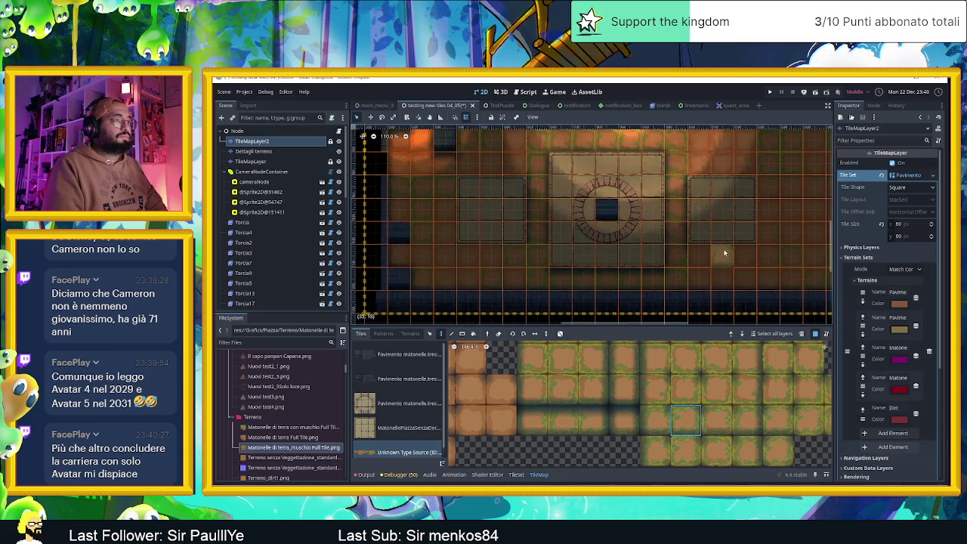
{"action": "scroll", "coordinate": [725, 260], "scroll_direction": "down", "scroll_amount": 2}
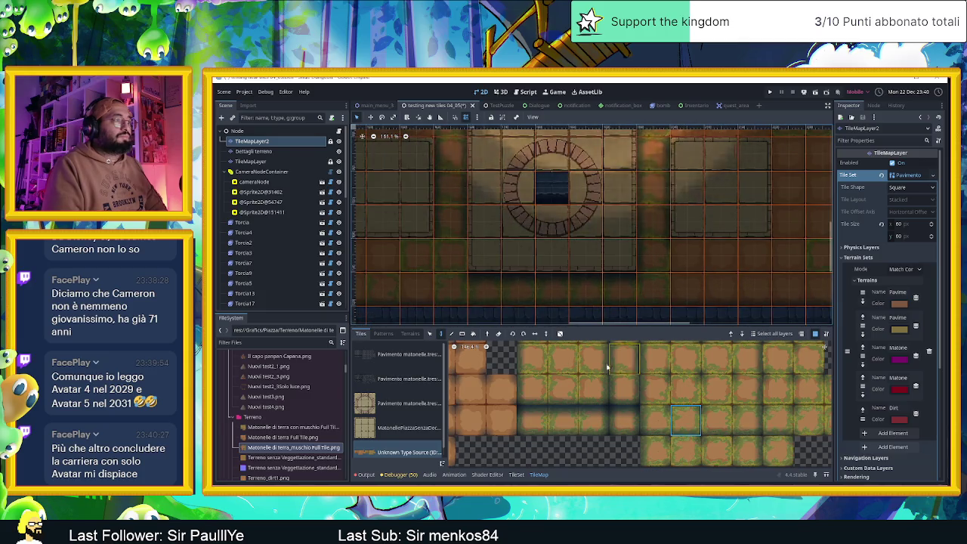
{"action": "scroll", "coordinate": [496, 378], "scroll_direction": "down", "scroll_amount": 3}
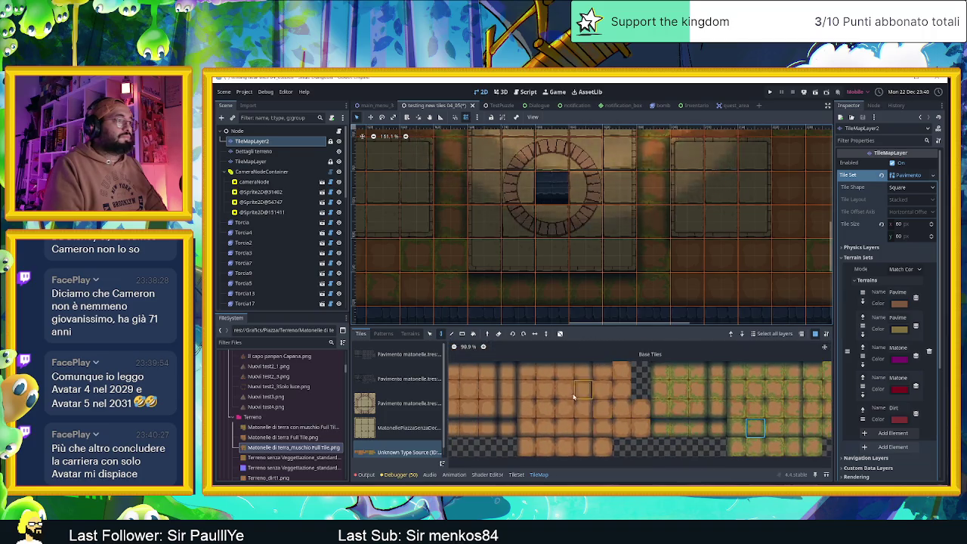
{"action": "scroll", "coordinate": [549, 372], "scroll_direction": "down", "scroll_amount": 1}
{"action": "scroll", "coordinate": [551, 377], "scroll_direction": "up", "scroll_amount": 1}
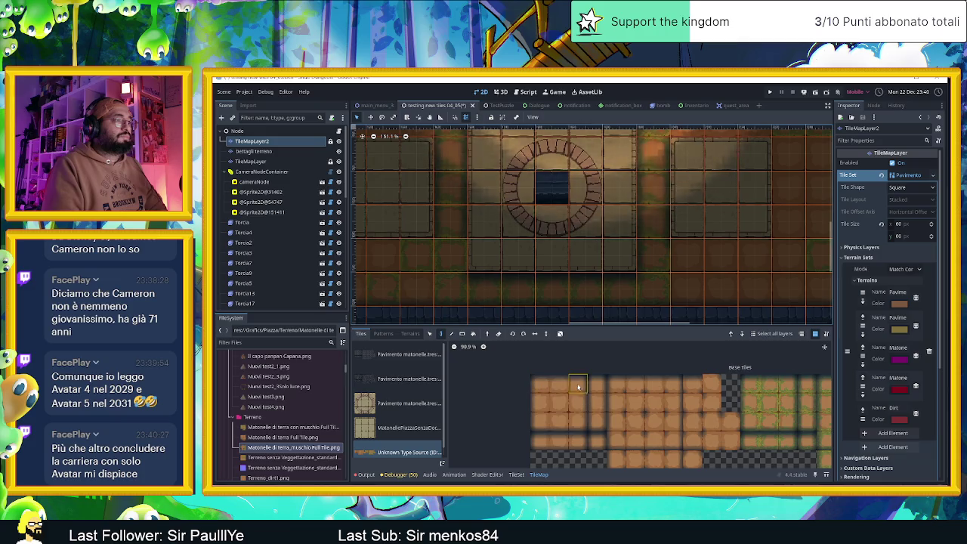
{"action": "left_click", "coordinate": [562, 387]}
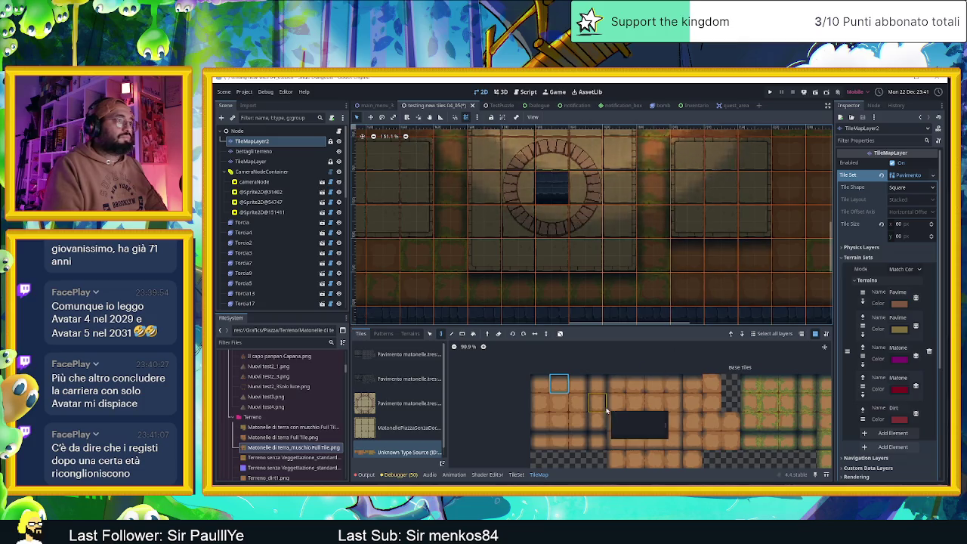
{"action": "left_click_drag", "start_coordinate": [783, 259], "coordinate": [708, 314]}
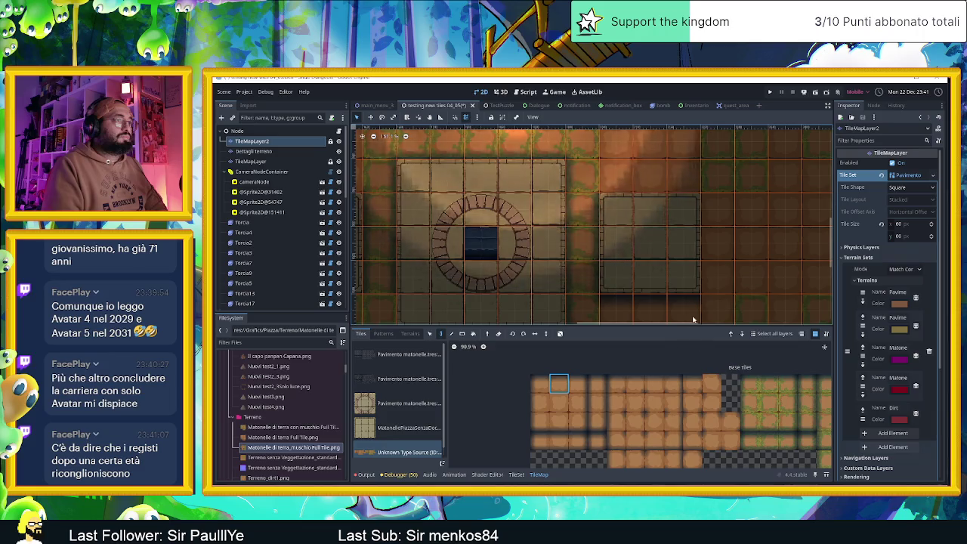
{"action": "scroll", "coordinate": [679, 317], "scroll_direction": "down", "scroll_amount": 2}
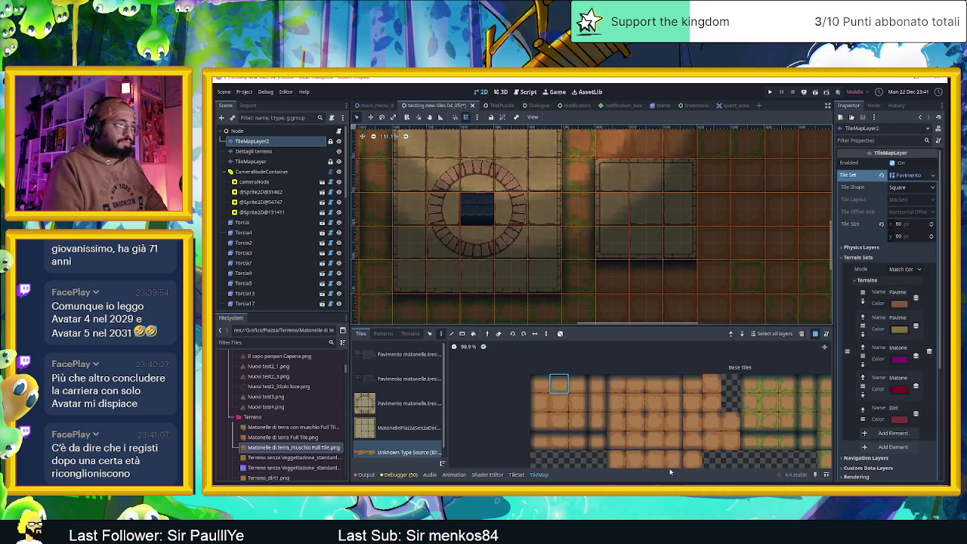
{"action": "scroll", "coordinate": [698, 444], "scroll_direction": "down", "scroll_amount": 2}
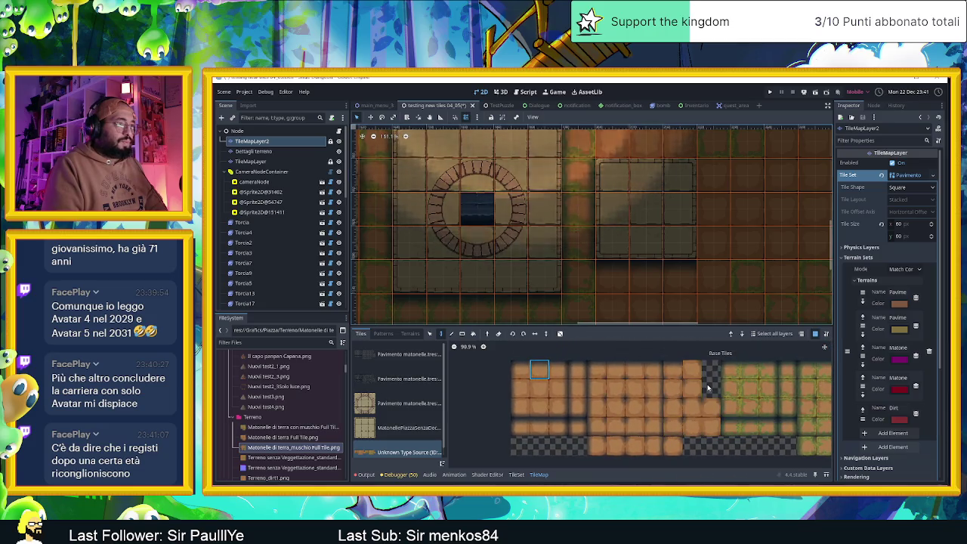
Pick a plain dirt tile, then browse the atlas to two mossy dirt tiles.
{"action": "left_click", "coordinate": [633, 408]}
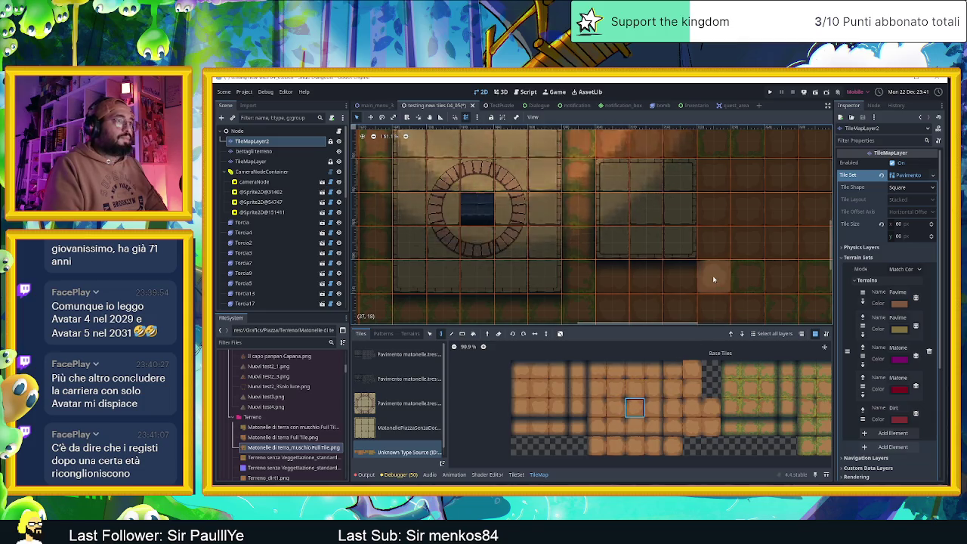
{"action": "scroll", "coordinate": [713, 280], "scroll_direction": "up", "scroll_amount": 3}
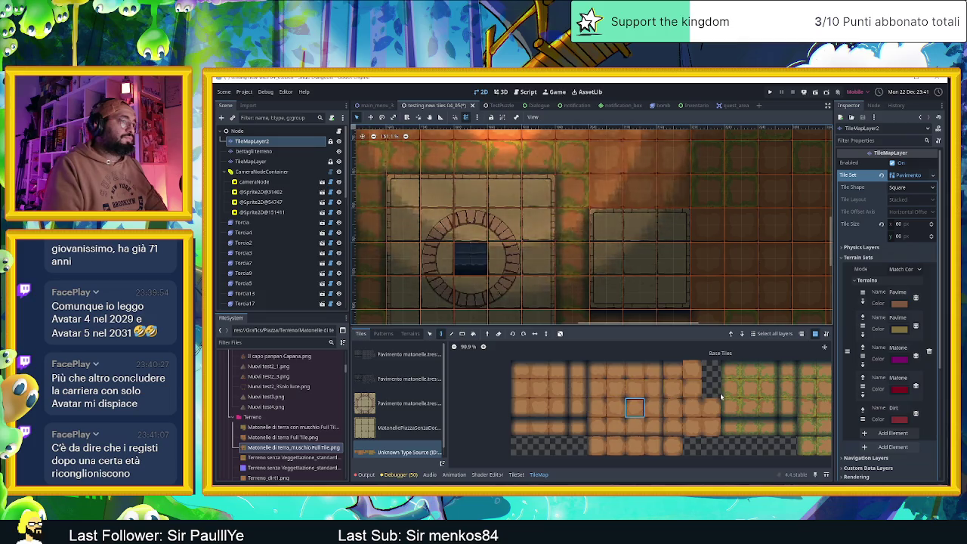
{"action": "scroll", "coordinate": [702, 400], "scroll_direction": "right", "scroll_amount": 3}
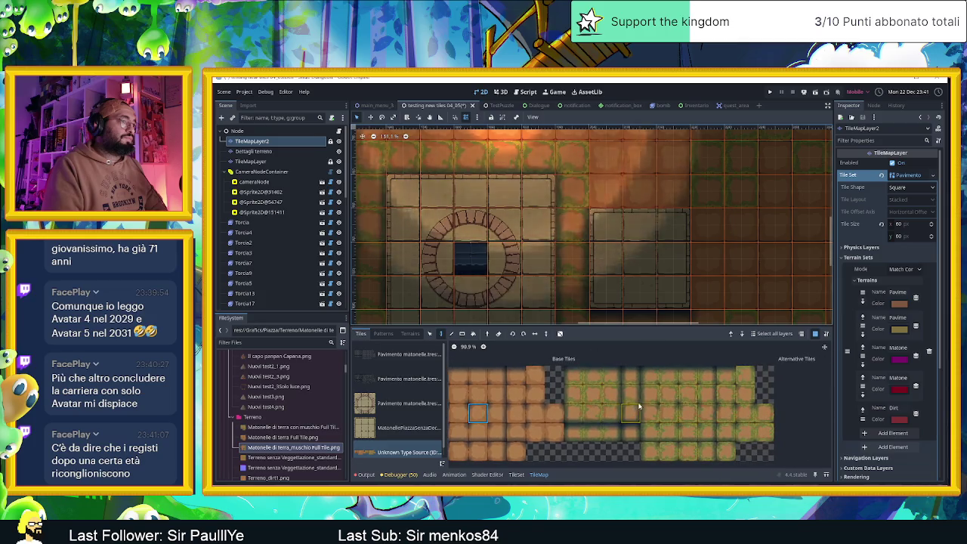
{"action": "left_click", "coordinate": [686, 394]}
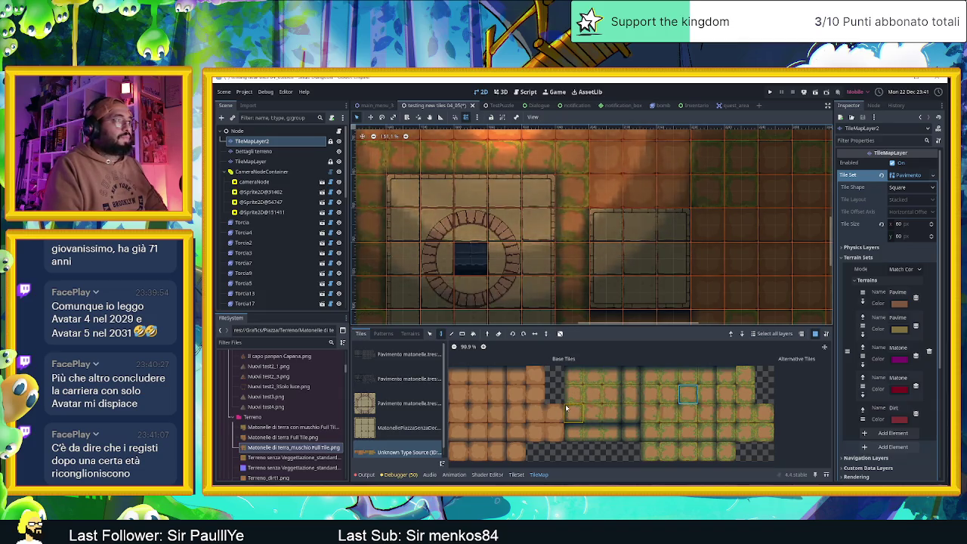
{"action": "scroll", "coordinate": [604, 404], "scroll_direction": "left", "scroll_amount": 3}
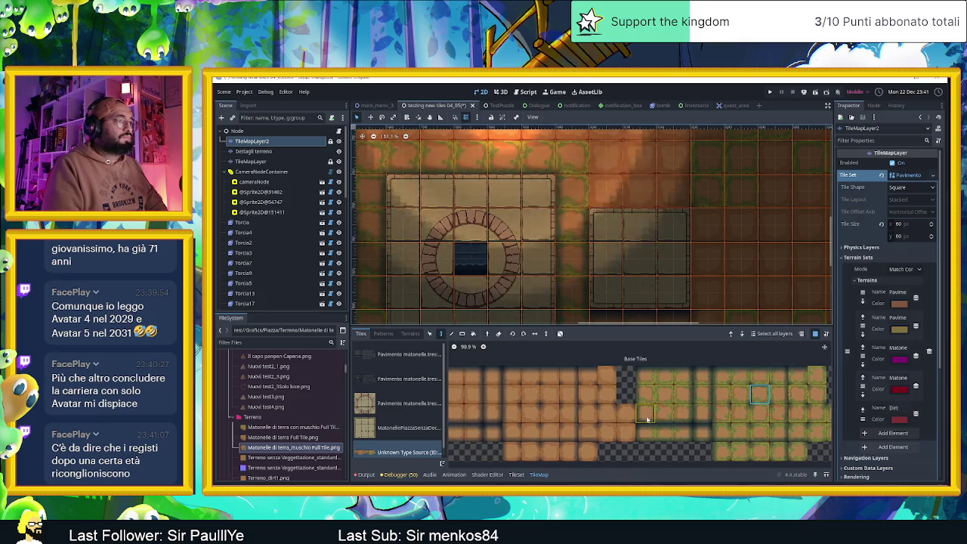
{"action": "scroll", "coordinate": [664, 404], "scroll_direction": "down", "scroll_amount": 2}
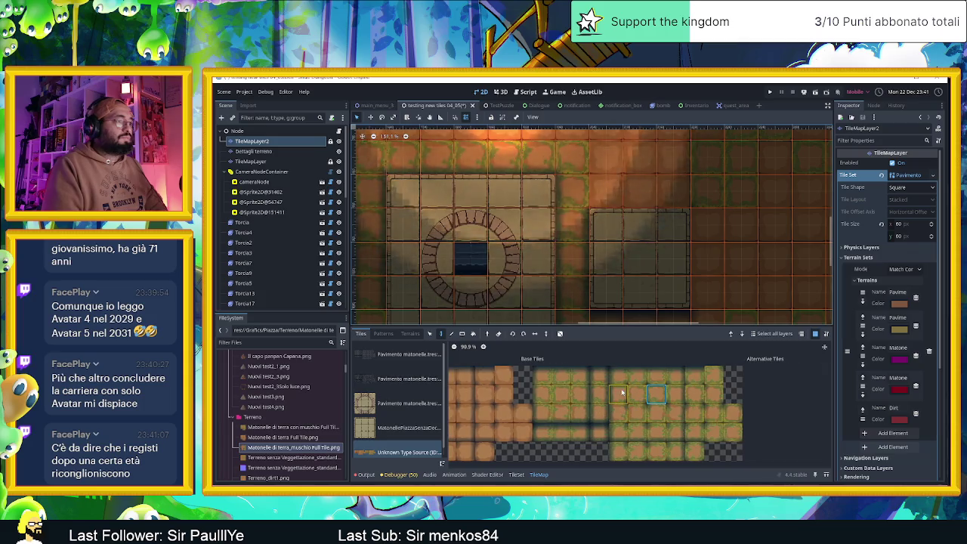
{"action": "left_click", "coordinate": [618, 393]}
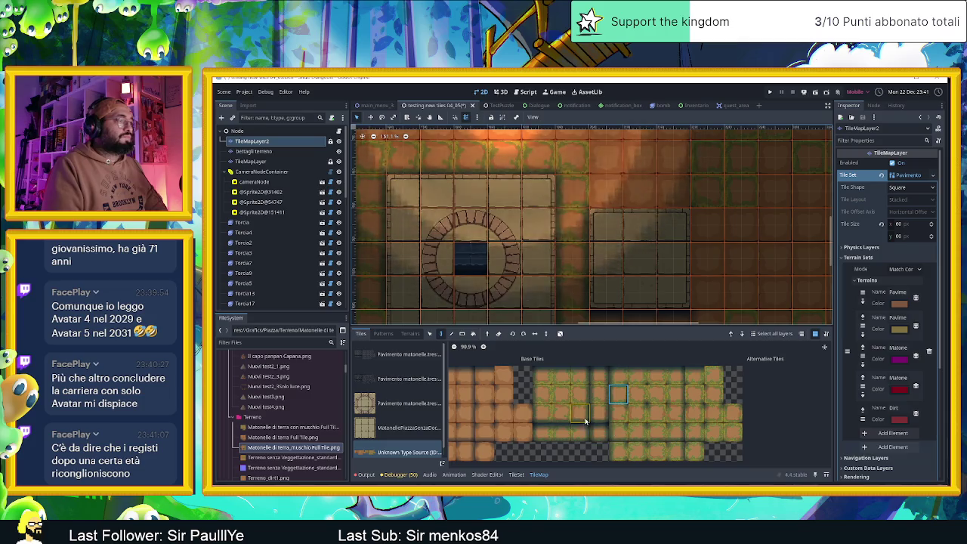
{"action": "scroll", "coordinate": [494, 411], "scroll_direction": "up", "scroll_amount": 1}
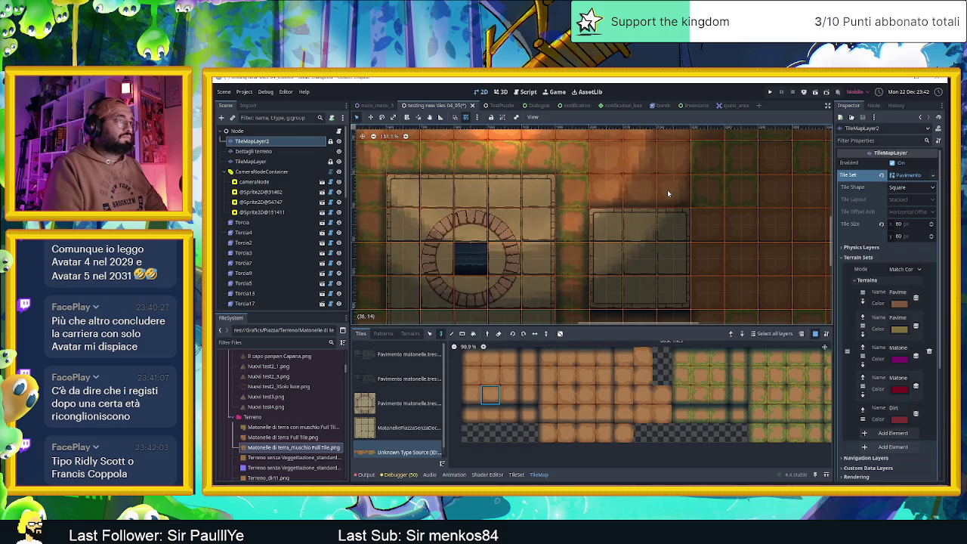
Try two more dirt tiles, review the level, and settle on a mossy-edged dirt tile.
{"action": "left_click", "coordinate": [528, 374]}
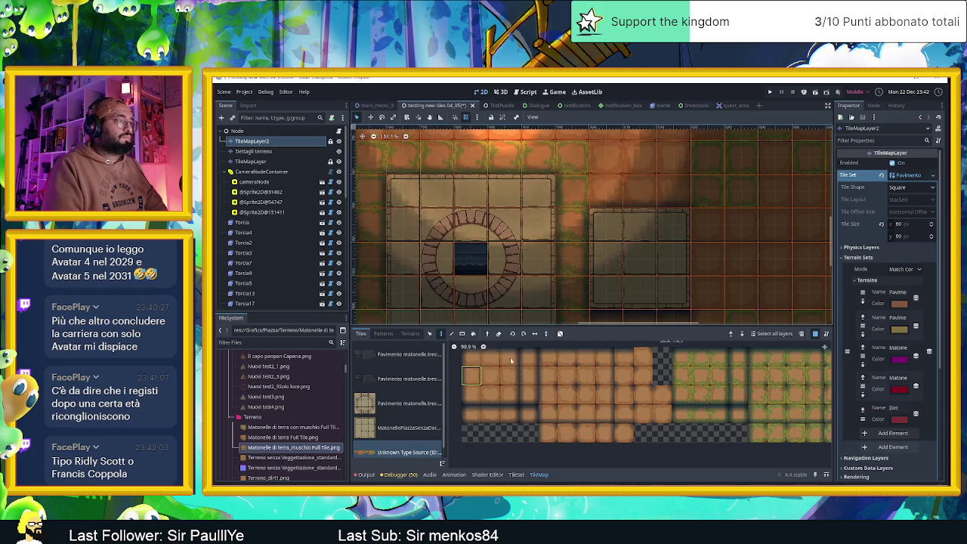
{"action": "left_click", "coordinate": [470, 376]}
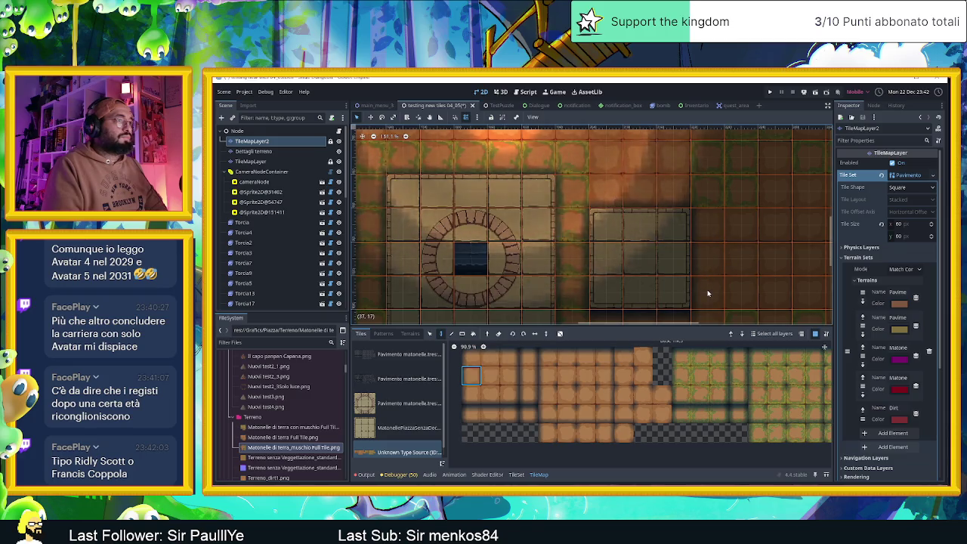
{"action": "scroll", "coordinate": [709, 277], "scroll_direction": "down", "scroll_amount": 3}
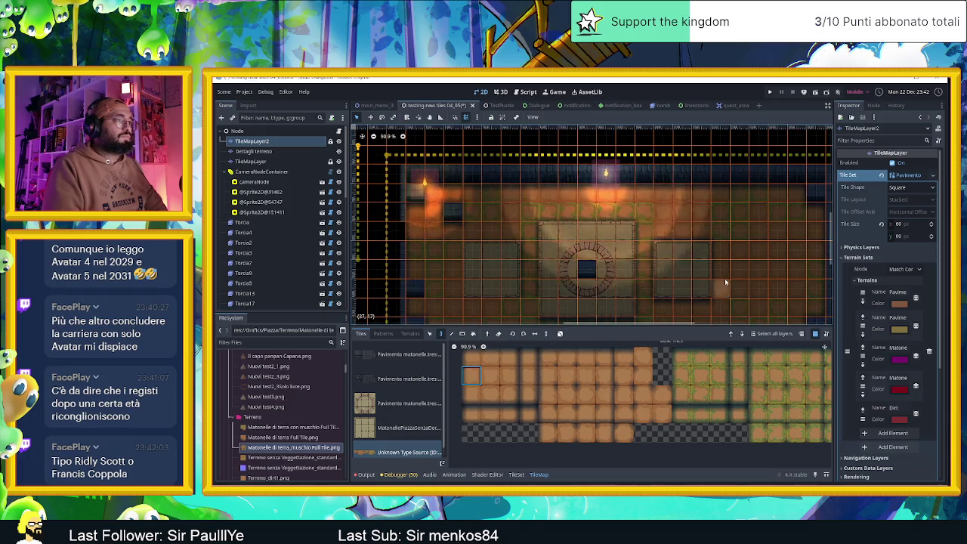
{"action": "scroll", "coordinate": [718, 276], "scroll_direction": "down", "scroll_amount": 1}
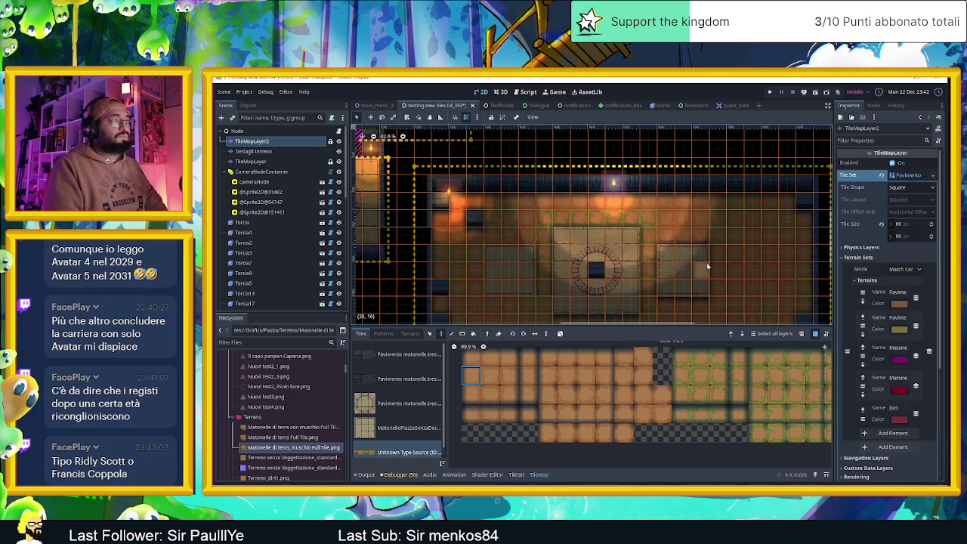
{"action": "scroll", "coordinate": [708, 260], "scroll_direction": "right", "scroll_amount": 1}
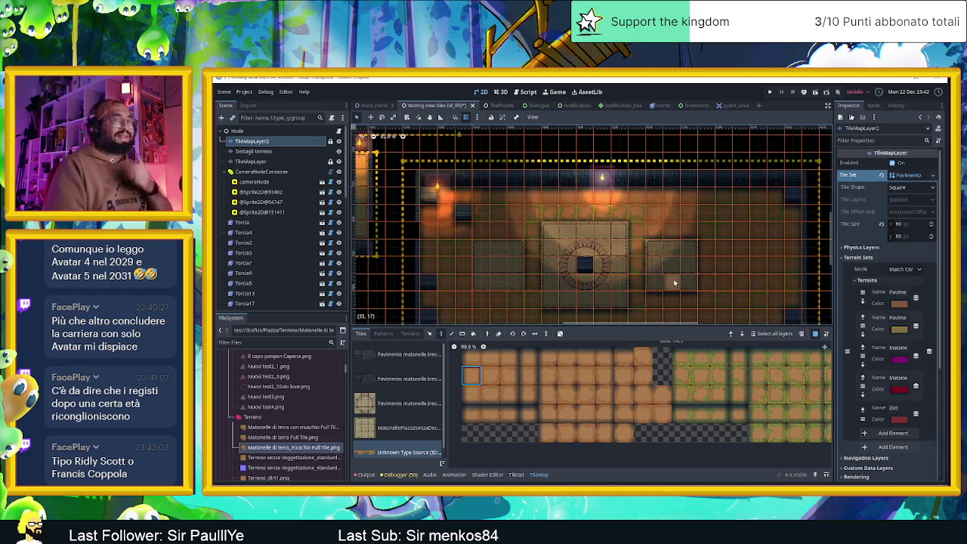
{"action": "scroll", "coordinate": [639, 236], "scroll_direction": "down", "scroll_amount": 1}
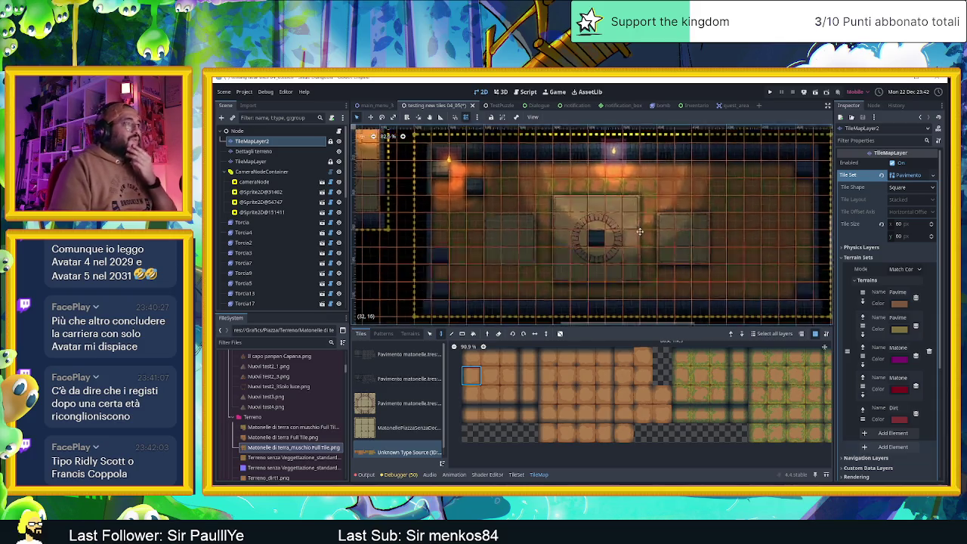
{"action": "scroll", "coordinate": [524, 259], "scroll_direction": "up", "scroll_amount": 2}
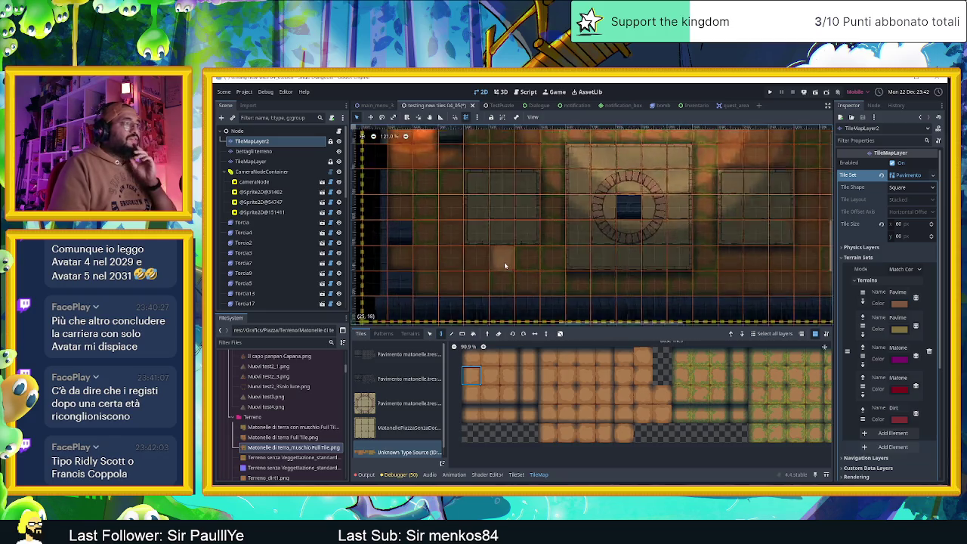
{"action": "scroll", "coordinate": [506, 265], "scroll_direction": "up", "scroll_amount": 1}
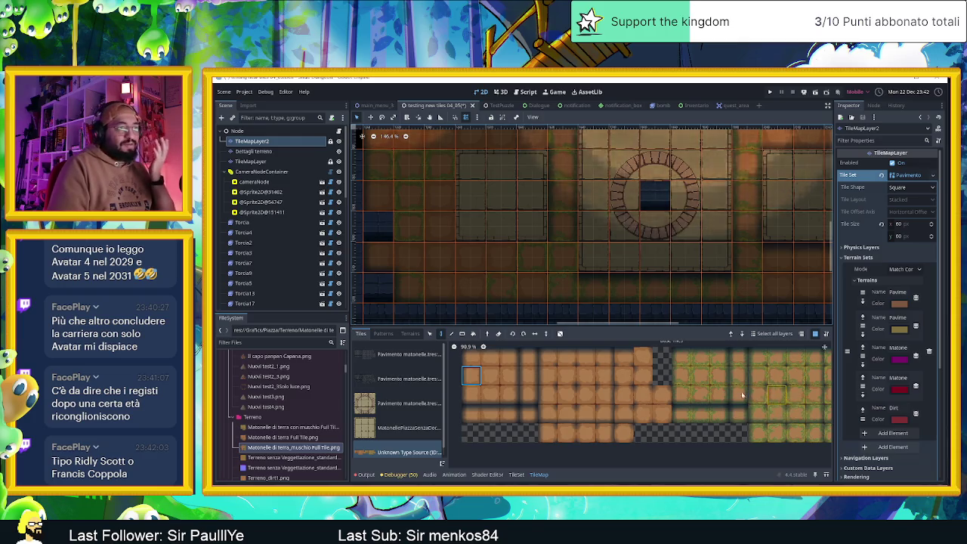
{"action": "scroll", "coordinate": [669, 391], "scroll_direction": "right", "scroll_amount": 3}
{"action": "left_click", "coordinate": [703, 394]}
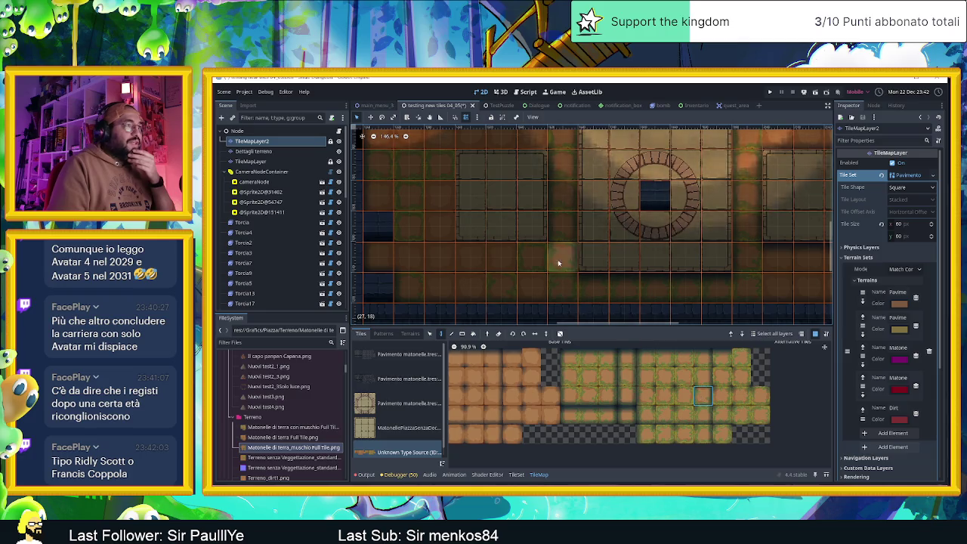
Try neighbouring atlas tiles and a plain dirt tile on the ground left of the plaza.
{"action": "left_click_drag", "start_coordinate": [496, 276], "coordinate": [623, 274]}
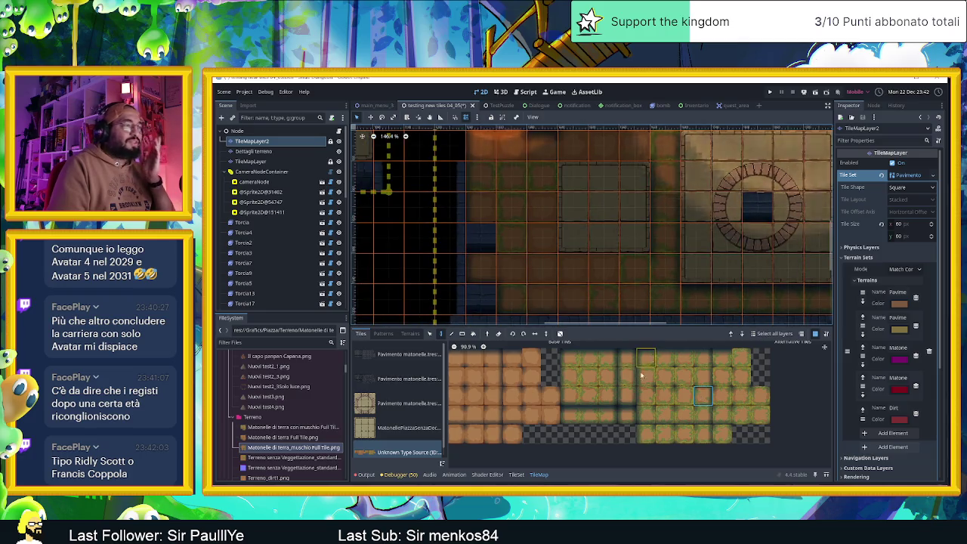
{"action": "scroll", "coordinate": [596, 374], "scroll_direction": "up", "scroll_amount": 2}
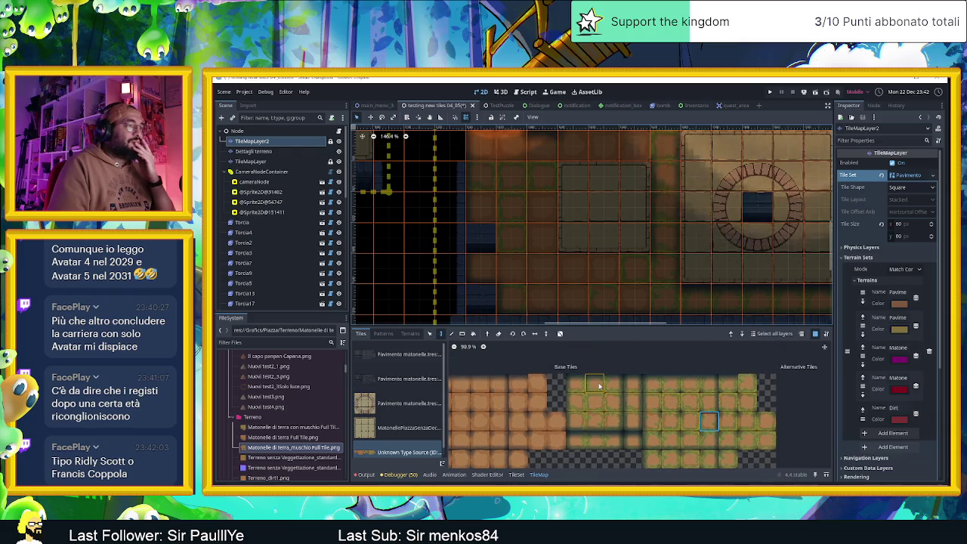
{"action": "left_click", "coordinate": [598, 386]}
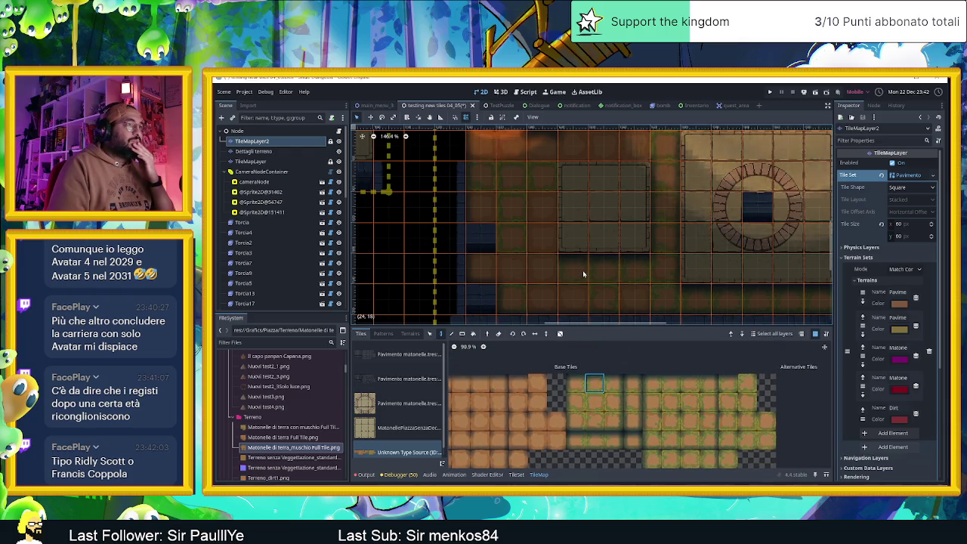
{"action": "left_click_drag", "start_coordinate": [569, 281], "coordinate": [581, 326]}
{"action": "left_click", "coordinate": [613, 401]}
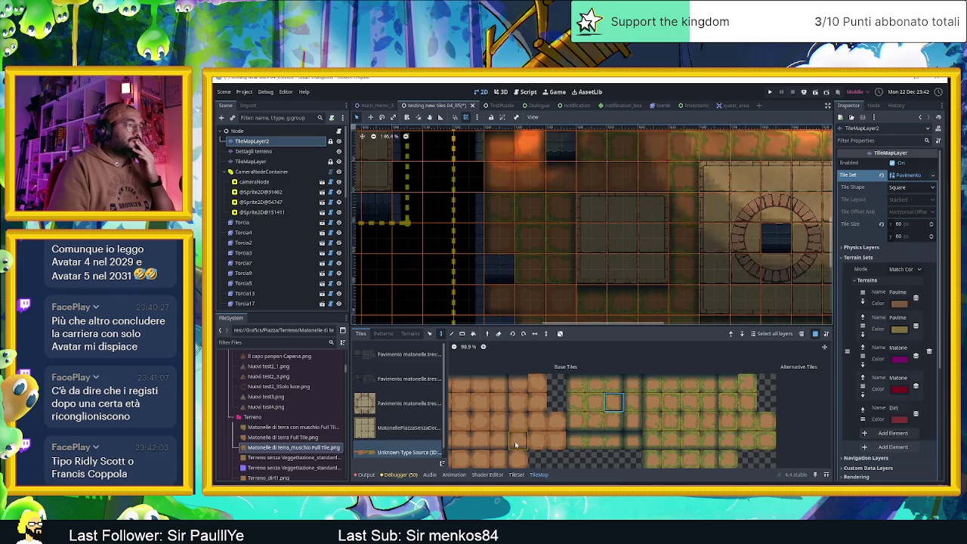
{"action": "scroll", "coordinate": [551, 431], "scroll_direction": "left", "scroll_amount": 3}
{"action": "left_click", "coordinate": [538, 420]}
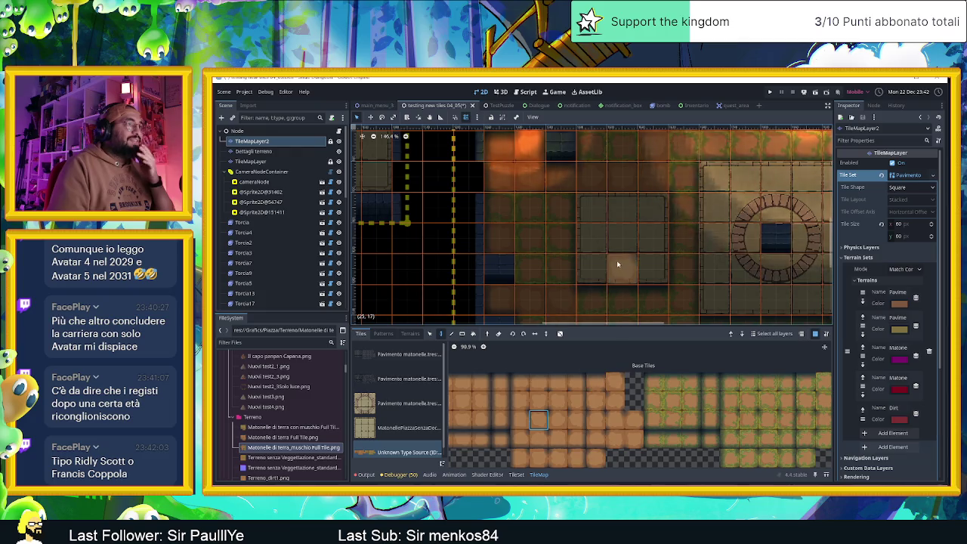
{"action": "left_click_drag", "start_coordinate": [617, 264], "coordinate": [634, 293]}
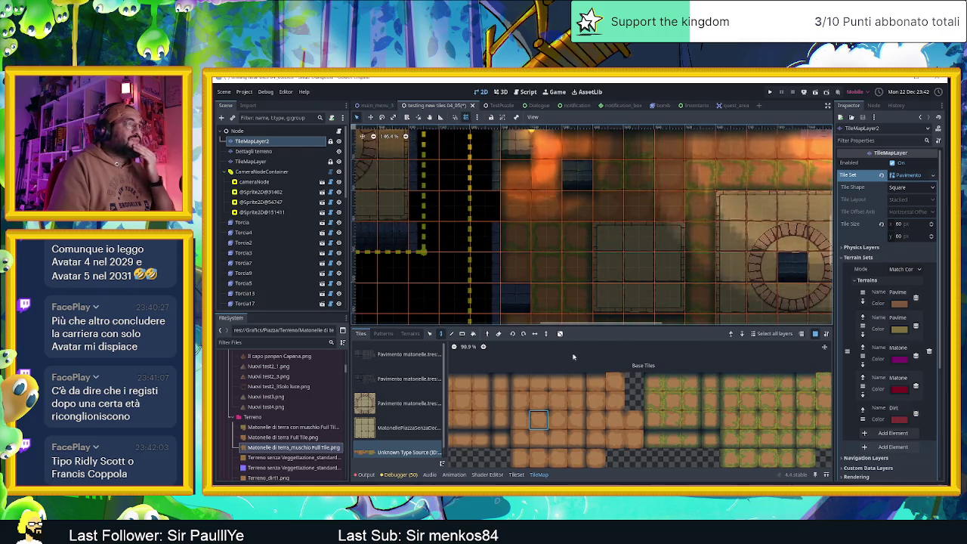
Select further dirt tiles and zoom in to check how they blend with the mossy dirt.
{"action": "scroll", "coordinate": [597, 294], "scroll_direction": "left", "scroll_amount": 2}
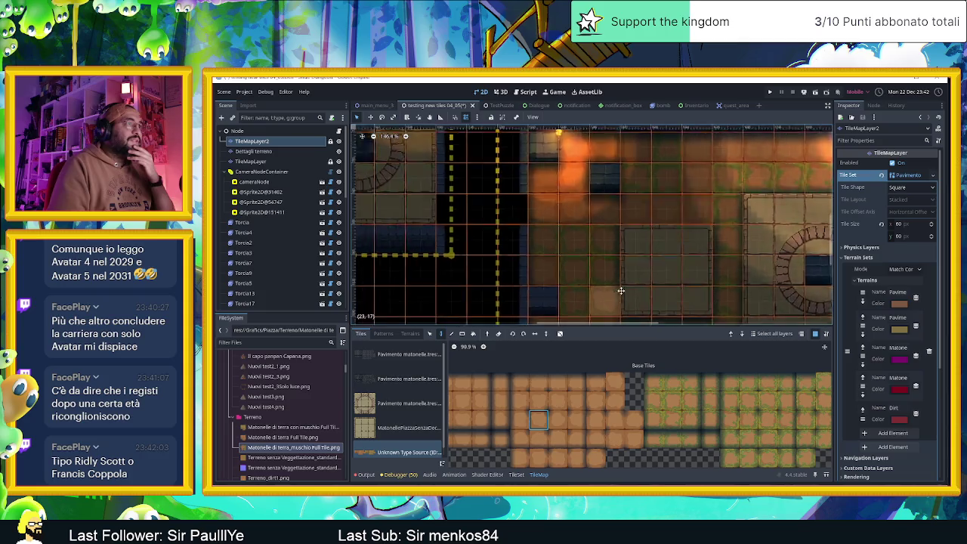
{"action": "left_click_drag", "start_coordinate": [535, 404], "coordinate": [572, 411]}
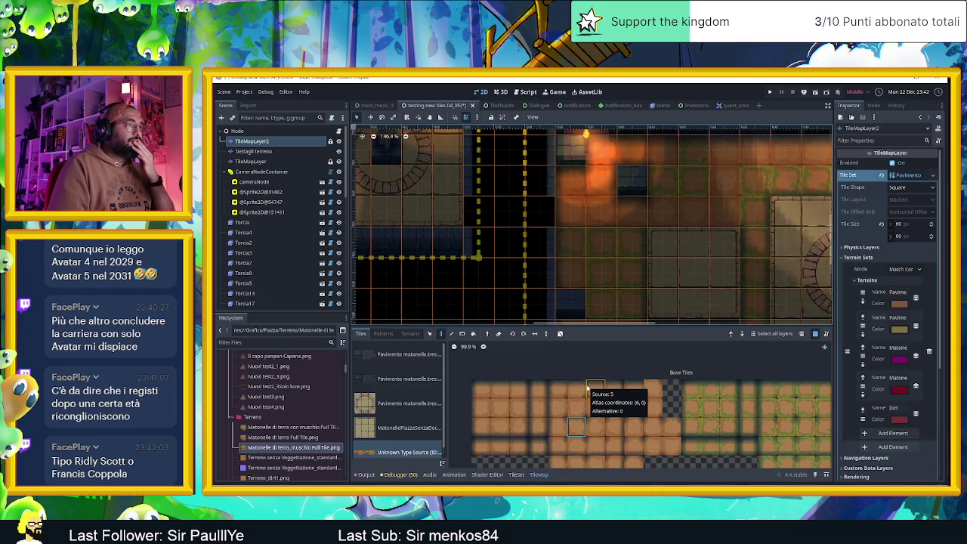
{"action": "left_click", "coordinate": [573, 388]}
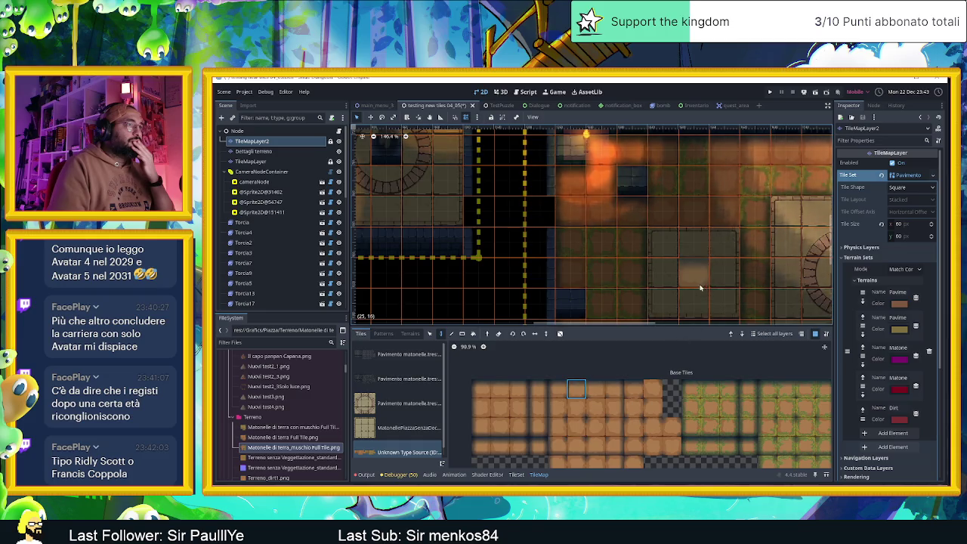
{"action": "scroll", "coordinate": [645, 284], "scroll_direction": "right", "scroll_amount": 1}
{"action": "scroll", "coordinate": [644, 284], "scroll_direction": "right", "scroll_amount": 4}
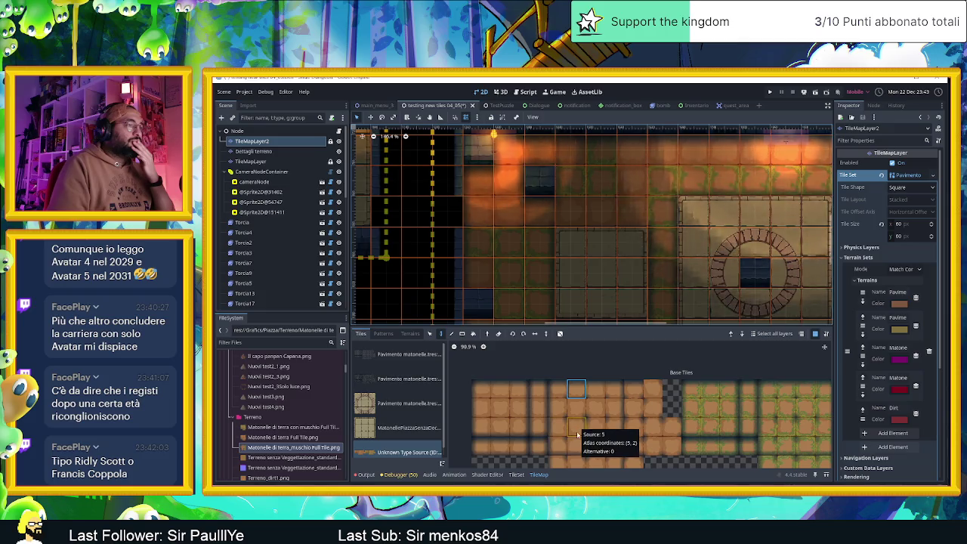
{"action": "left_click", "coordinate": [499, 425]}
{"action": "scroll", "coordinate": [453, 269], "scroll_direction": "up", "scroll_amount": 3}
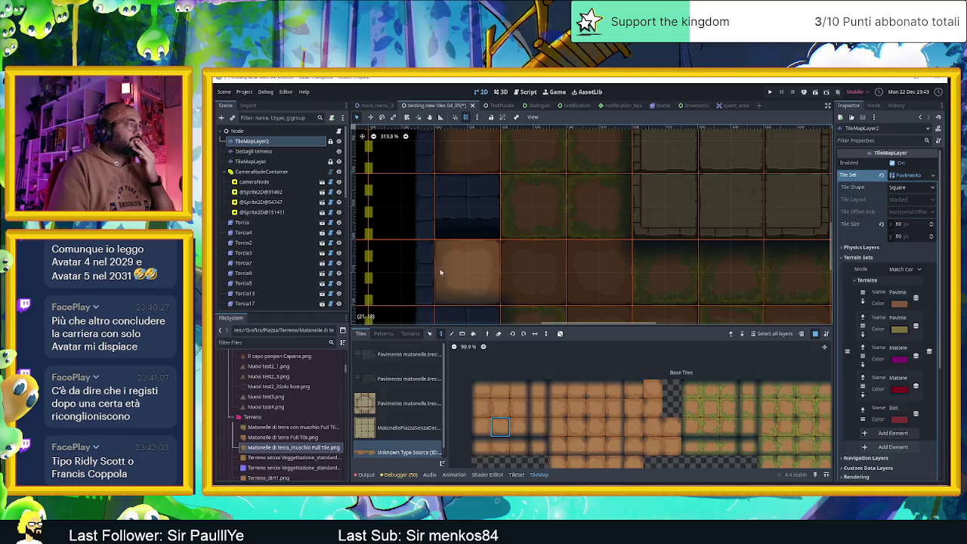
{"action": "scroll", "coordinate": [569, 284], "scroll_direction": "right", "scroll_amount": 2}
{"action": "scroll", "coordinate": [569, 285], "scroll_direction": "down", "scroll_amount": 1}
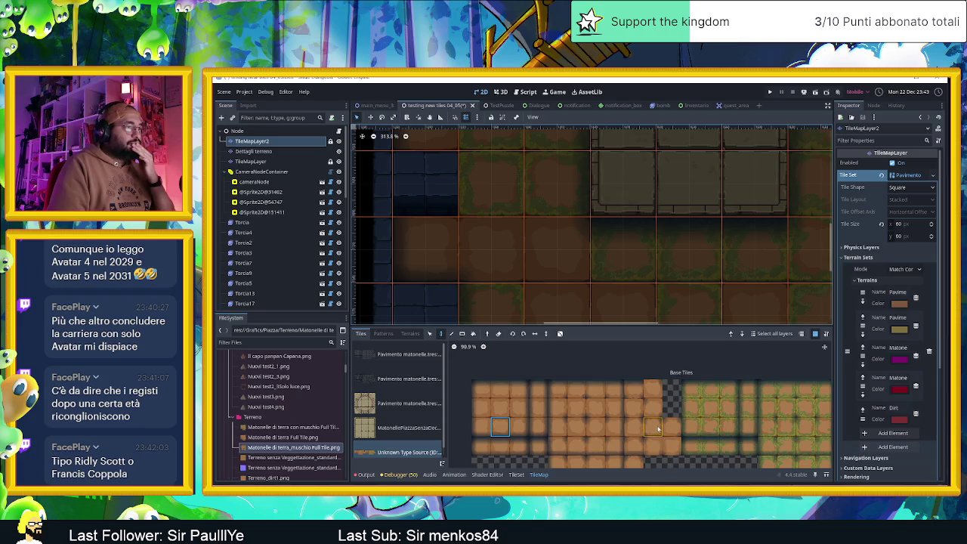
Zoom back out over the level, then save the scene and run the project.
{"action": "left_click_drag", "start_coordinate": [657, 429], "coordinate": [632, 378]}
{"action": "scroll", "coordinate": [626, 397], "scroll_direction": "down", "scroll_amount": 3}
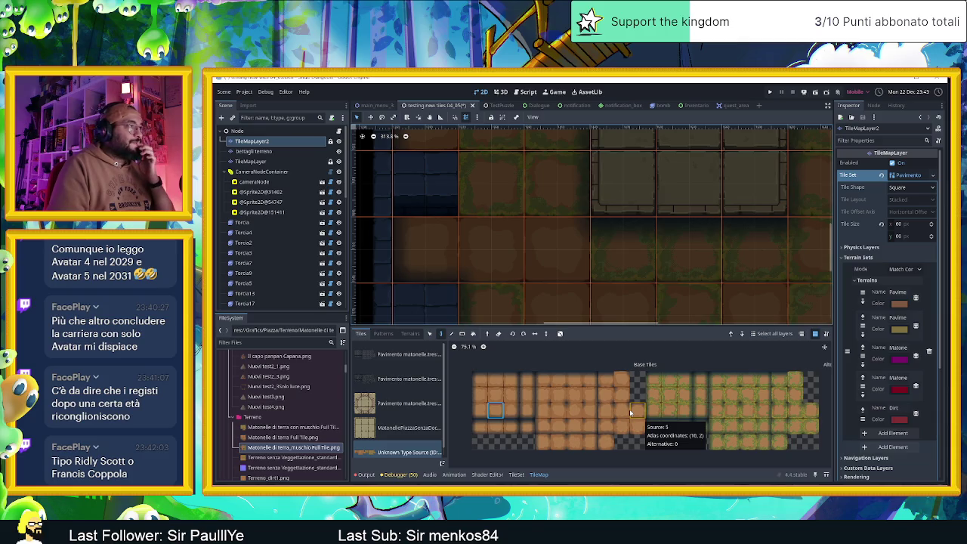
{"action": "scroll", "coordinate": [508, 237], "scroll_direction": "down", "scroll_amount": 4}
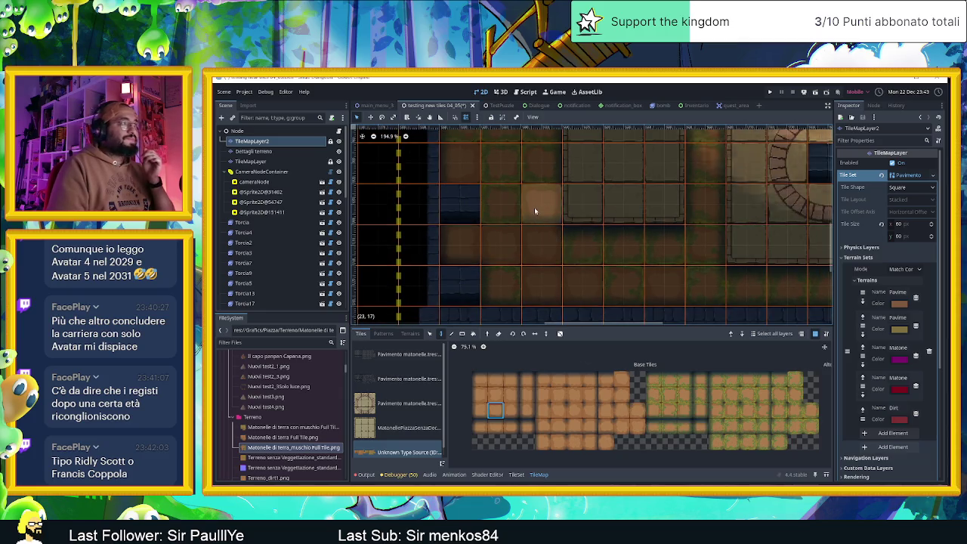
{"action": "scroll", "coordinate": [536, 209], "scroll_direction": "down", "scroll_amount": 4}
{"action": "scroll", "coordinate": [691, 227], "scroll_direction": "down", "scroll_amount": 1}
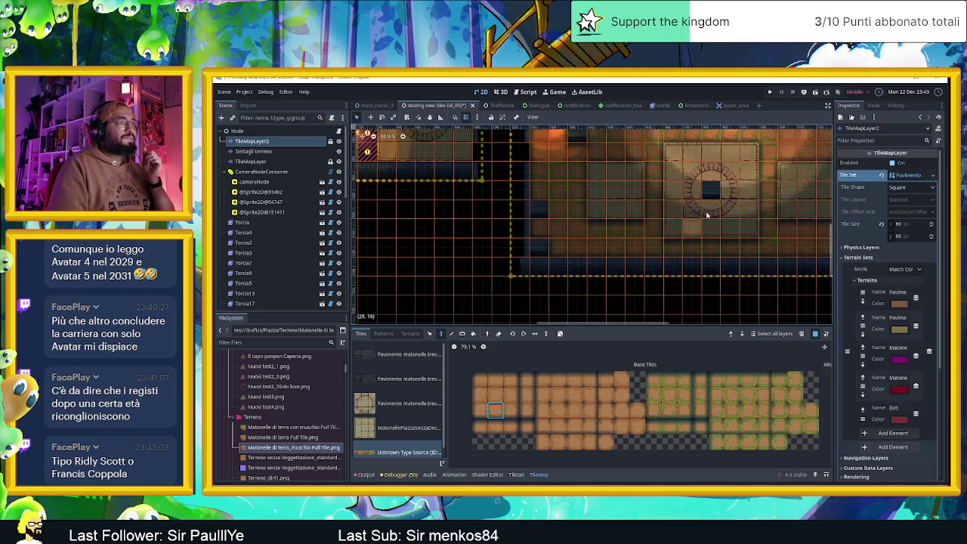
{"action": "left_click", "coordinate": [814, 92]}
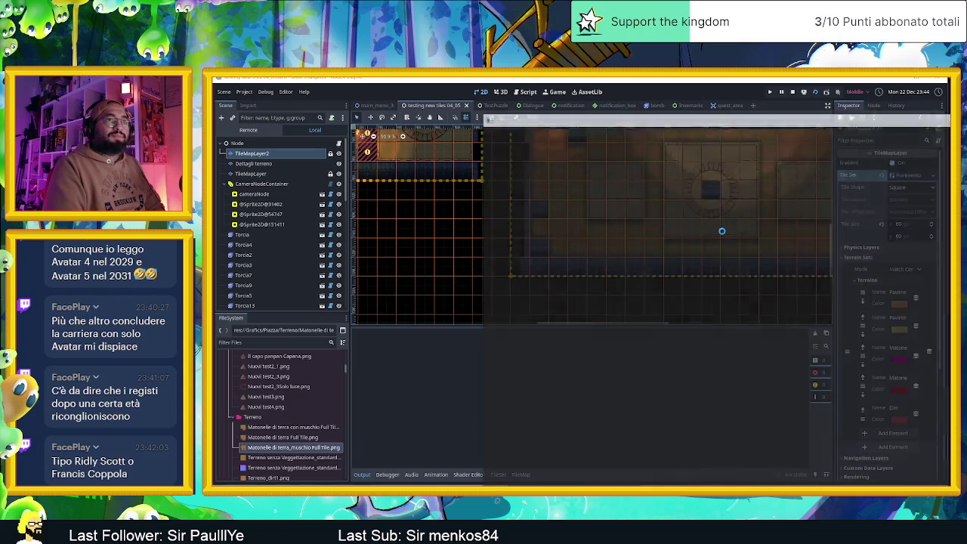
Move the running Slide Dungeon game window into view.
{"action": "mouse_move", "coordinate": [780, 117]}
{"action": "left_mouse_down"}
{"action": "mouse_move", "coordinate": [518, 80]}
{"action": "mouse_move", "coordinate": [533, 81]}
{"action": "left_mouse_up"}
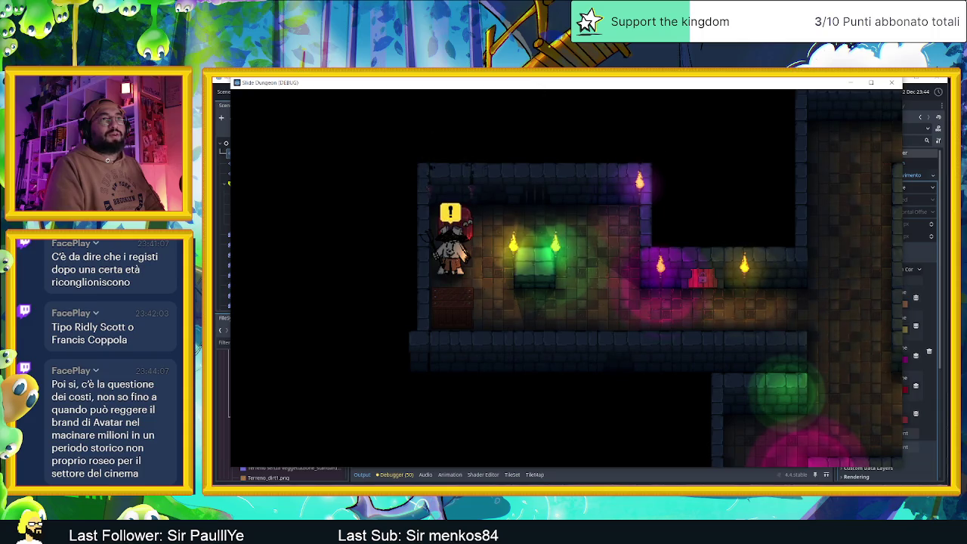
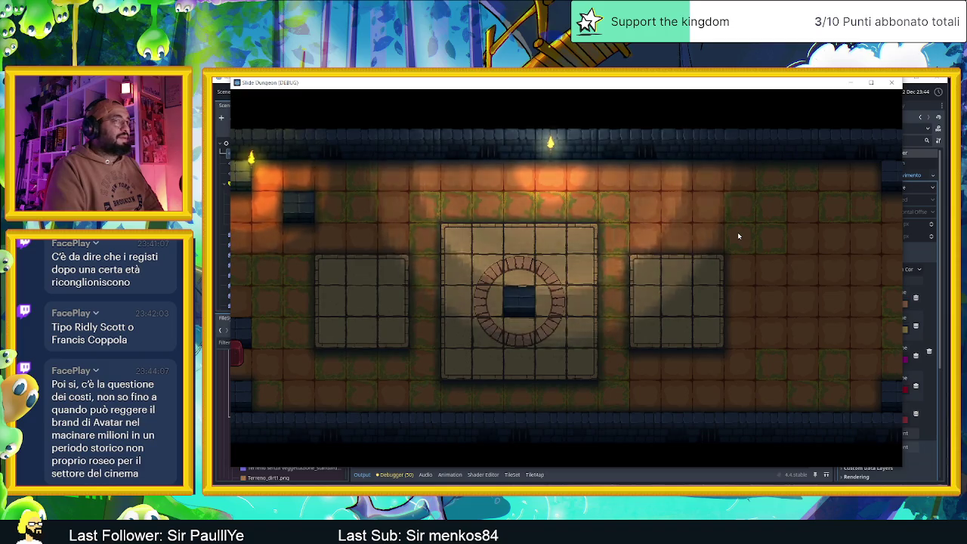
Slide the player between the room's top-left and bottom-left corners, then close the game window.
{"action": "key", "text": "Left"}
{"action": "key", "text": "Up"}
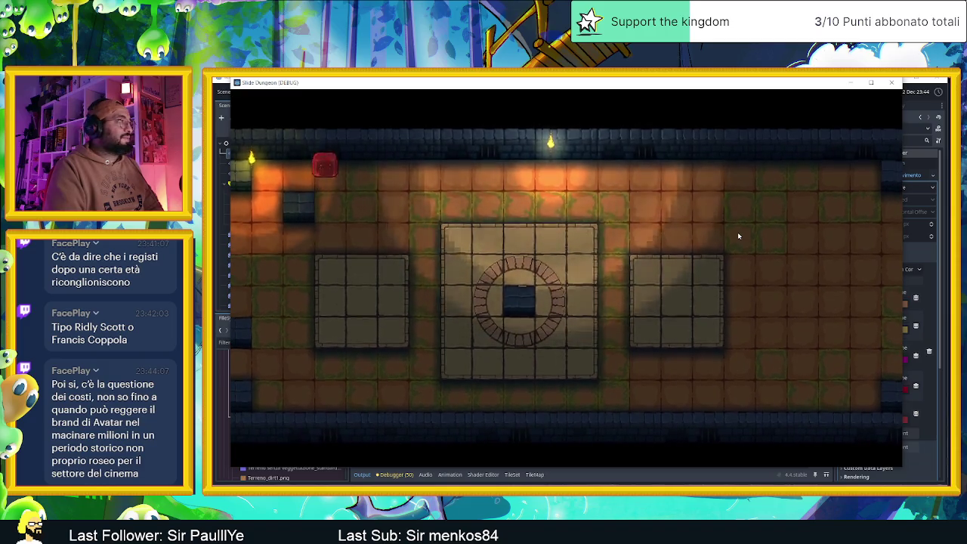
{"action": "key", "text": "Left"}
{"action": "key", "text": "Up"}
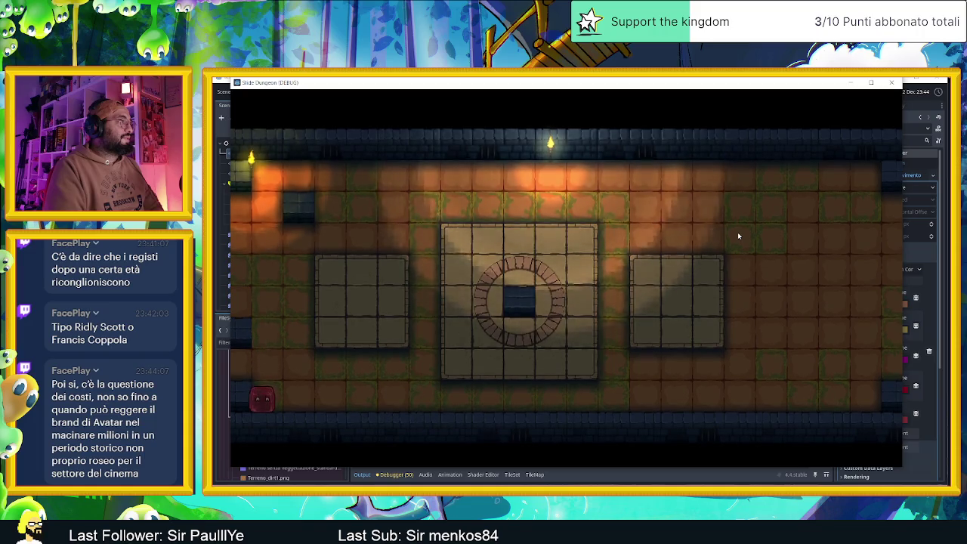
{"action": "key", "text": "Down"}
{"action": "key", "text": "Up"}
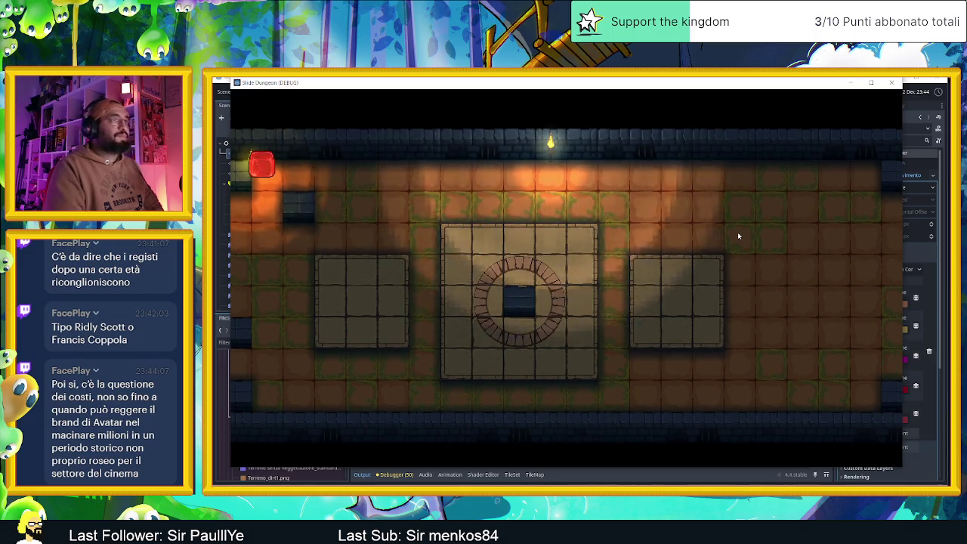
{"action": "left_click", "coordinate": [891, 82]}
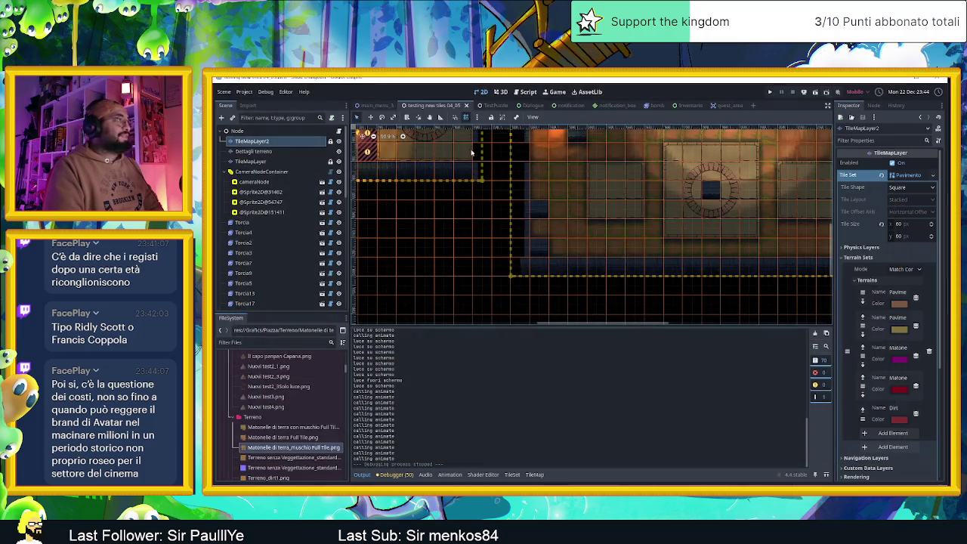
Paint a dark blue wall tile on the TileMapLayer, then save with Ctrl+S to relaunch.
{"action": "left_click", "coordinate": [253, 152]}
{"action": "left_click", "coordinate": [260, 162]}
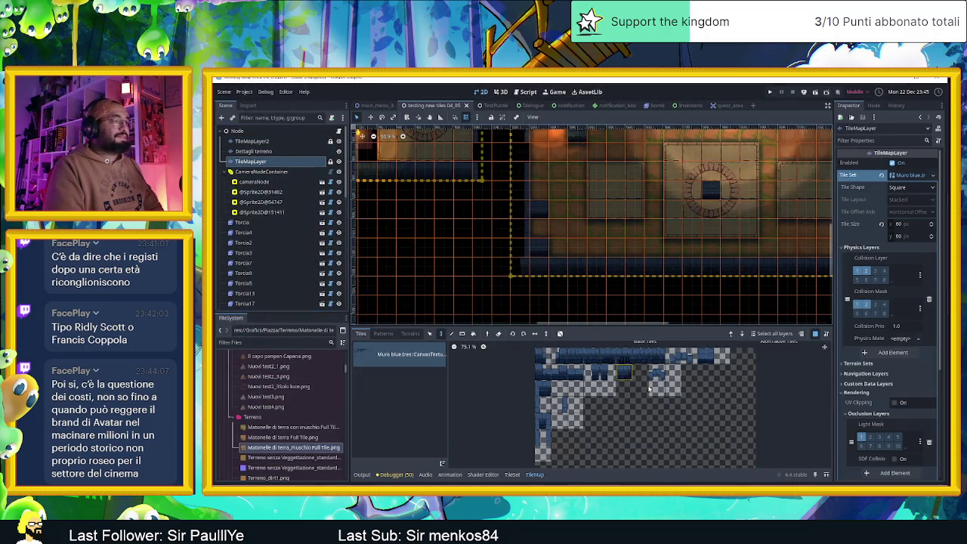
{"action": "left_click", "coordinate": [558, 210]}
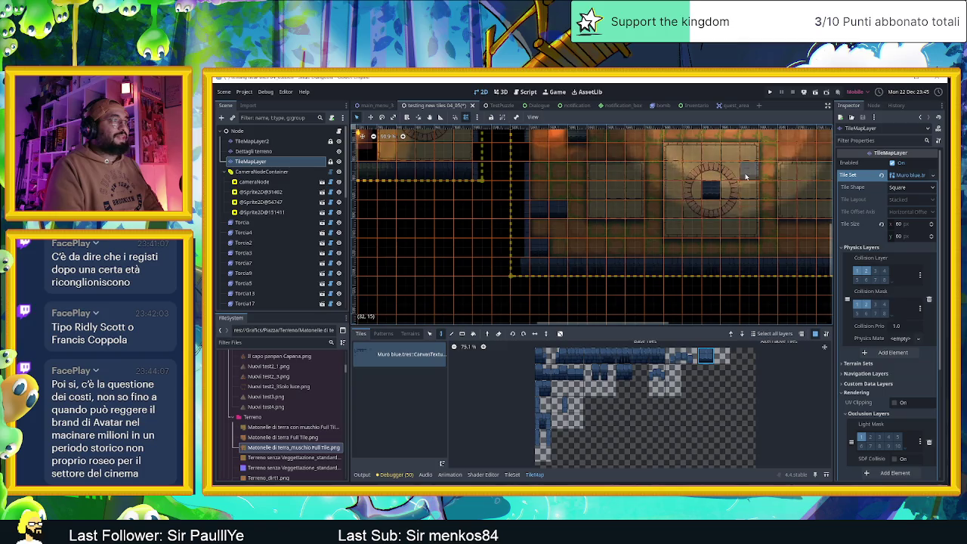
{"action": "key", "text": "ctrl+s"}
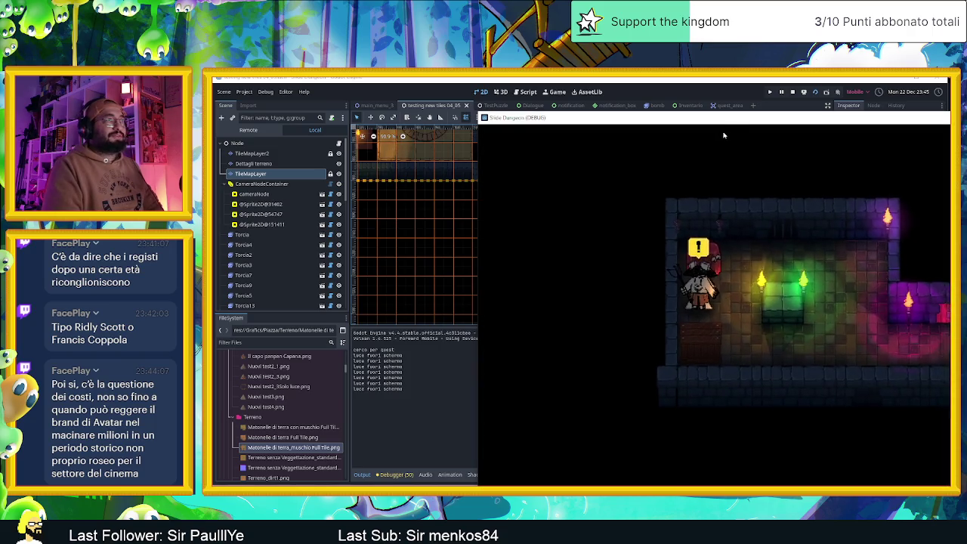
Move the game window left, slide the player into the central room, then stop the game.
{"action": "left_click_drag", "start_coordinate": [564, 118], "coordinate": [328, 85]}
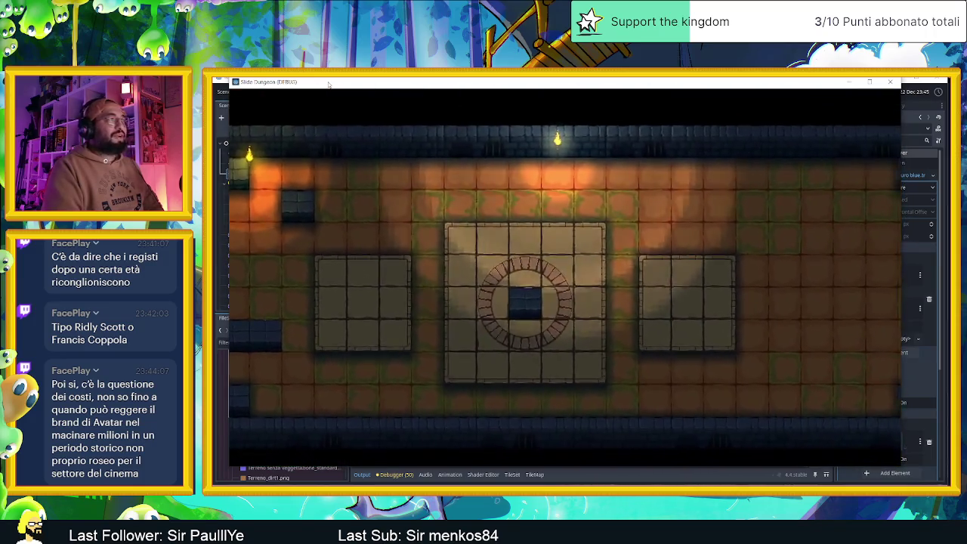
{"action": "key", "text": "Right"}
{"action": "key", "text": "Up"}
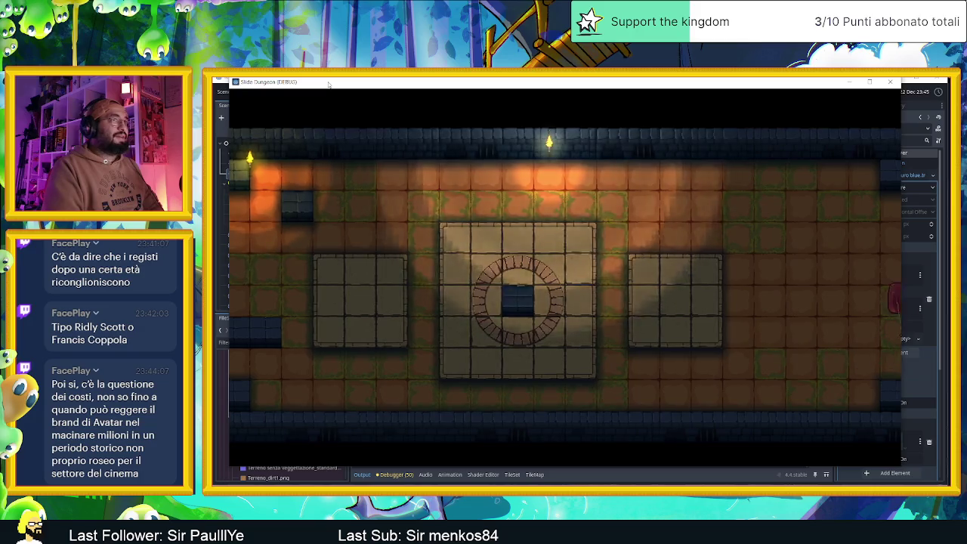
{"action": "key", "text": "Left"}
{"action": "key", "text": "Down"}
{"action": "key", "text": "Right"}
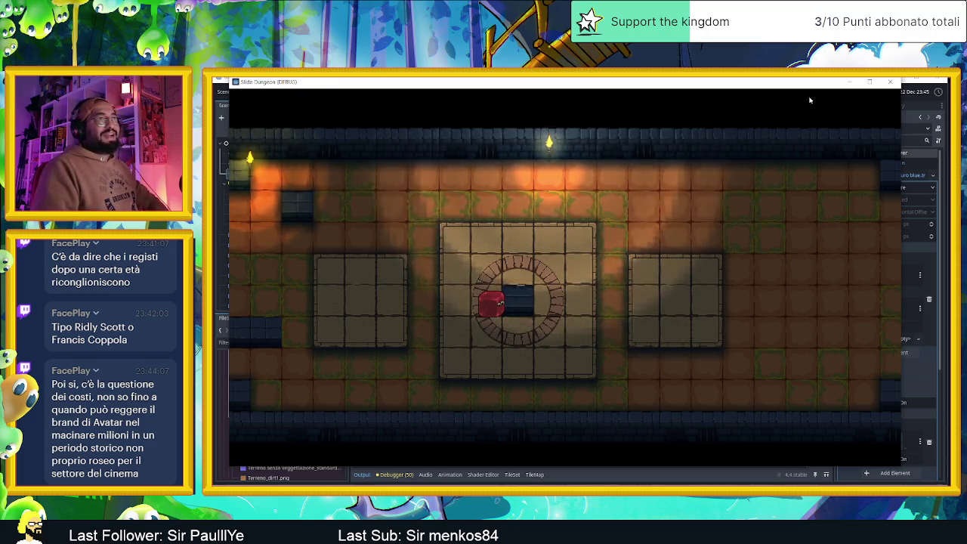
{"action": "left_click", "coordinate": [889, 81]}
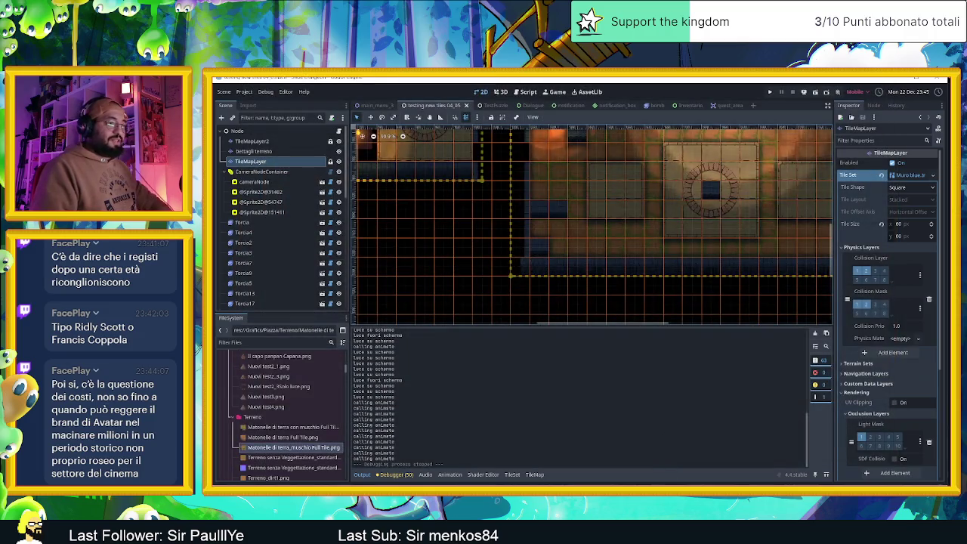
Drag the Mattonelle di terra muschio Full Tile PNG from the Terreno folder into Laigter.
{"action": "key", "text": "alt+Tab"}
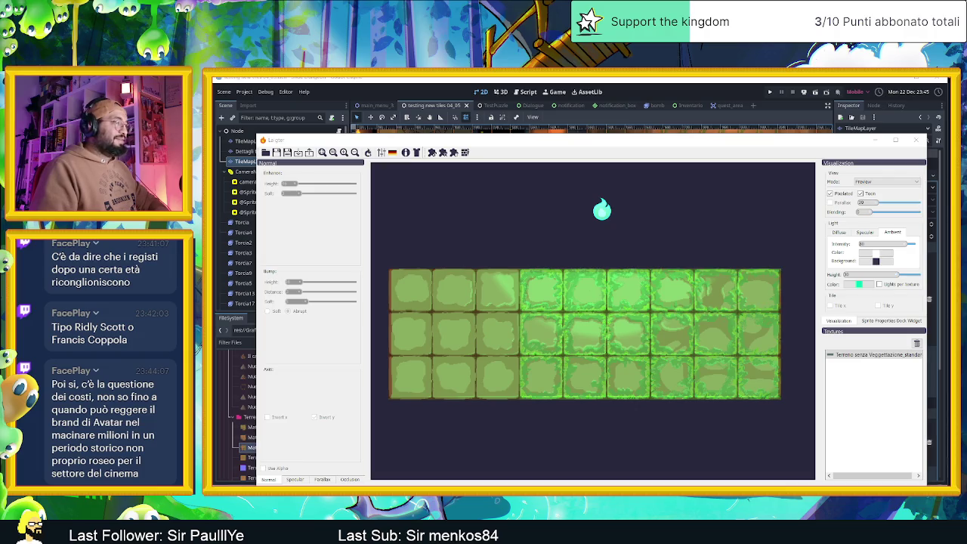
{"action": "key", "text": "alt+Tab"}
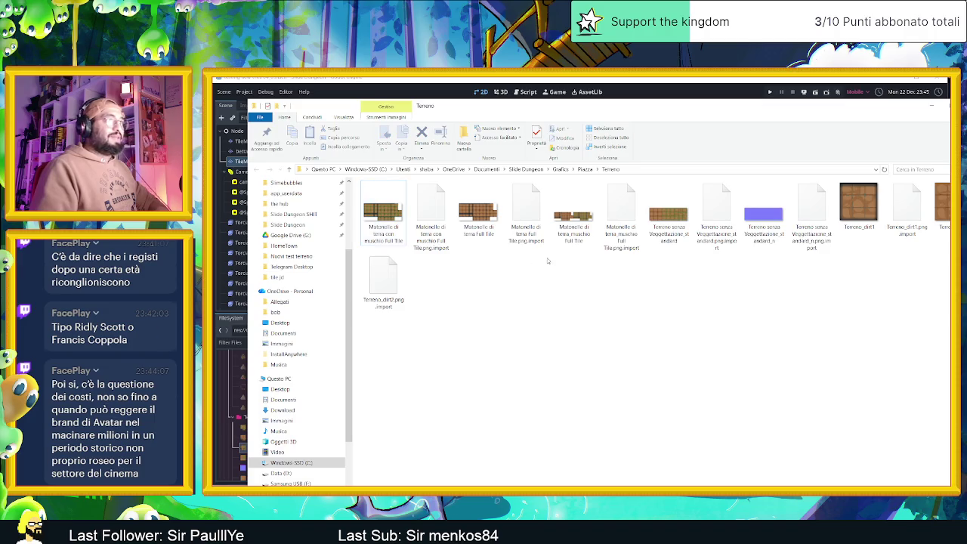
{"action": "mouse_move", "coordinate": [573, 222]}
{"action": "left_mouse_down"}
{"action": "mouse_move", "coordinate": [574, 422]}
{"action": "mouse_move", "coordinate": [577, 361]}
{"action": "mouse_move", "coordinate": [563, 334]}
{"action": "mouse_move", "coordinate": [557, 412]}
{"action": "mouse_move", "coordinate": [494, 529]}
{"action": "mouse_move", "coordinate": [530, 500]}
{"action": "mouse_move", "coordinate": [694, 523]}
{"action": "left_mouse_up"}
{"action": "mouse_move", "coordinate": [717, 483]}
{"action": "left_mouse_down"}
{"action": "mouse_move", "coordinate": [721, 491]}
{"action": "mouse_move", "coordinate": [605, 359]}
{"action": "left_mouse_up"}
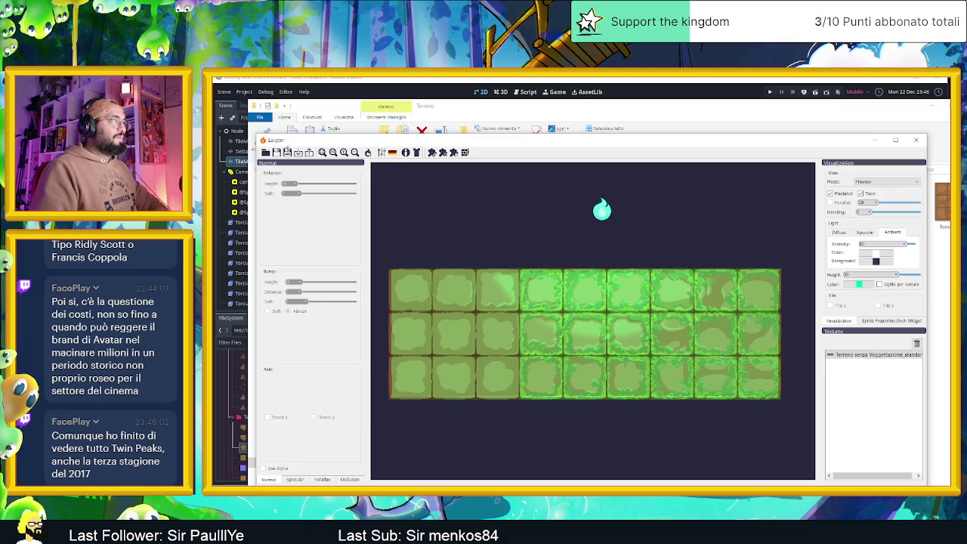
Zoom out and separate the two tile textures into upper and lower blocks.
{"action": "scroll", "coordinate": [555, 286], "scroll_direction": "down", "scroll_amount": 4}
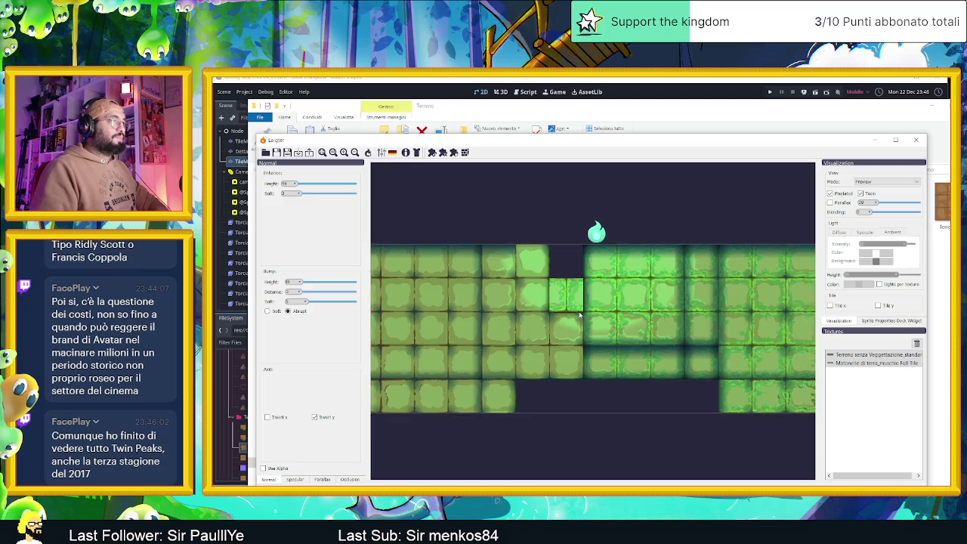
{"action": "left_click_drag", "start_coordinate": [545, 348], "coordinate": [566, 385]}
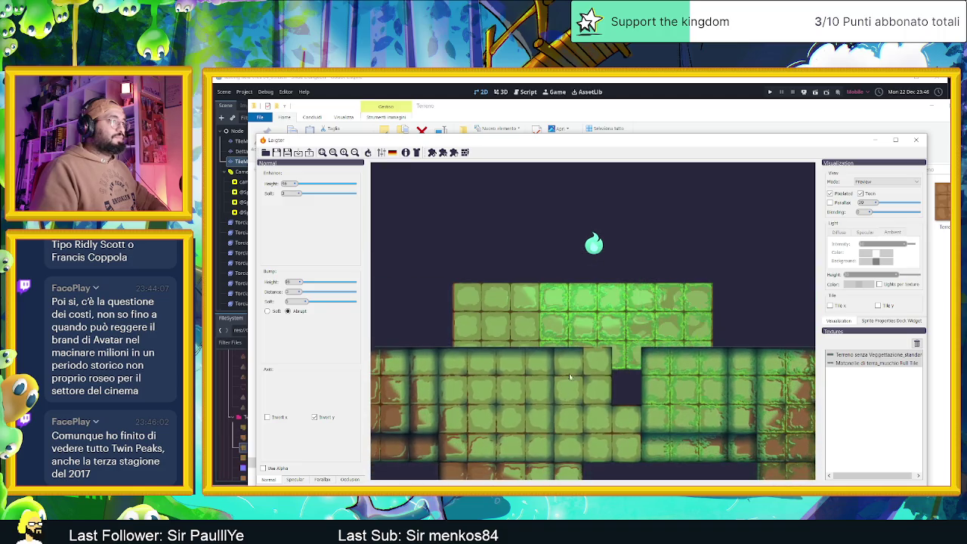
{"action": "left_click_drag", "start_coordinate": [579, 316], "coordinate": [542, 287]}
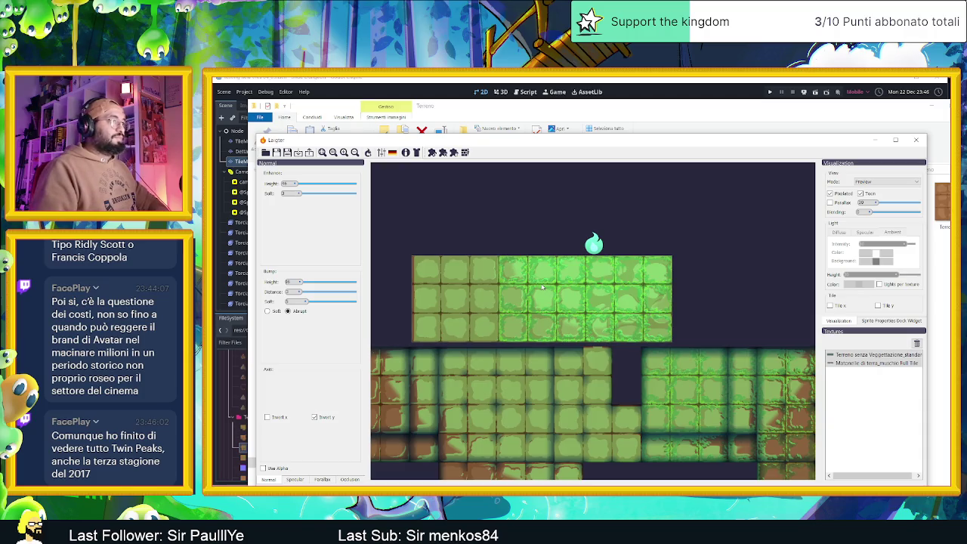
{"action": "left_click_drag", "start_coordinate": [596, 299], "coordinate": [611, 284]}
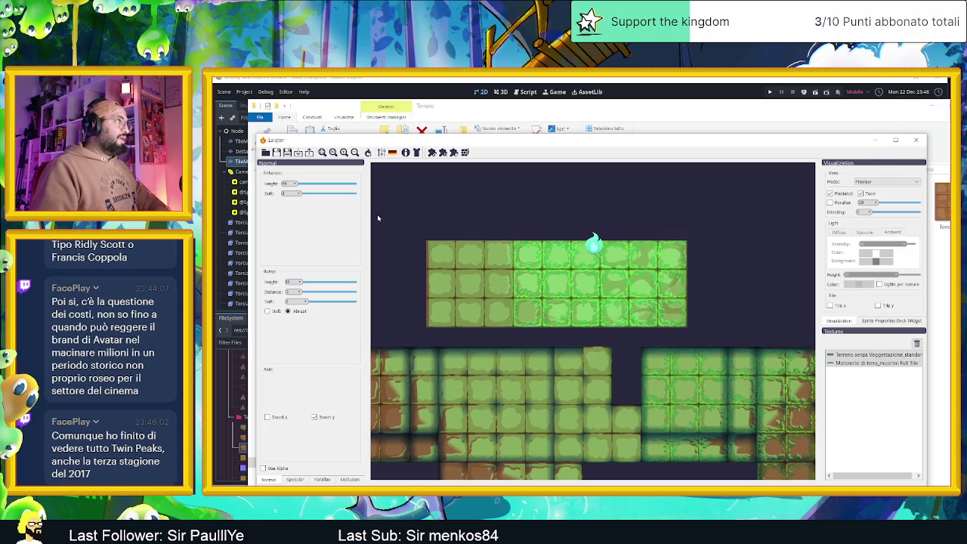
Try saving a preset, dismiss the duplicate-name warning, keep asset1, and close Laigter.
{"action": "left_click", "coordinate": [381, 152]}
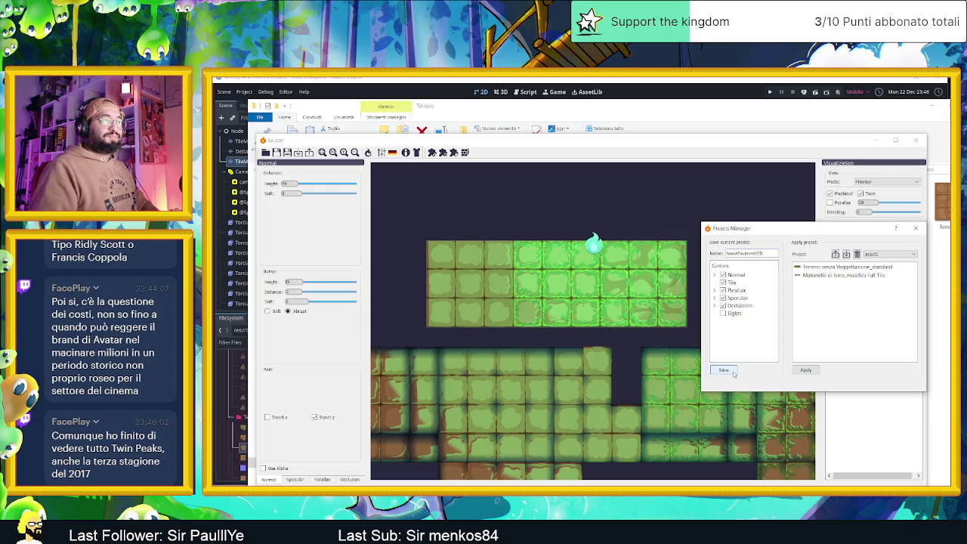
{"action": "left_click", "coordinate": [733, 372]}
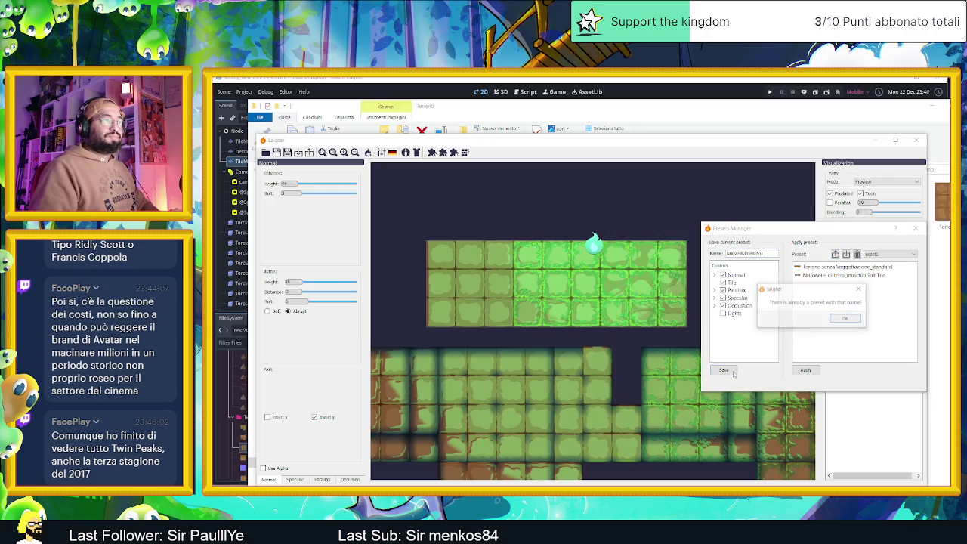
{"action": "left_click", "coordinate": [847, 320]}
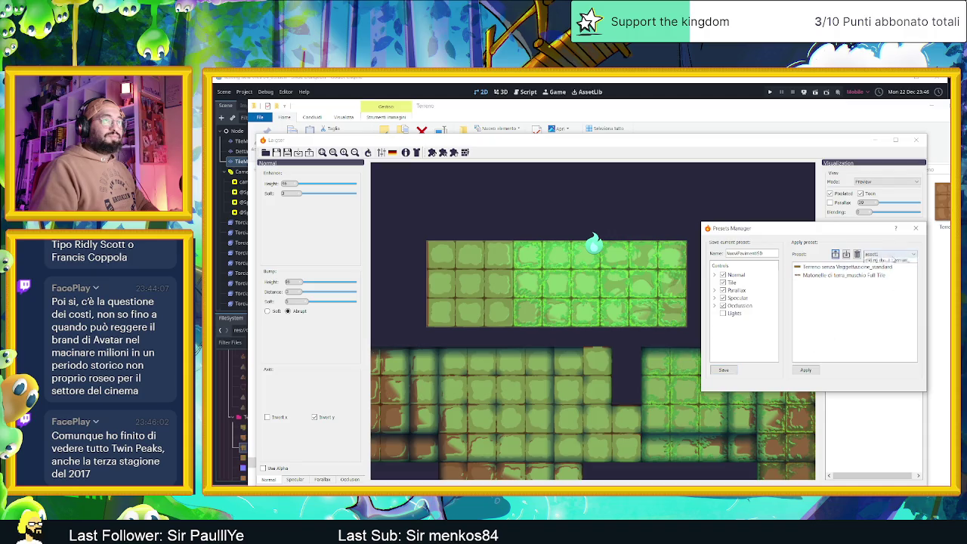
{"action": "left_click", "coordinate": [892, 255]}
{"action": "left_click", "coordinate": [895, 257]}
{"action": "left_click", "coordinate": [915, 228]}
{"action": "left_click", "coordinate": [916, 140]}
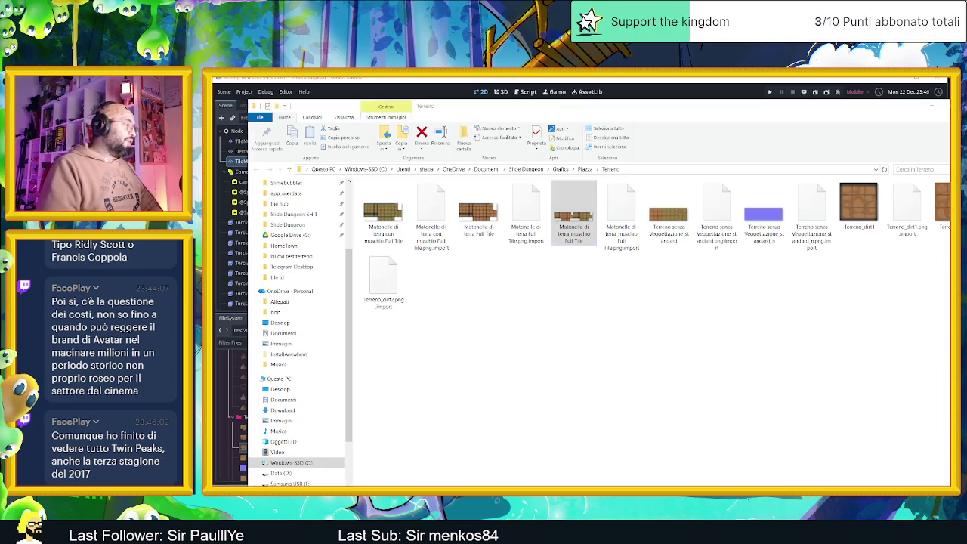
Scroll through the Start menu's installed apps, then close the menu with Escape.
{"action": "key", "text": "super"}
{"action": "scroll", "coordinate": [423, 457], "scroll_direction": "down", "scroll_amount": 2}
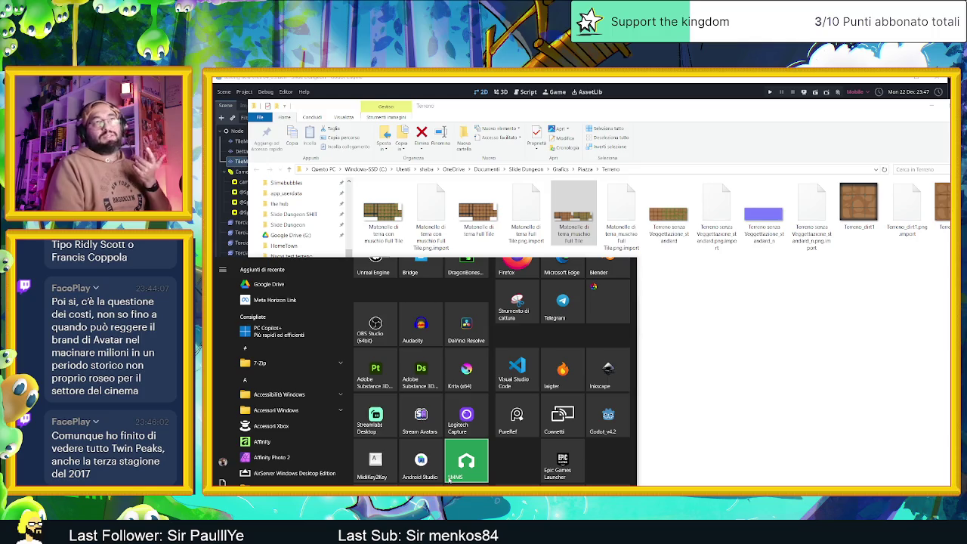
{"action": "scroll", "coordinate": [448, 478], "scroll_direction": "down", "scroll_amount": 3}
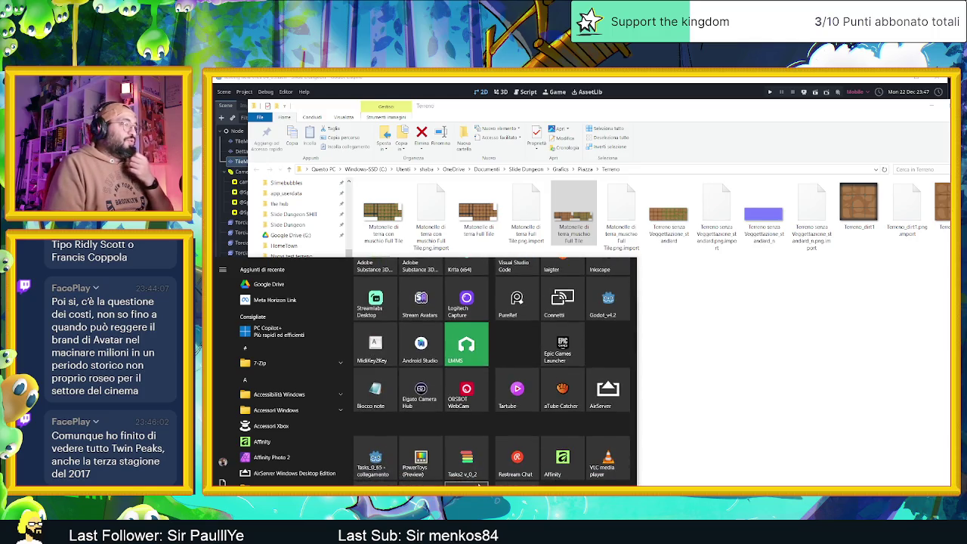
{"action": "scroll", "coordinate": [521, 460], "scroll_direction": "up", "scroll_amount": 3}
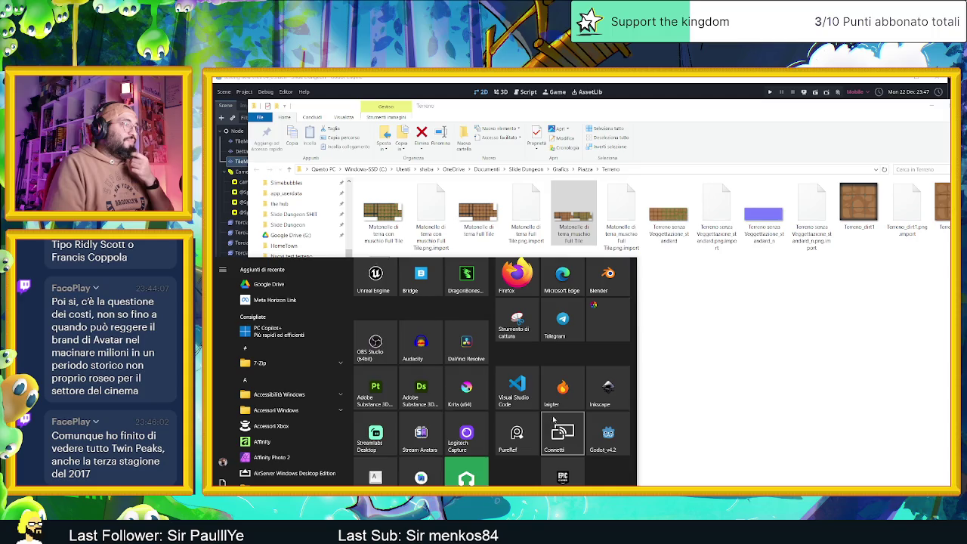
{"action": "key", "text": "Escape"}
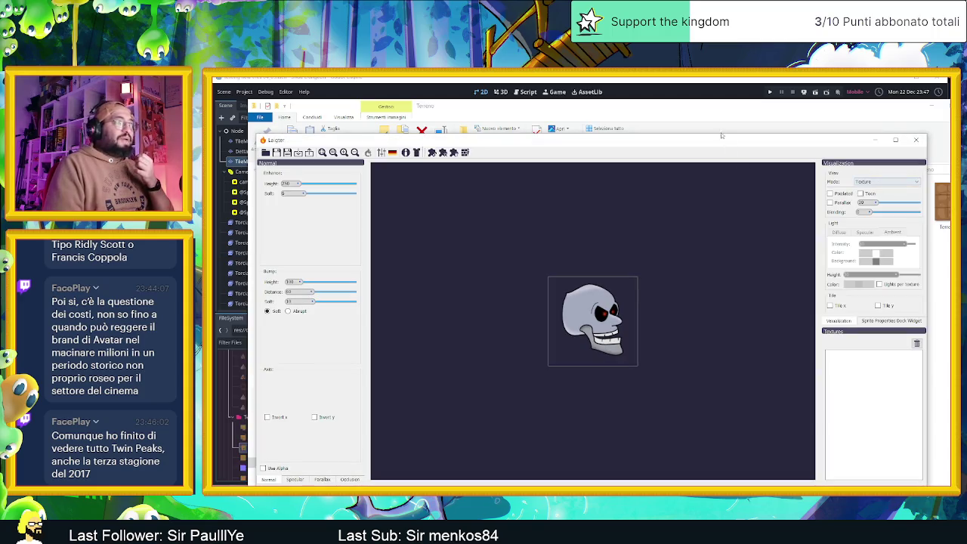
Load the terra_muschio Full Tile image and apply its saved preset from the asset1 set.
{"action": "left_click_drag", "start_coordinate": [697, 143], "coordinate": [709, 250]}
{"action": "mouse_move", "coordinate": [573, 207]}
{"action": "left_mouse_down"}
{"action": "mouse_move", "coordinate": [586, 215]}
{"action": "mouse_move", "coordinate": [625, 344]}
{"action": "left_mouse_up"}
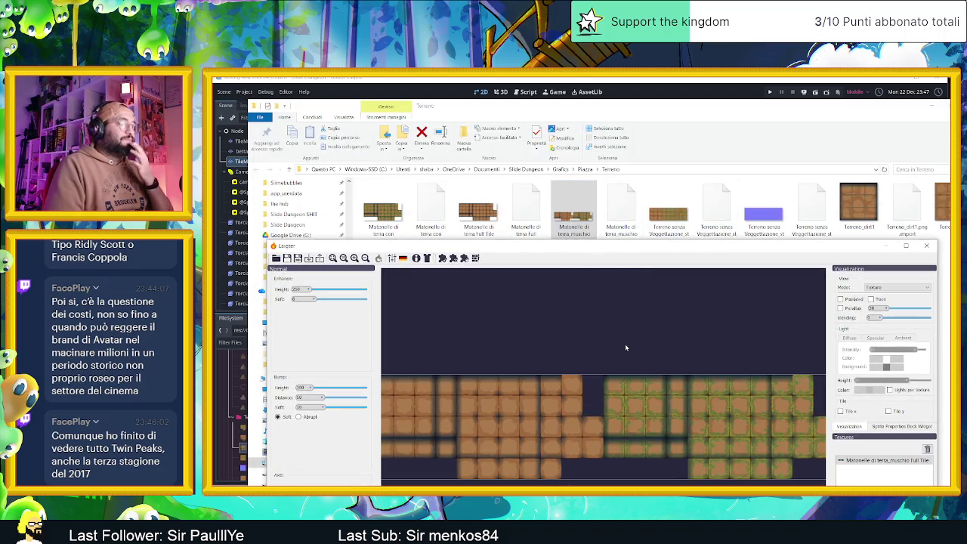
{"action": "left_click", "coordinate": [392, 258]}
{"action": "left_click", "coordinate": [868, 255]}
{"action": "left_click", "coordinate": [890, 267]}
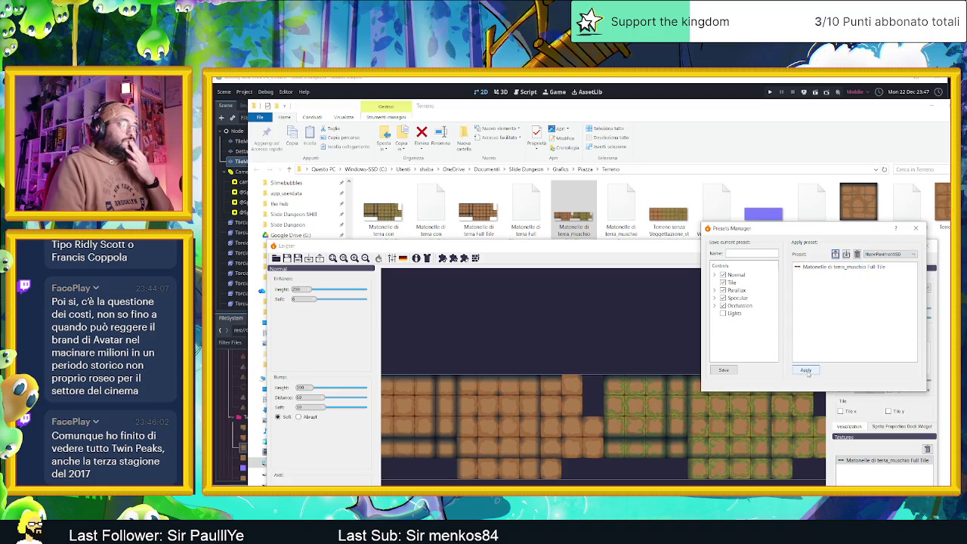
{"action": "left_click", "coordinate": [835, 273]}
{"action": "left_click", "coordinate": [811, 371]}
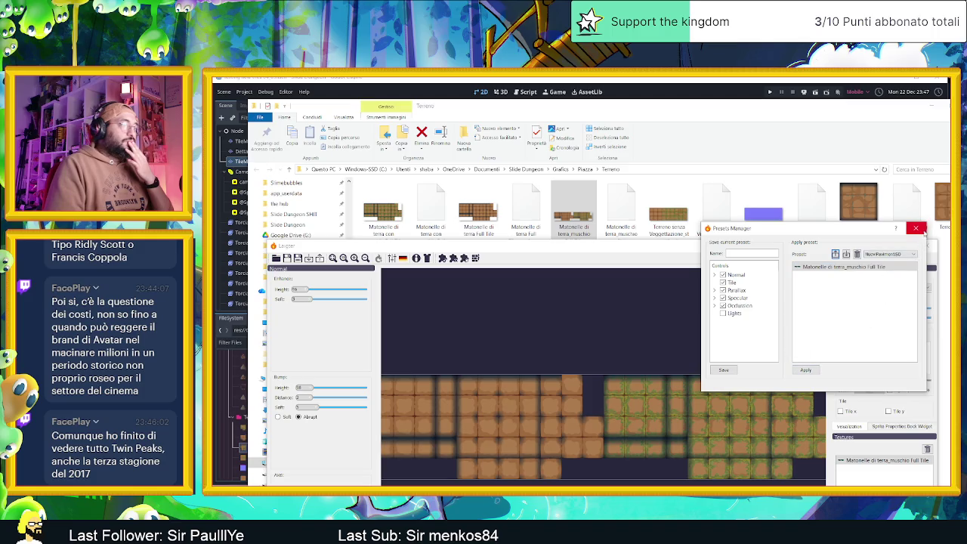
{"action": "left_click", "coordinate": [923, 230]}
Switch the preview to Normal Map and inspect the generated normal map.
{"action": "left_click", "coordinate": [878, 288]}
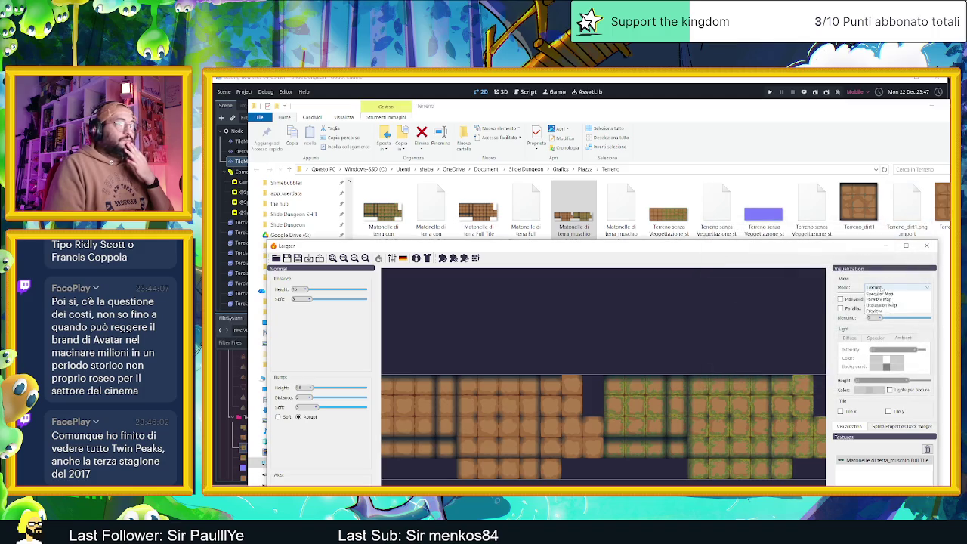
{"action": "left_click", "coordinate": [879, 295]}
{"action": "left_click_drag", "start_coordinate": [555, 427], "coordinate": [648, 371]}
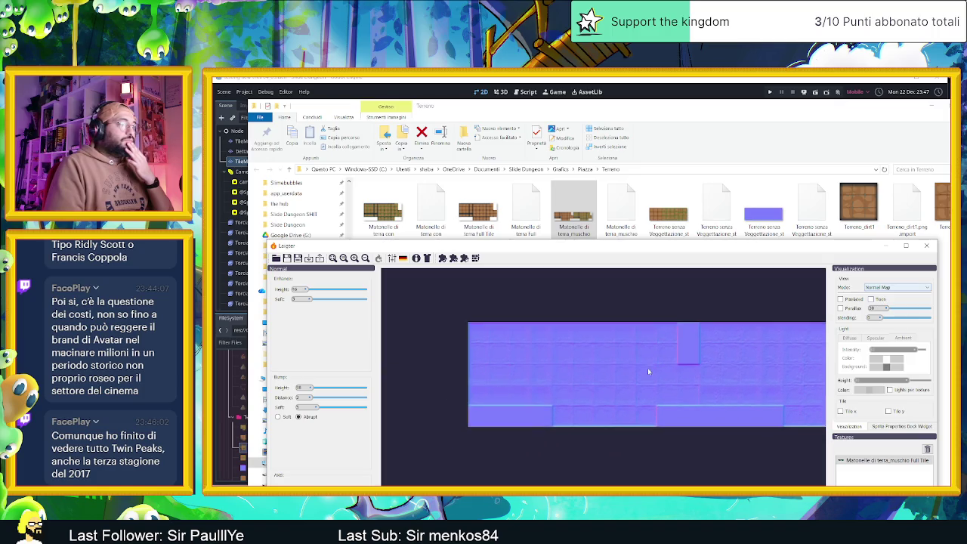
{"action": "scroll", "coordinate": [591, 368], "scroll_direction": "up", "scroll_amount": 2}
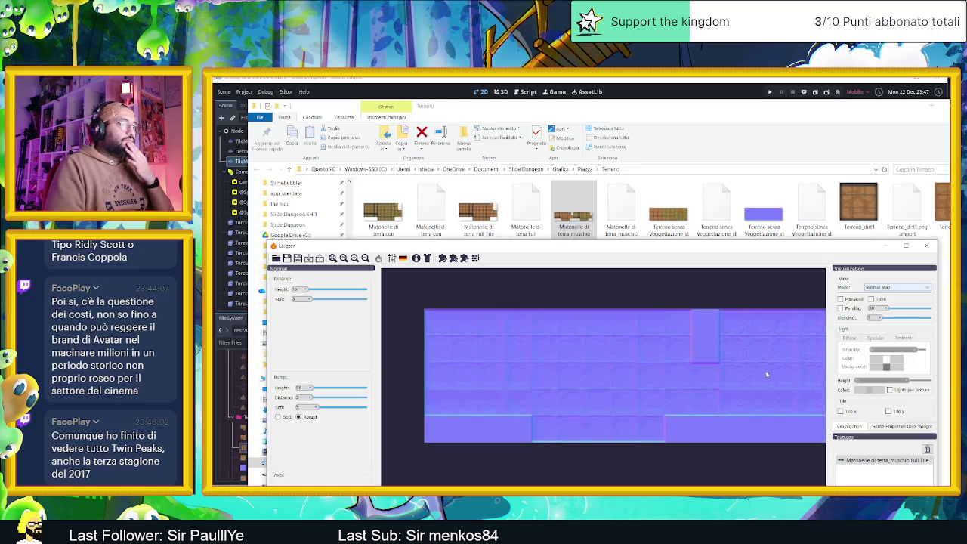
{"action": "left_click_drag", "start_coordinate": [767, 374], "coordinate": [680, 374]}
{"action": "scroll", "coordinate": [677, 376], "scroll_direction": "up", "scroll_amount": 1}
{"action": "scroll", "coordinate": [435, 398], "scroll_direction": "up", "scroll_amount": 1}
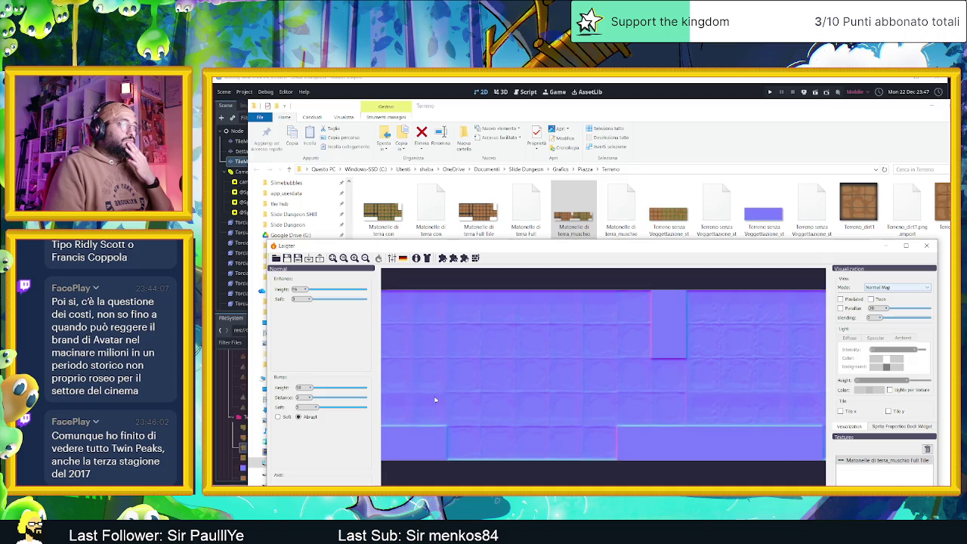
{"action": "scroll", "coordinate": [483, 401], "scroll_direction": "down", "scroll_amount": 2}
{"action": "mouse_move", "coordinate": [647, 410]}
{"action": "left_mouse_down"}
{"action": "mouse_move", "coordinate": [771, 414]}
{"action": "mouse_move", "coordinate": [556, 406]}
{"action": "left_mouse_up"}
{"action": "scroll", "coordinate": [601, 401], "scroll_direction": "up", "scroll_amount": 4}
{"action": "scroll", "coordinate": [616, 404], "scroll_direction": "up", "scroll_amount": 1}
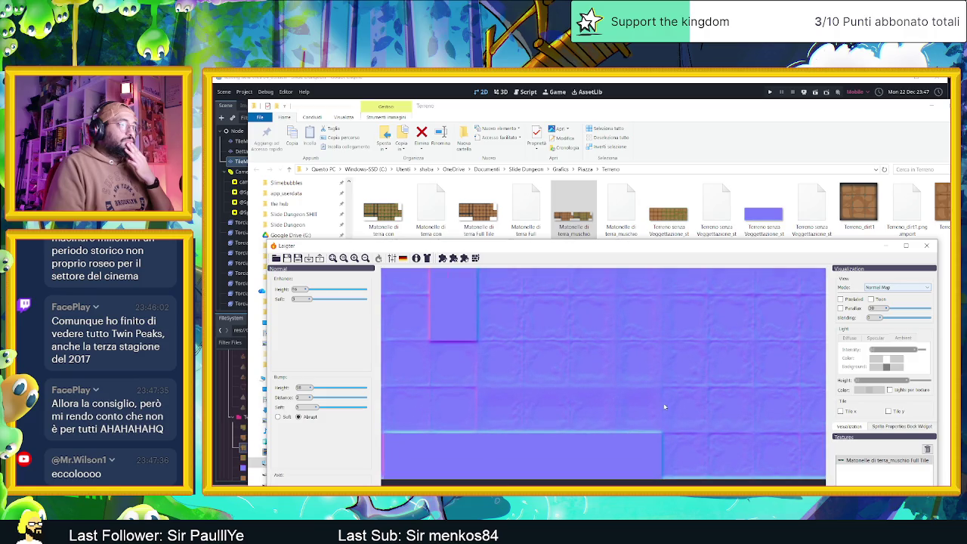
{"action": "scroll", "coordinate": [662, 406], "scroll_direction": "down", "scroll_amount": 3}
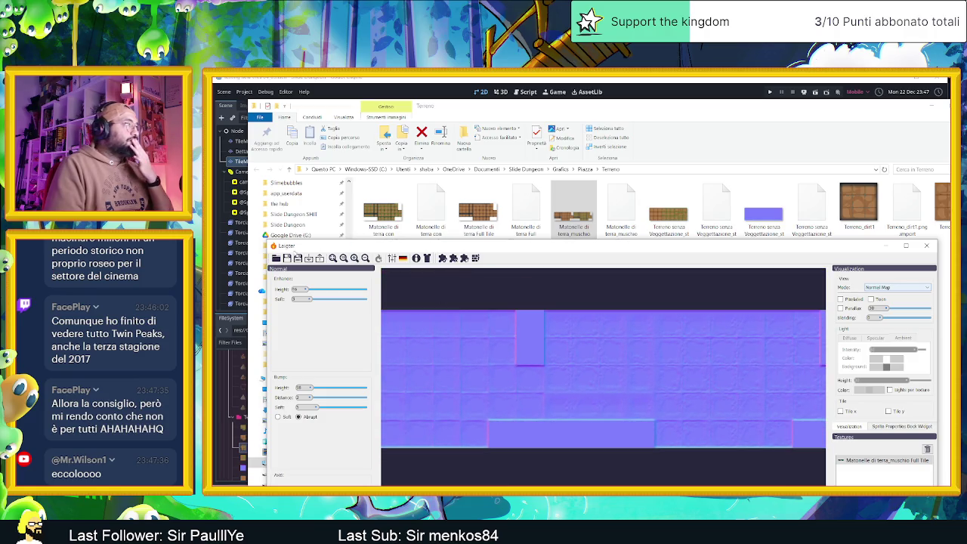
Export the normal map, confirm the message, and close Explorer to return to Godot.
{"action": "left_click", "coordinate": [320, 258]}
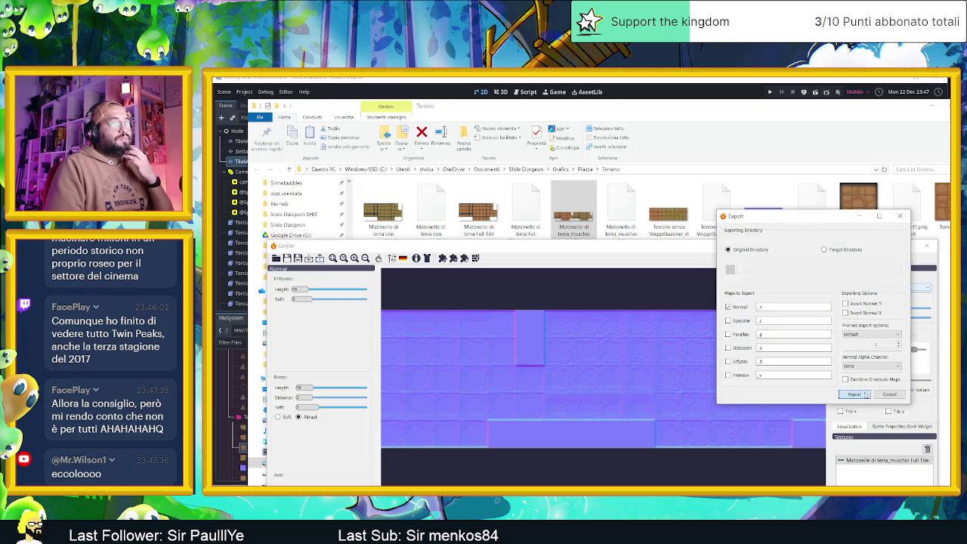
{"action": "left_click", "coordinate": [854, 394]}
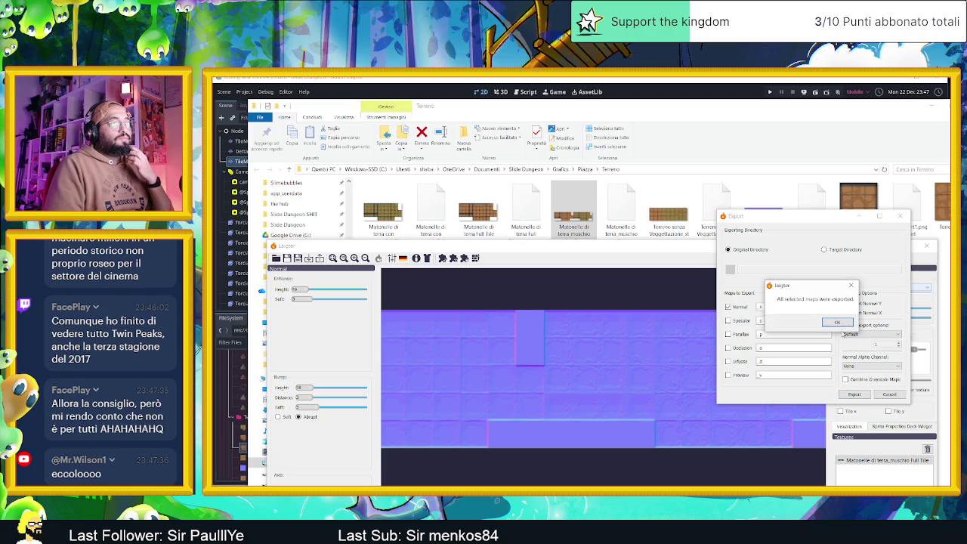
{"action": "left_click", "coordinate": [836, 322]}
{"action": "left_click", "coordinate": [900, 134]}
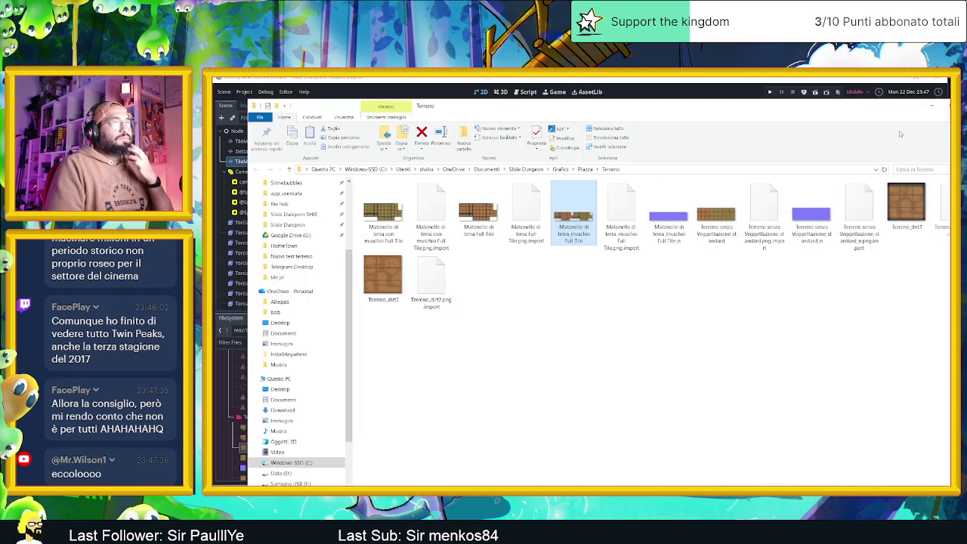
{"action": "left_click", "coordinate": [924, 112]}
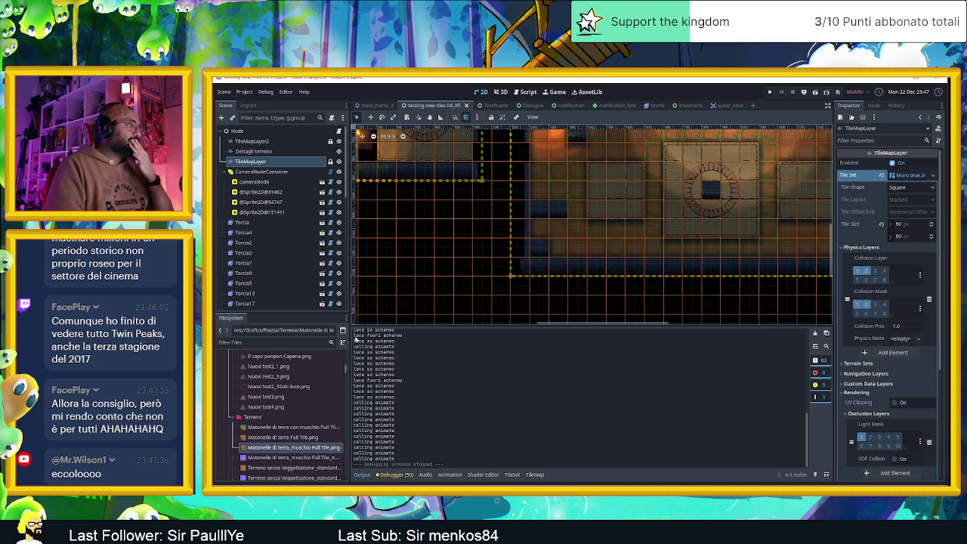
Select TileMapLayer2, show the Pavimento matonelle mossy atlas, and open its TileSet Setup texture options.
{"action": "left_click", "coordinate": [287, 151]}
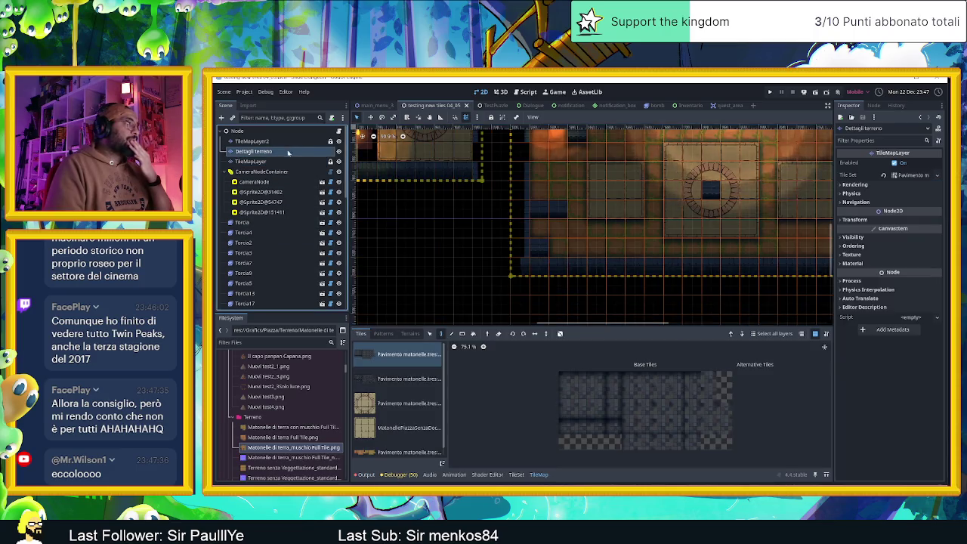
{"action": "left_click", "coordinate": [286, 141]}
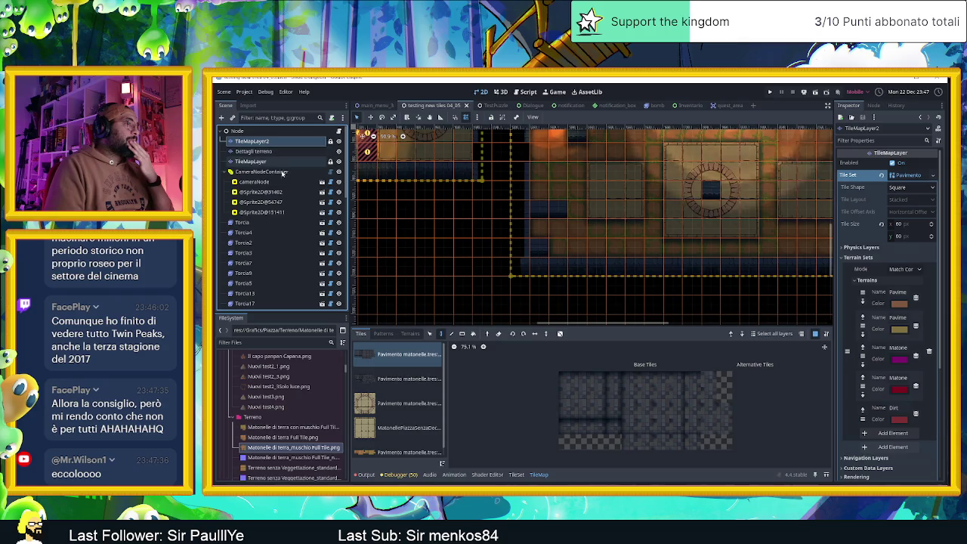
{"action": "scroll", "coordinate": [374, 426], "scroll_direction": "down", "scroll_amount": 1}
{"action": "left_click", "coordinate": [394, 450]}
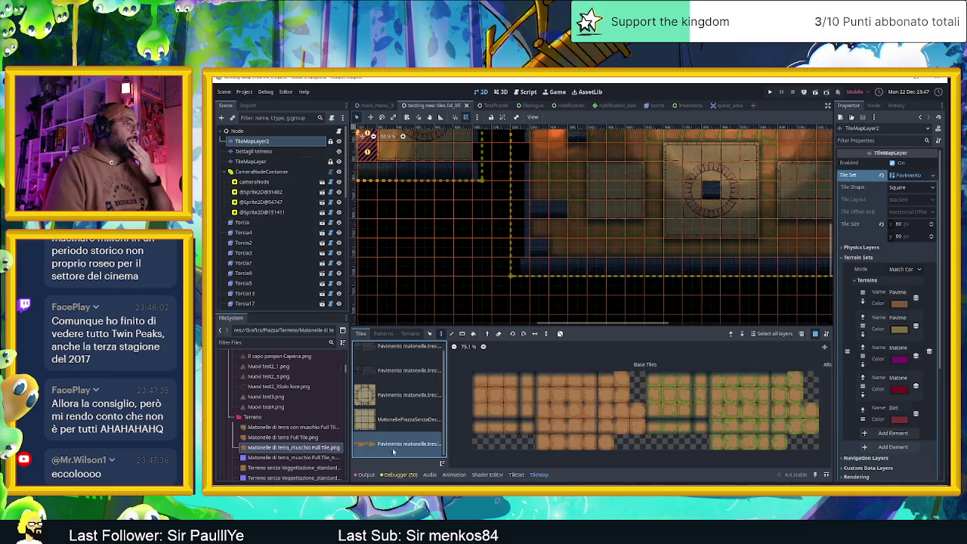
{"action": "left_click", "coordinate": [515, 475]}
{"action": "left_click", "coordinate": [601, 397]}
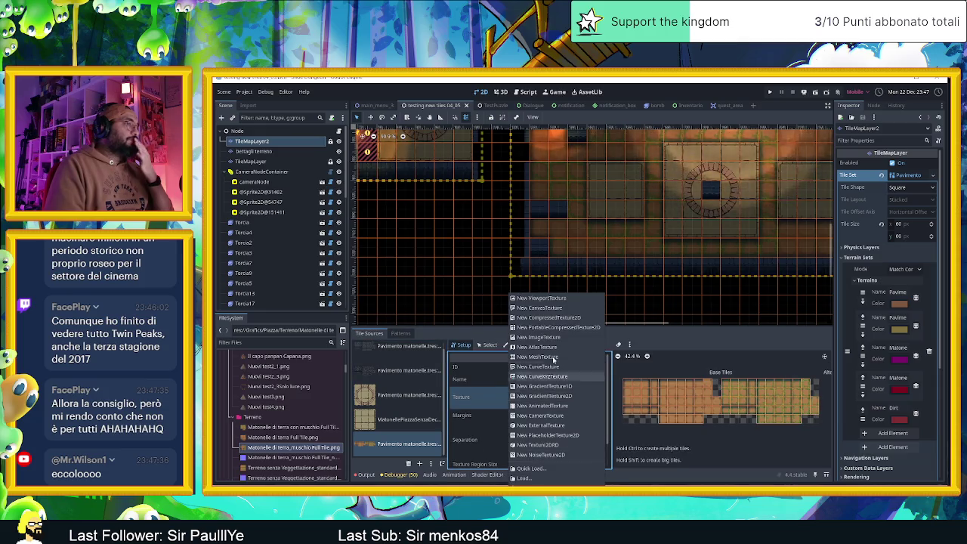
{"action": "left_click", "coordinate": [465, 433]}
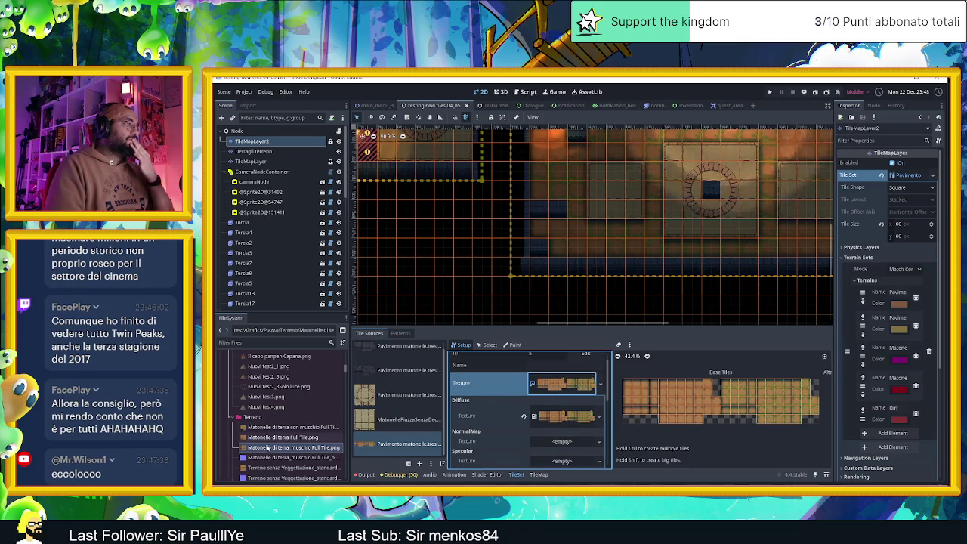
{"action": "left_click", "coordinate": [270, 458]}
{"action": "mouse_move", "coordinate": [270, 458]}
{"action": "left_mouse_down"}
{"action": "mouse_move", "coordinate": [419, 453]}
{"action": "mouse_move", "coordinate": [559, 421]}
{"action": "mouse_move", "coordinate": [572, 439]}
{"action": "mouse_move", "coordinate": [563, 445]}
{"action": "left_mouse_up"}
{"action": "left_click_drag", "start_coordinate": [672, 266], "coordinate": [602, 306]}
{"action": "scroll", "coordinate": [606, 204], "scroll_direction": "up", "scroll_amount": 8}
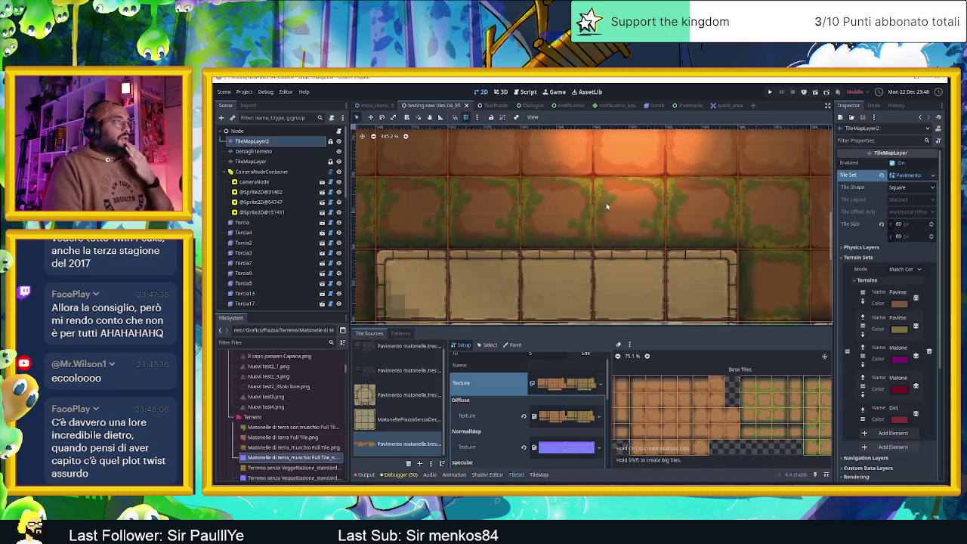
{"action": "scroll", "coordinate": [635, 191], "scroll_direction": "down", "scroll_amount": 2}
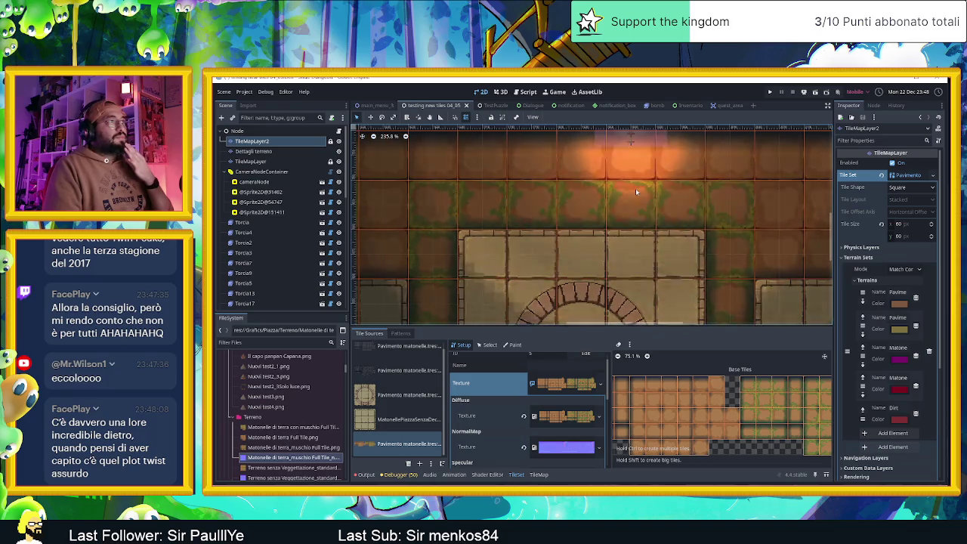
{"action": "scroll", "coordinate": [635, 191], "scroll_direction": "down", "scroll_amount": 1}
{"action": "scroll", "coordinate": [635, 188], "scroll_direction": "down", "scroll_amount": 2}
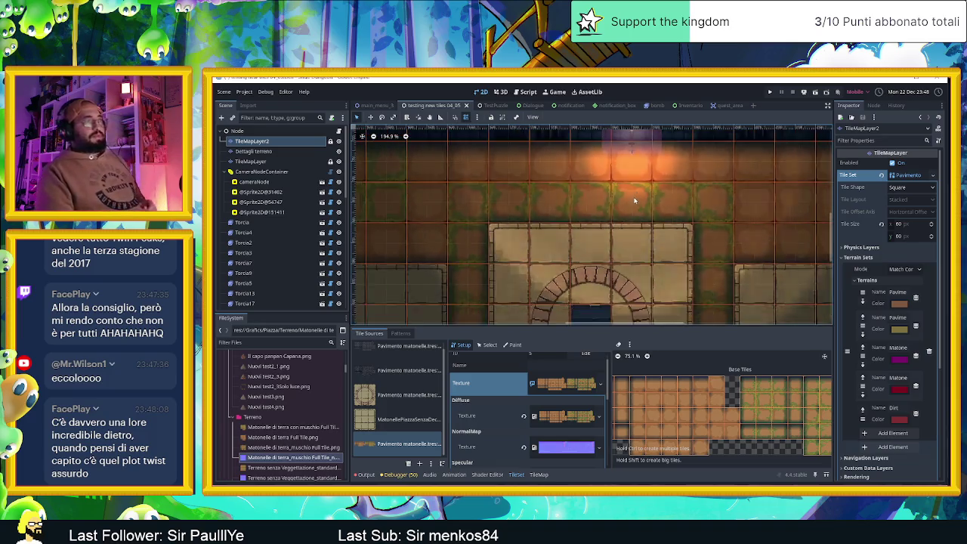
{"action": "scroll", "coordinate": [608, 181], "scroll_direction": "down", "scroll_amount": 1}
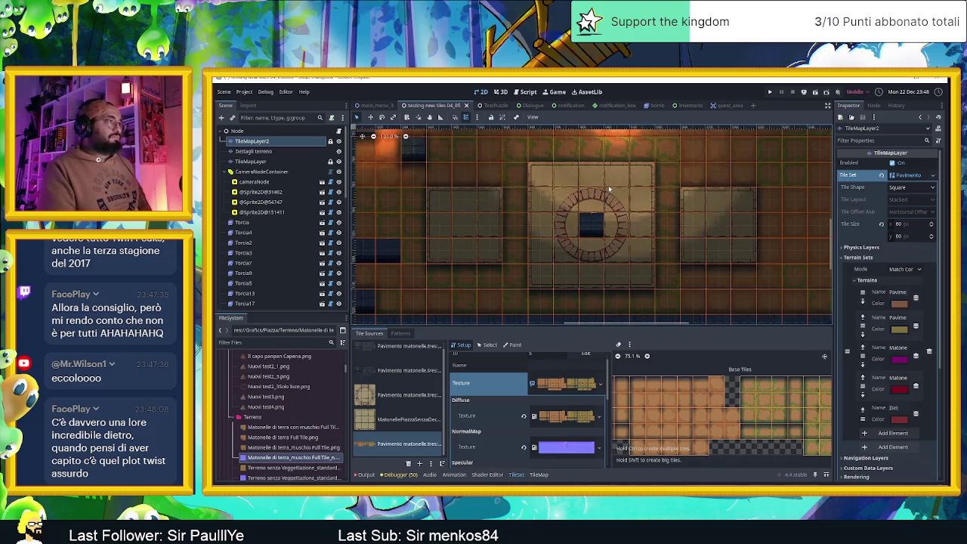
{"action": "scroll", "coordinate": [603, 190], "scroll_direction": "down", "scroll_amount": 1}
{"action": "scroll", "coordinate": [602, 190], "scroll_direction": "down", "scroll_amount": 1}
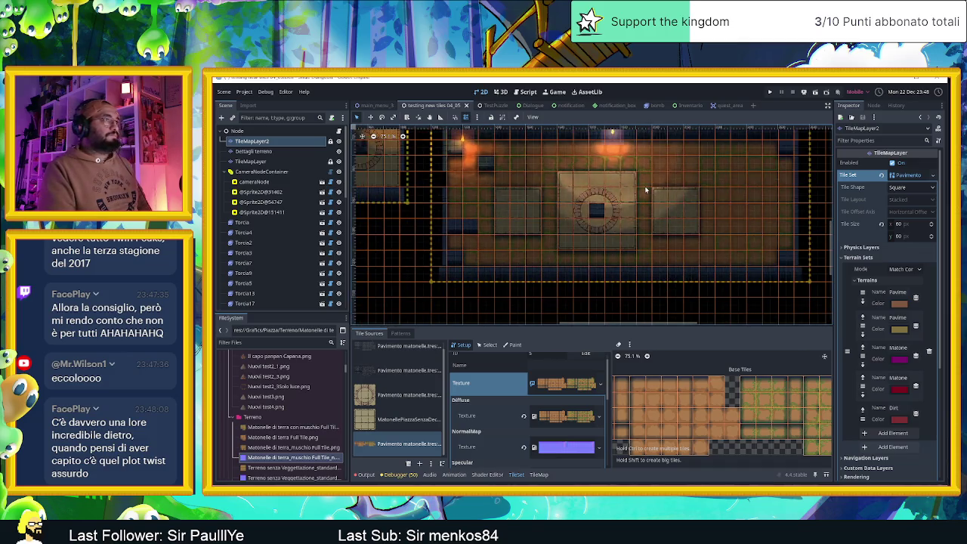
{"action": "scroll", "coordinate": [596, 227], "scroll_direction": "up", "scroll_amount": 8}
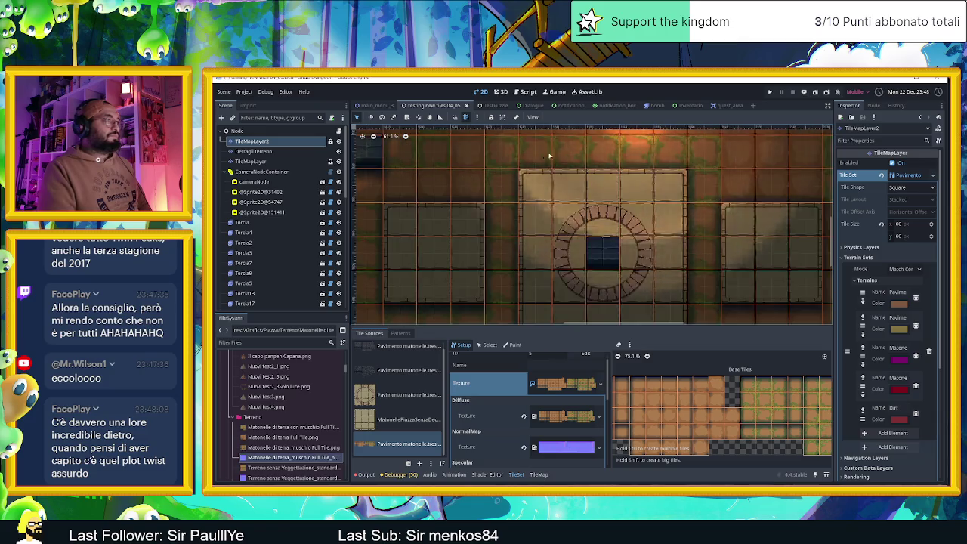
{"action": "scroll", "coordinate": [596, 225], "scroll_direction": "up", "scroll_amount": 1}
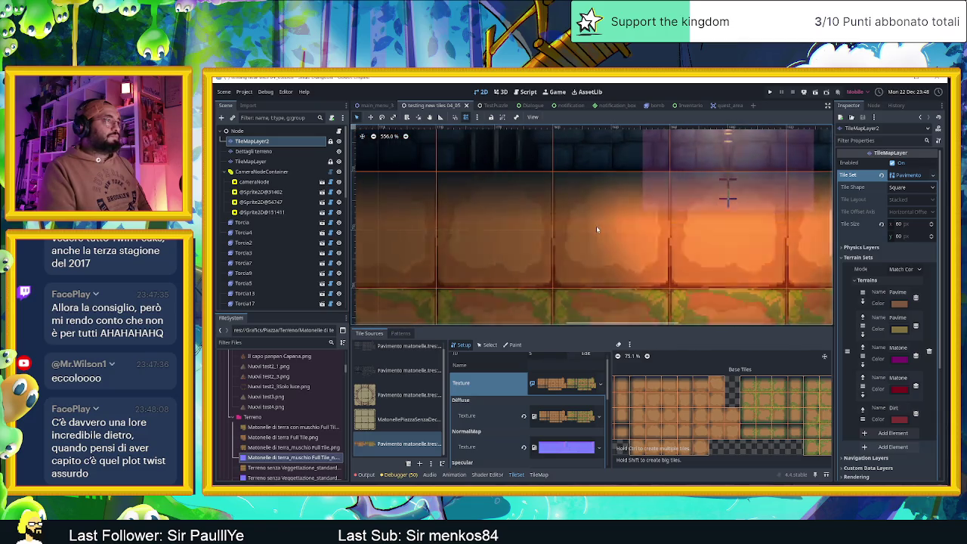
{"action": "scroll", "coordinate": [596, 227], "scroll_direction": "down", "scroll_amount": 8}
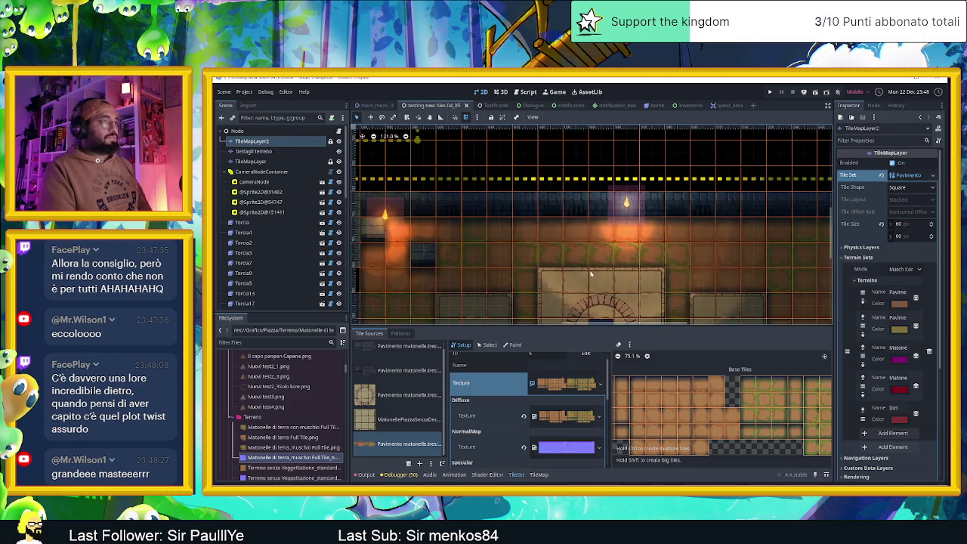
{"action": "left_click", "coordinate": [816, 92]}
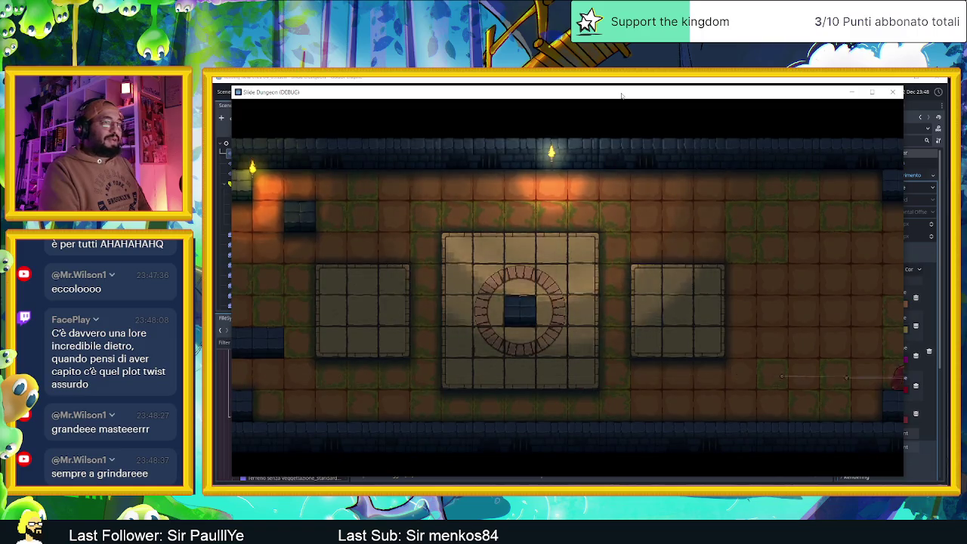
Move the red slime down and right beside the central dark block, then close the game.
{"action": "key", "text": "Down"}
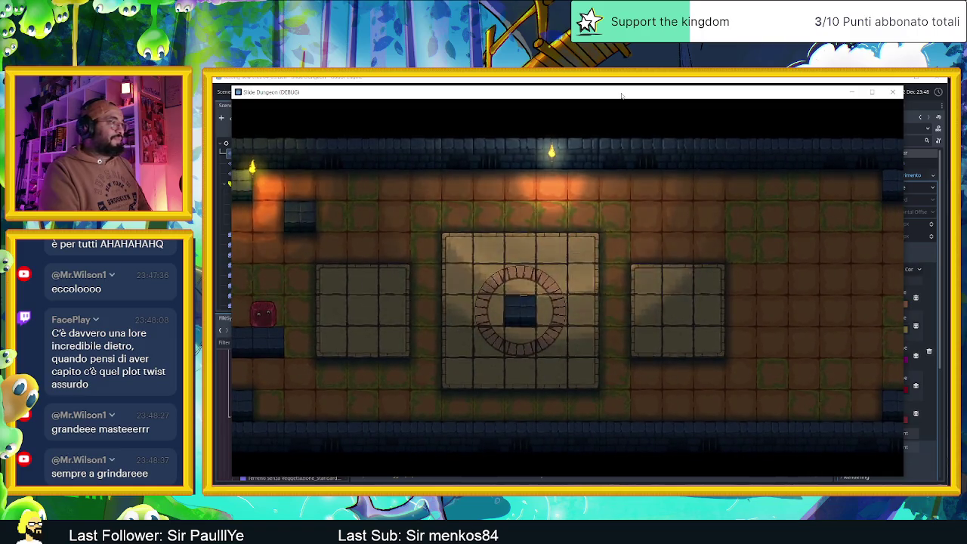
{"action": "key", "text": "Right"}
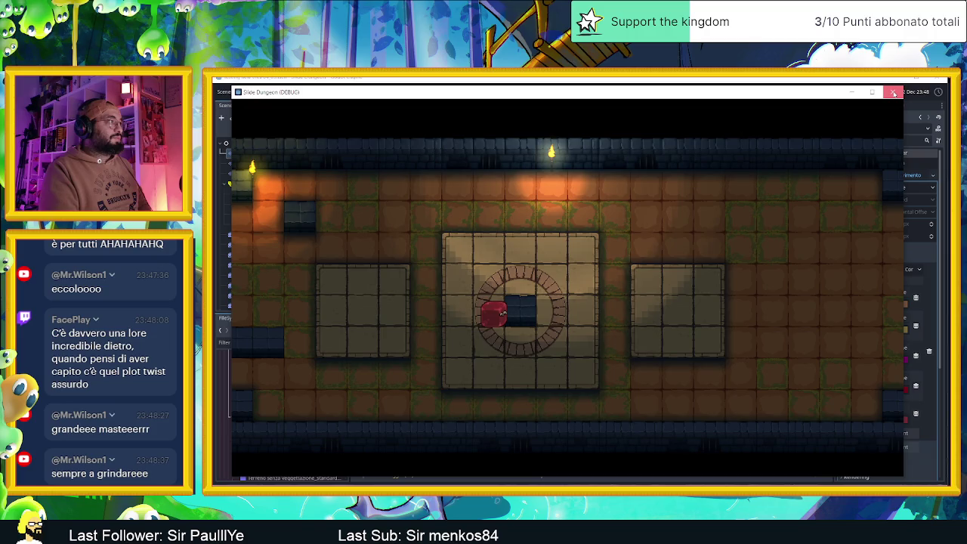
{"action": "left_click", "coordinate": [892, 91]}
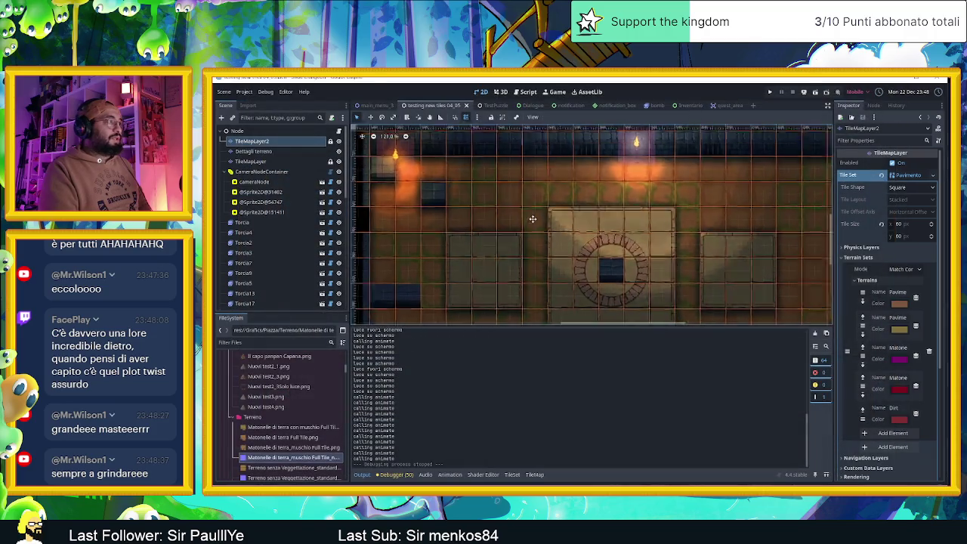
Drag the Torcia10 torch onto the central dark block, save, and close the test run.
{"action": "left_click", "coordinate": [402, 168]}
{"action": "mouse_move", "coordinate": [401, 167]}
{"action": "left_mouse_down"}
{"action": "mouse_move", "coordinate": [446, 219]}
{"action": "mouse_move", "coordinate": [600, 257]}
{"action": "left_mouse_up"}
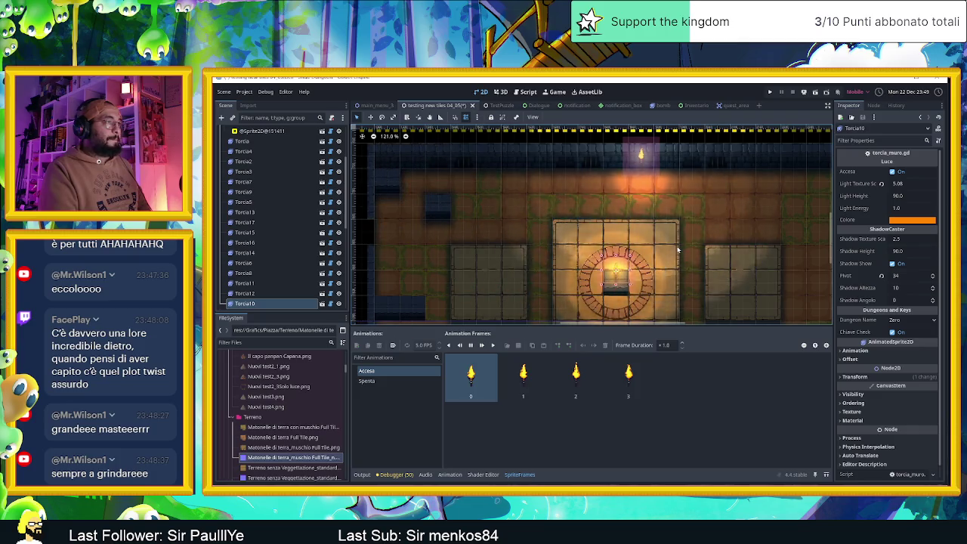
{"action": "scroll", "coordinate": [679, 275], "scroll_direction": "down", "scroll_amount": 2}
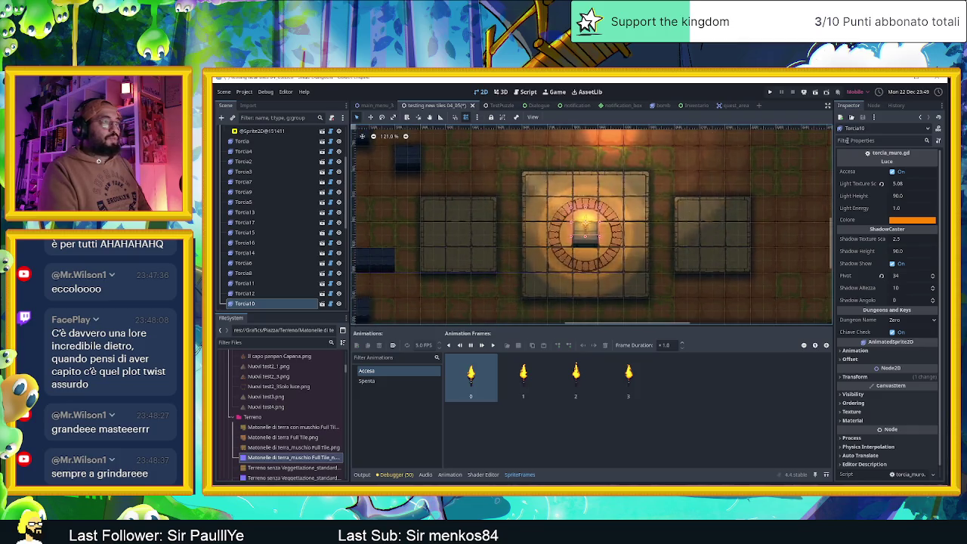
{"action": "key", "text": "ctrl+s"}
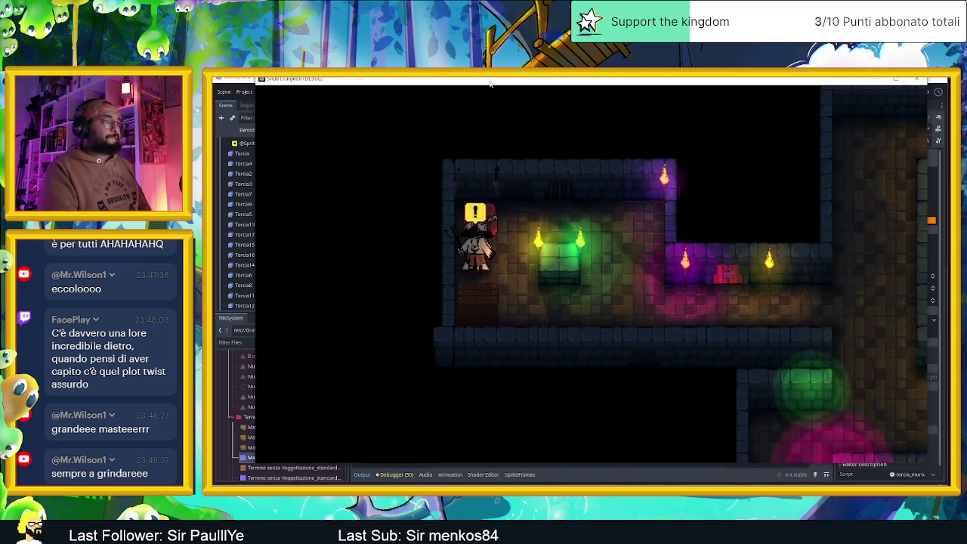
{"action": "left_click_drag", "start_coordinate": [490, 83], "coordinate": [466, 87]}
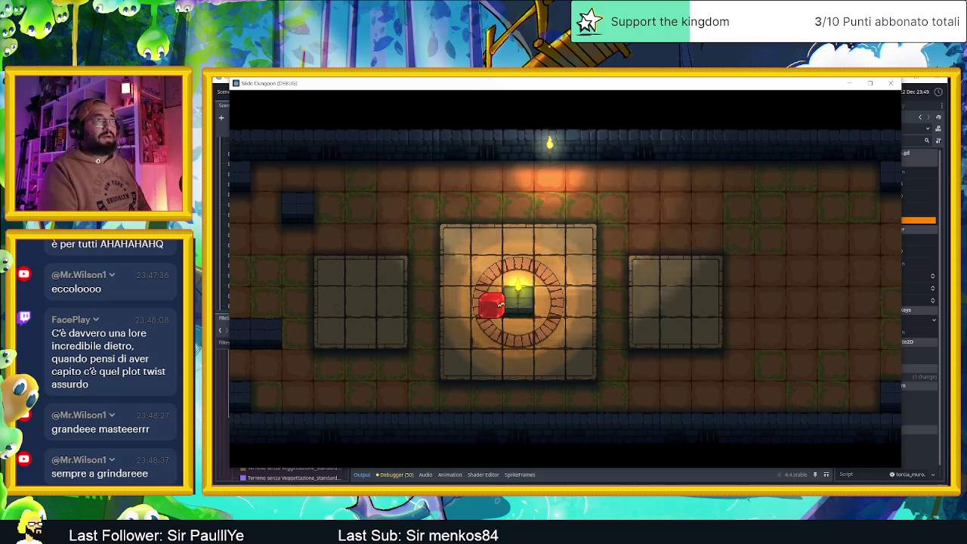
{"action": "left_click", "coordinate": [890, 84]}
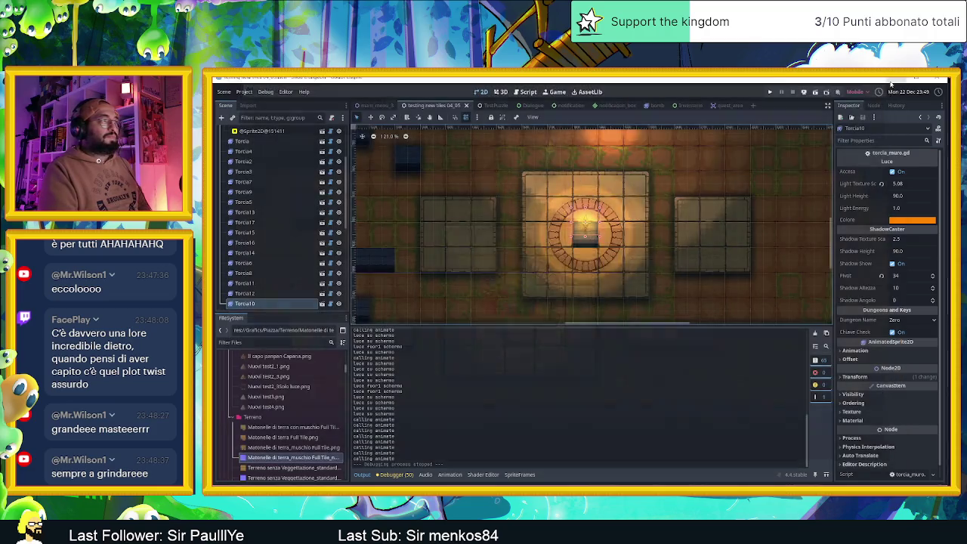
Set the large room camera's zoom to 2.0 and test-run the torch-lit centre up close.
{"action": "scroll", "coordinate": [686, 212], "scroll_direction": "down", "scroll_amount": 3}
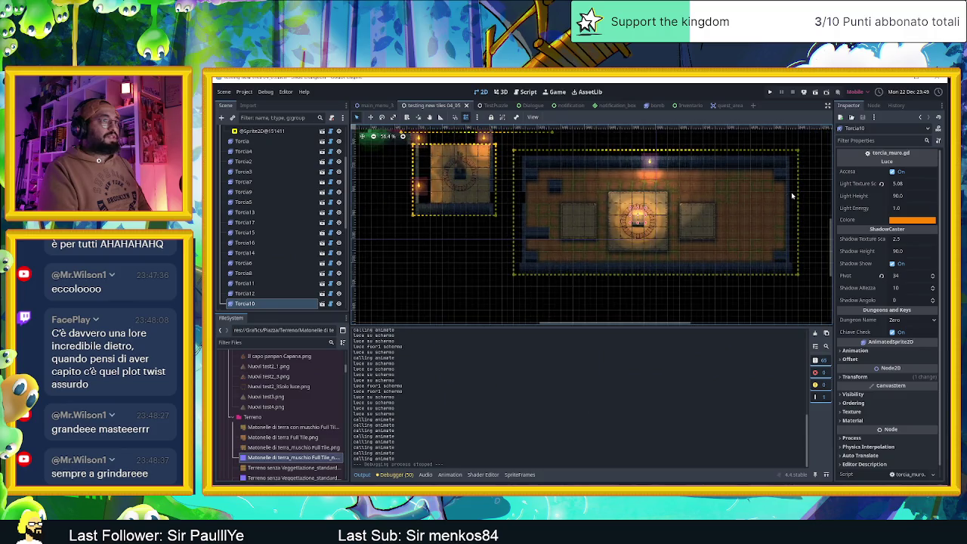
{"action": "left_click", "coordinate": [796, 191]}
{"action": "left_click", "coordinate": [906, 172]}
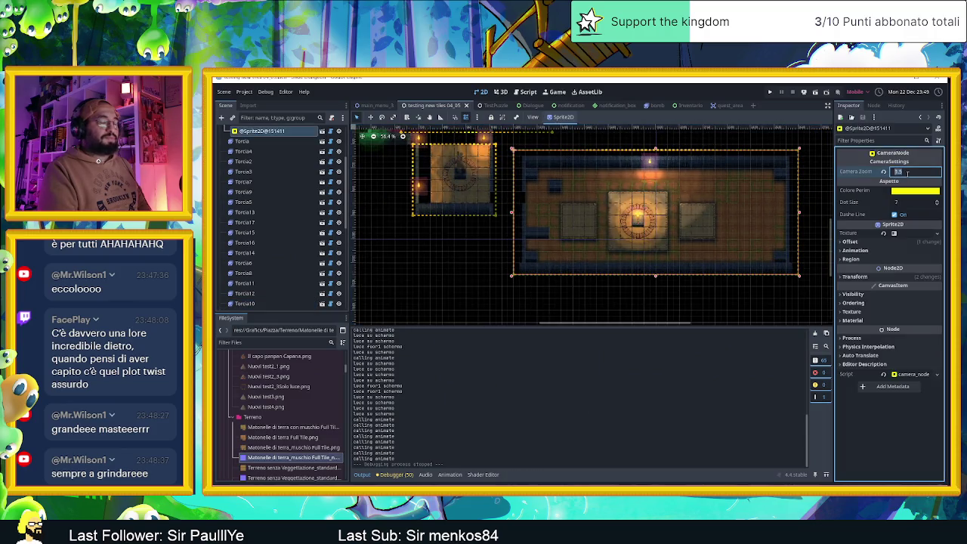
{"action": "key", "text": "Return"}
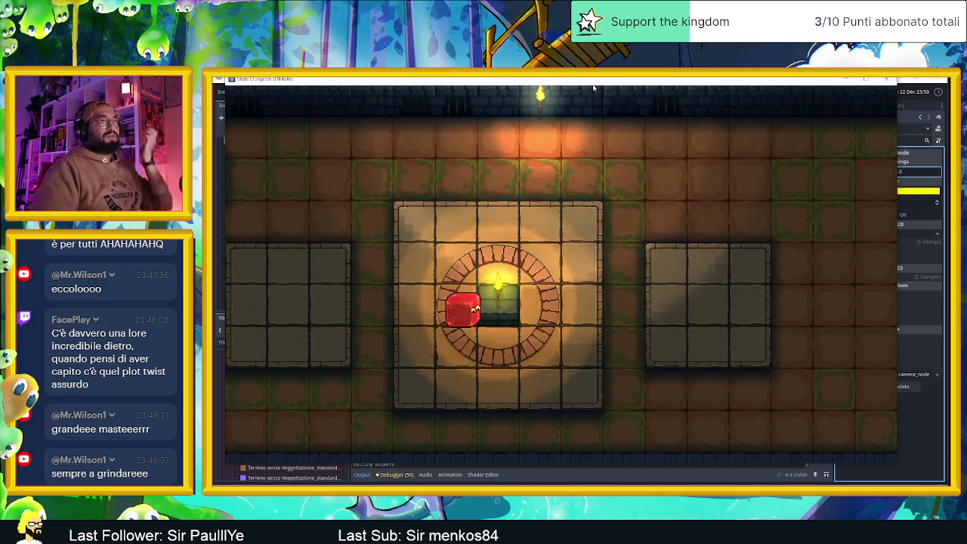
{"action": "left_click", "coordinate": [886, 79]}
Clear the selection, save the scene with Ctrl+S, and nudge the scene view.
{"action": "left_click", "coordinate": [686, 290]}
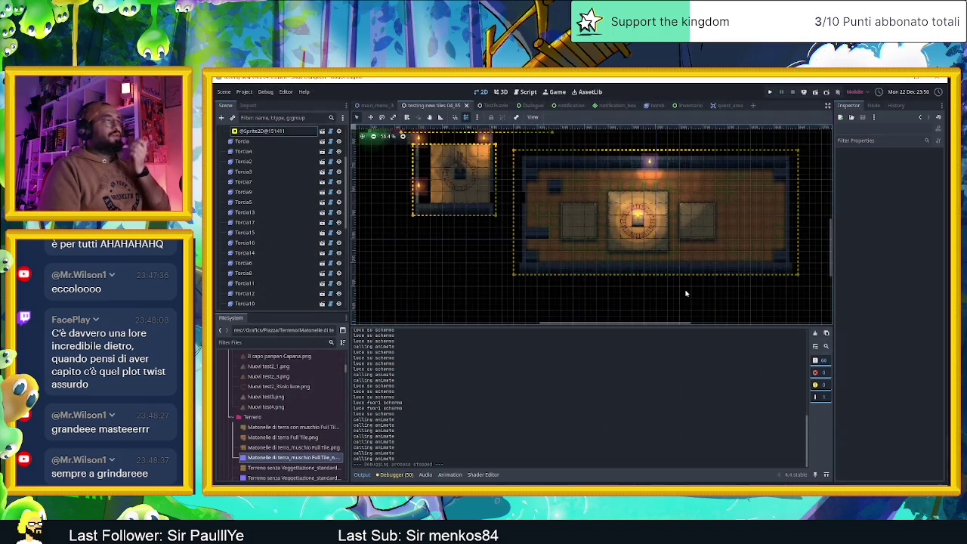
{"action": "scroll", "coordinate": [263, 236], "scroll_direction": "up", "scroll_amount": 5}
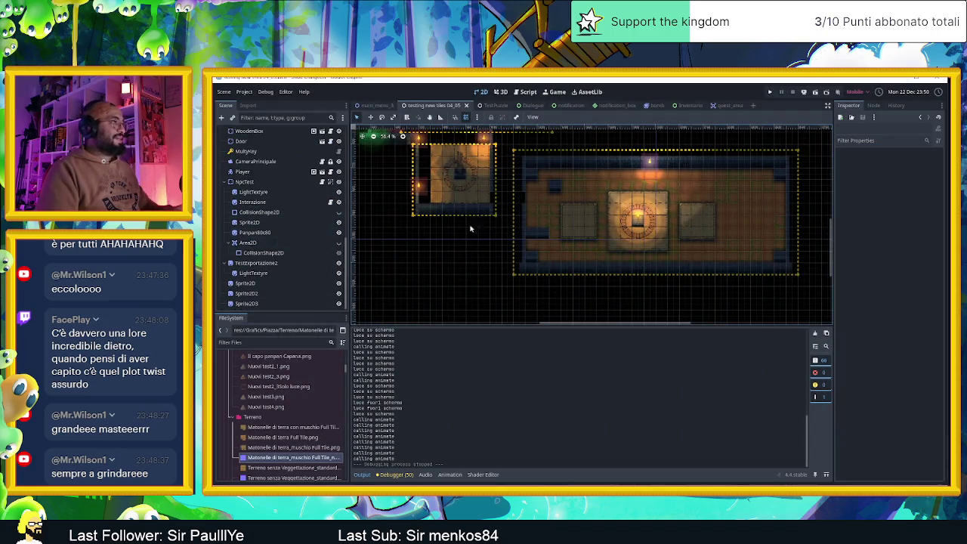
{"action": "key", "text": "ctrl+s"}
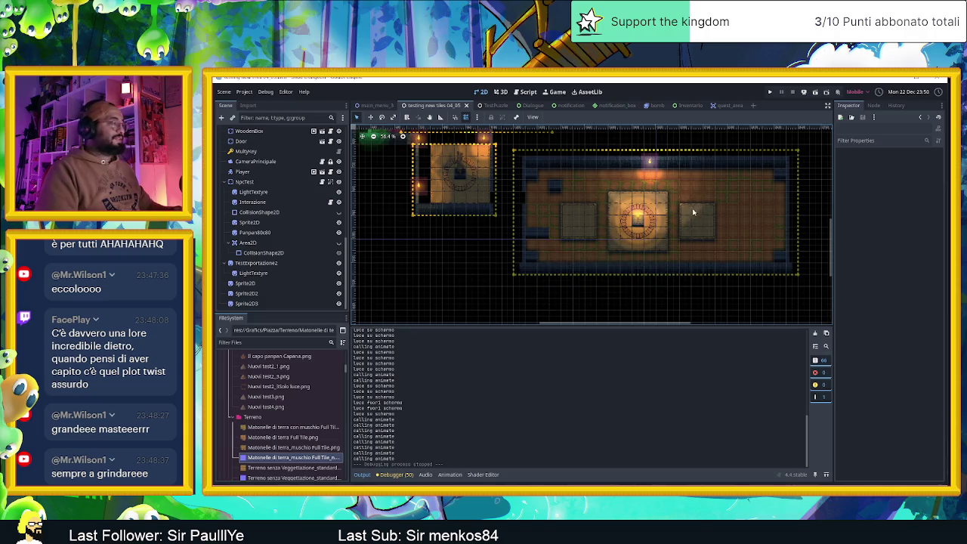
{"action": "left_click_drag", "start_coordinate": [690, 209], "coordinate": [653, 235]}
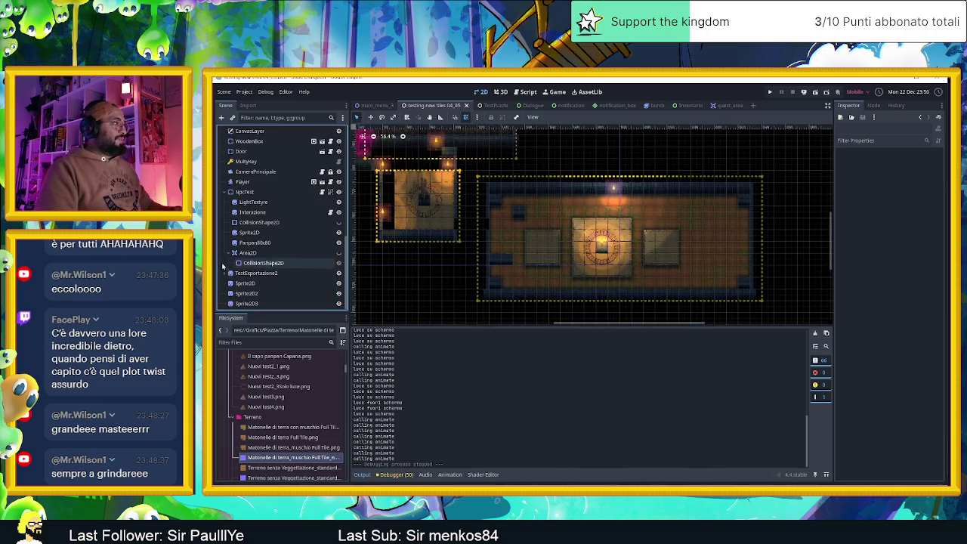
{"action": "scroll", "coordinate": [254, 136], "scroll_direction": "down", "scroll_amount": 5}
{"action": "scroll", "coordinate": [254, 135], "scroll_direction": "up", "scroll_amount": 5}
Dismiss the root Node's actions menu and look at the Nuovi test2_3.png building image.
{"action": "left_click", "coordinate": [249, 132]}
{"action": "right_click", "coordinate": [253, 131]}
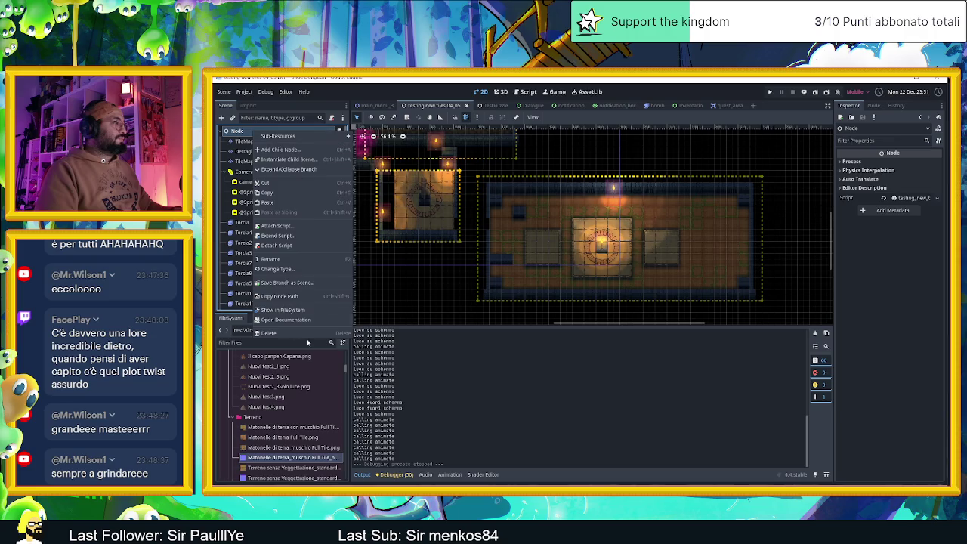
{"action": "left_click", "coordinate": [490, 392]}
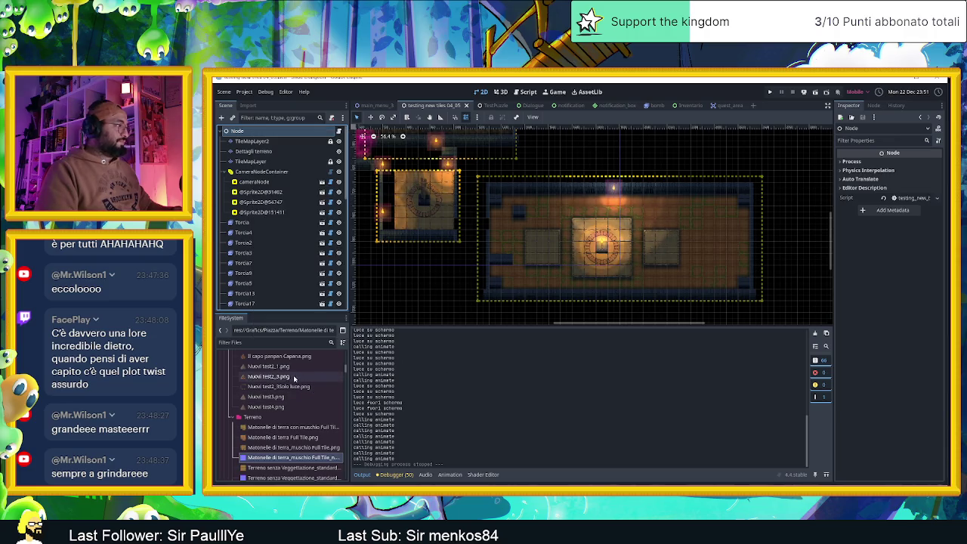
{"action": "left_click", "coordinate": [286, 377]}
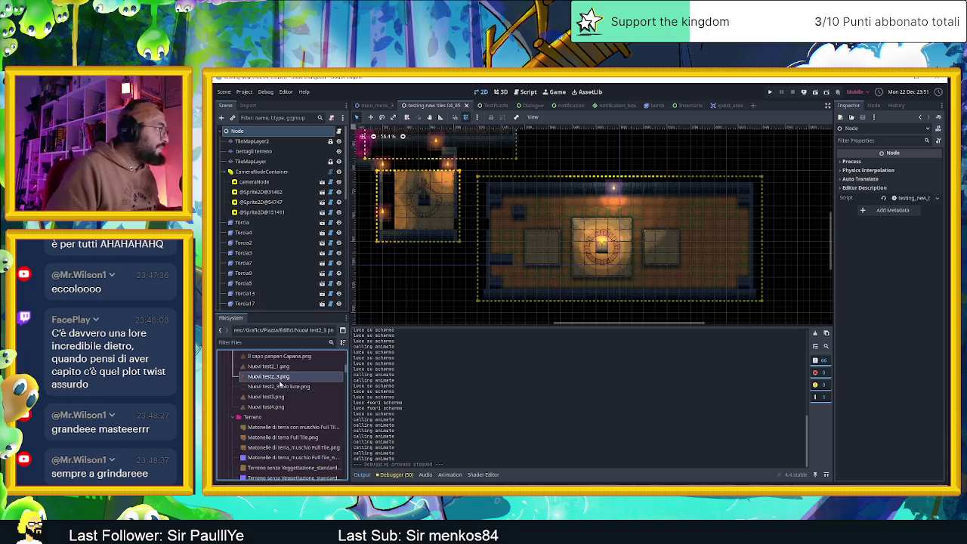
{"action": "scroll", "coordinate": [276, 375], "scroll_direction": "up", "scroll_amount": 1}
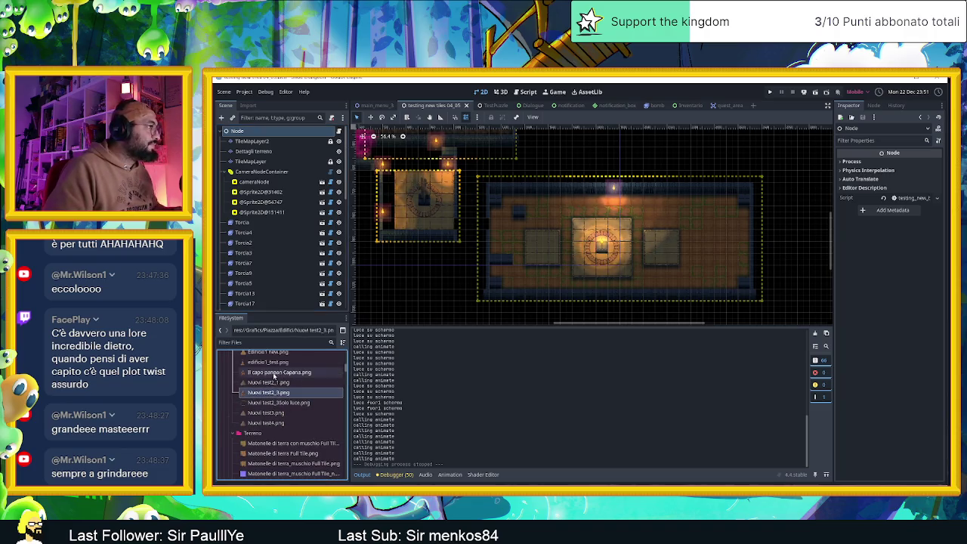
Add the Il capo panpan Capana tower sprite to the room, save, and test-run the scene.
{"action": "mouse_move", "coordinate": [270, 375]}
{"action": "left_mouse_down"}
{"action": "mouse_move", "coordinate": [302, 373]}
{"action": "mouse_move", "coordinate": [378, 155]}
{"action": "mouse_move", "coordinate": [695, 241]}
{"action": "mouse_move", "coordinate": [660, 241]}
{"action": "mouse_move", "coordinate": [660, 233]}
{"action": "left_mouse_up"}
{"action": "scroll", "coordinate": [656, 237], "scroll_direction": "up", "scroll_amount": 15}
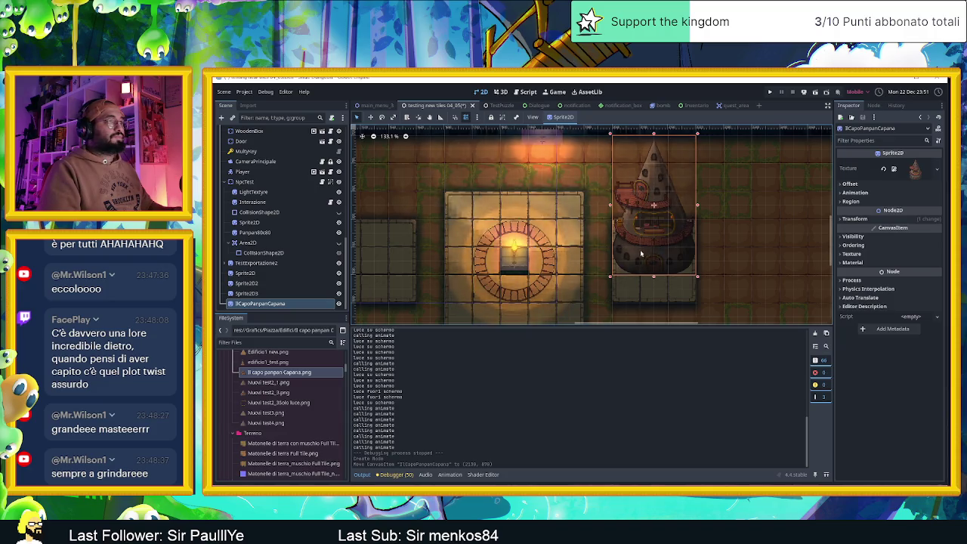
{"action": "left_click", "coordinate": [804, 92]}
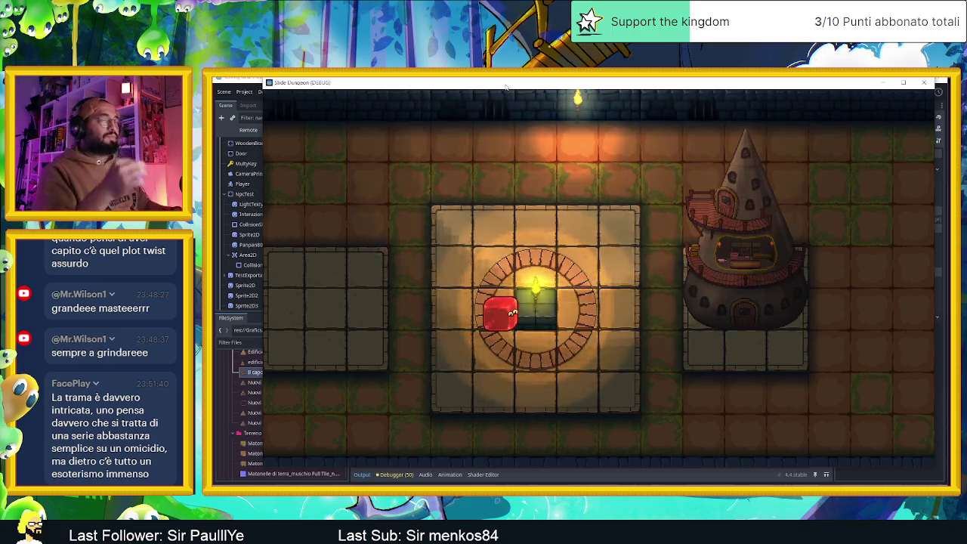
{"action": "key", "text": "F8"}
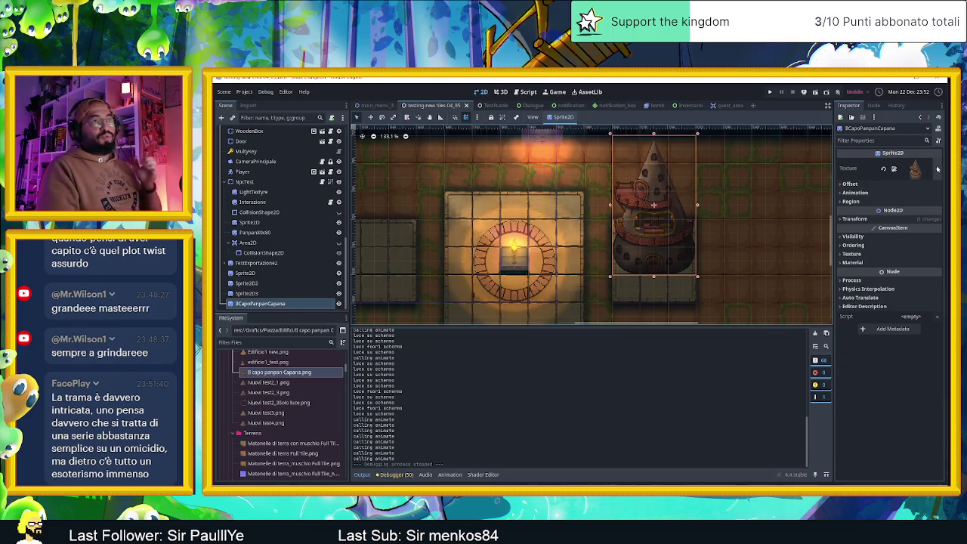
{"action": "left_click", "coordinate": [937, 168]}
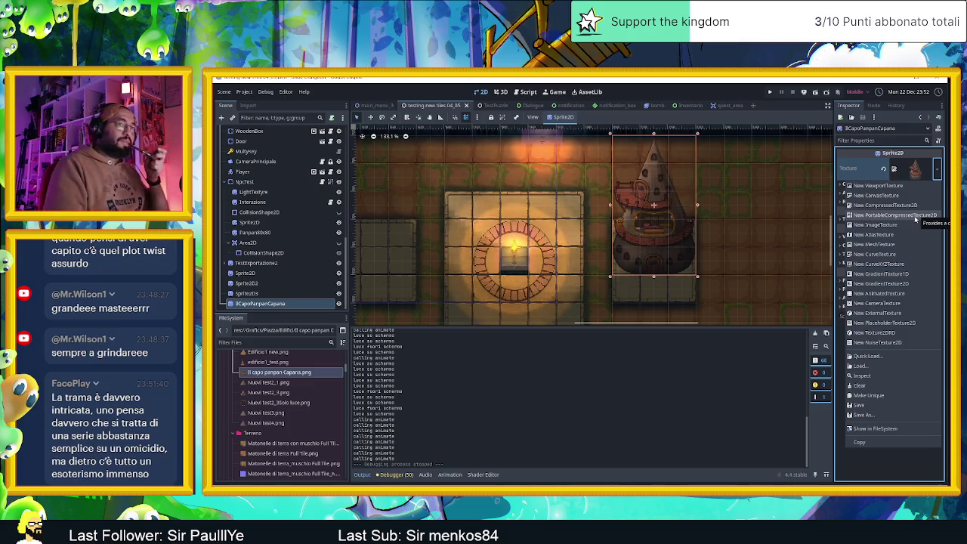
Give the tower sprite a new CanvasTexture with the tower image as its diffuse texture.
{"action": "left_click", "coordinate": [903, 196]}
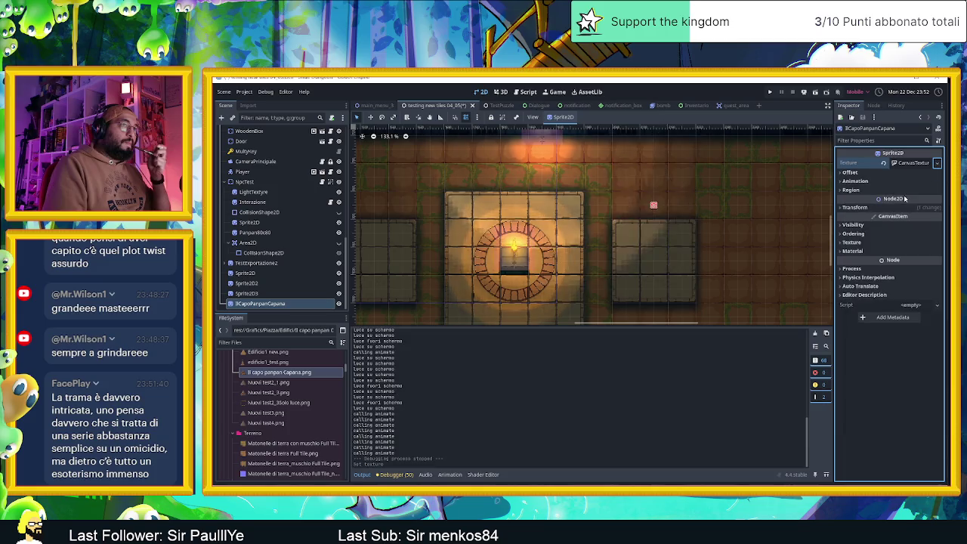
{"action": "left_click", "coordinate": [913, 162]}
{"action": "left_click", "coordinate": [891, 175]}
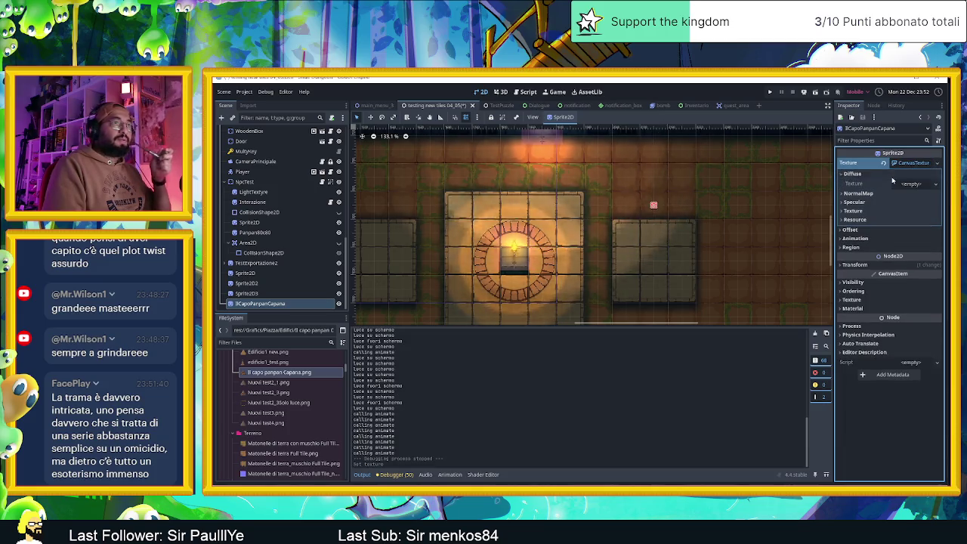
{"action": "mouse_move", "coordinate": [287, 377]}
{"action": "left_mouse_down"}
{"action": "mouse_move", "coordinate": [594, 357]}
{"action": "mouse_move", "coordinate": [909, 203]}
{"action": "mouse_move", "coordinate": [912, 189]}
{"action": "left_mouse_up"}
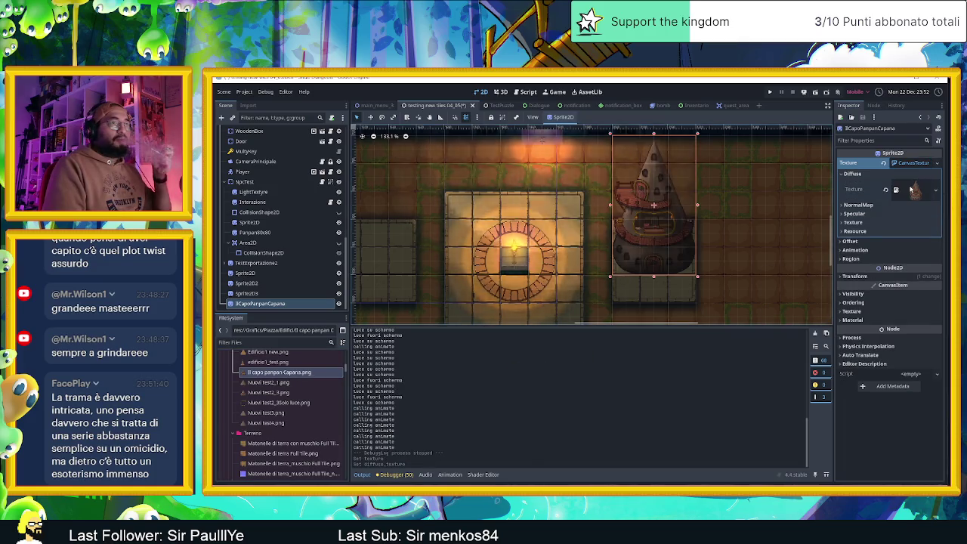
Reveal the empty NormalMap slot and open the Edifici folder in the system file manager.
{"action": "left_click", "coordinate": [869, 205]}
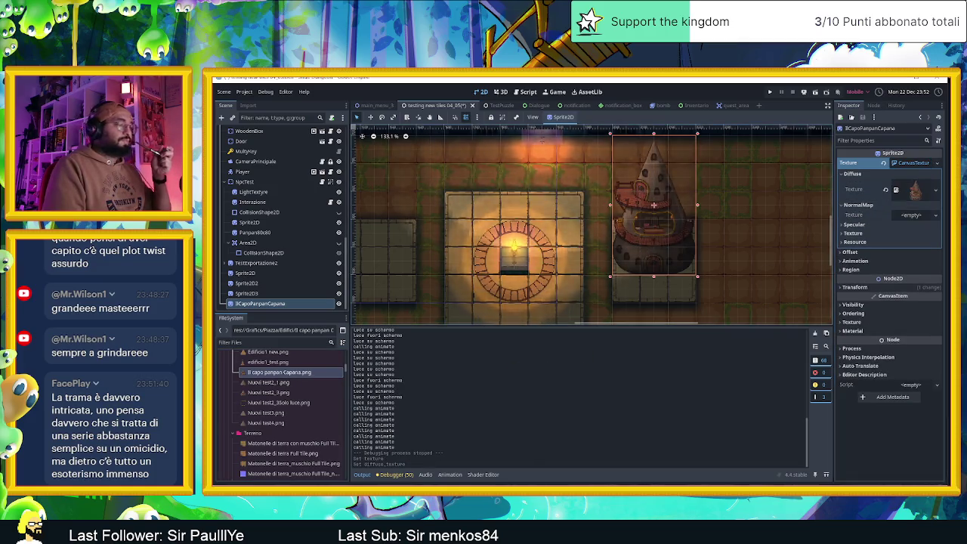
{"action": "scroll", "coordinate": [256, 381], "scroll_direction": "up", "scroll_amount": 3}
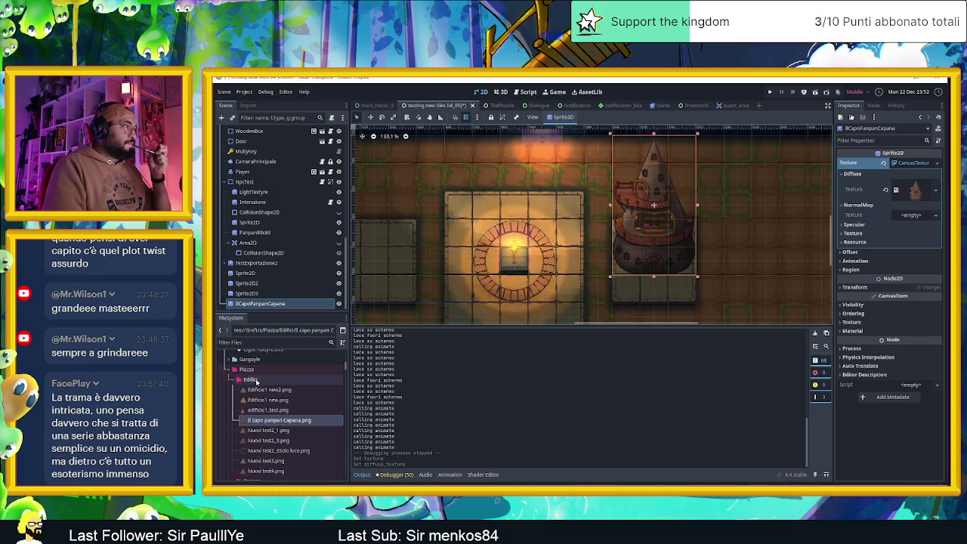
{"action": "right_click", "coordinate": [256, 381]}
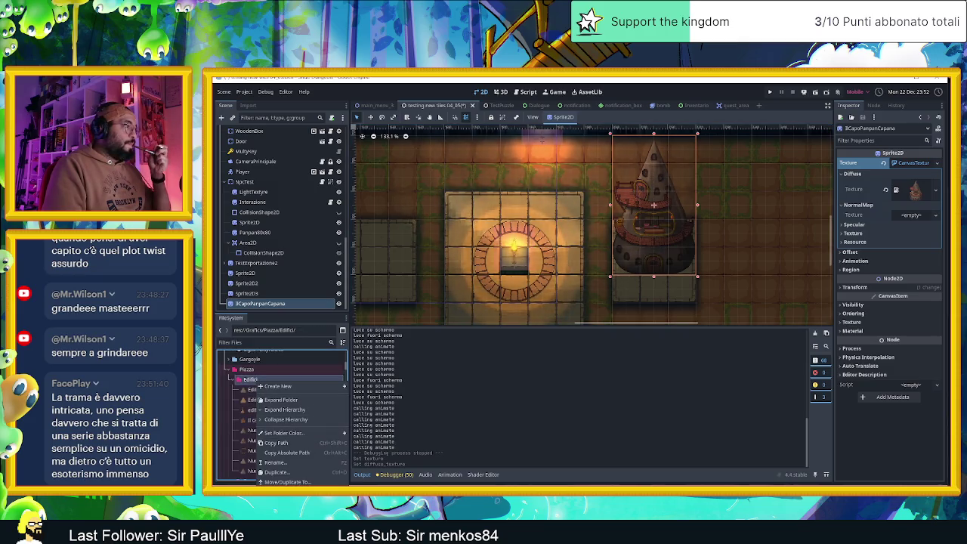
{"action": "left_click", "coordinate": [281, 499]}
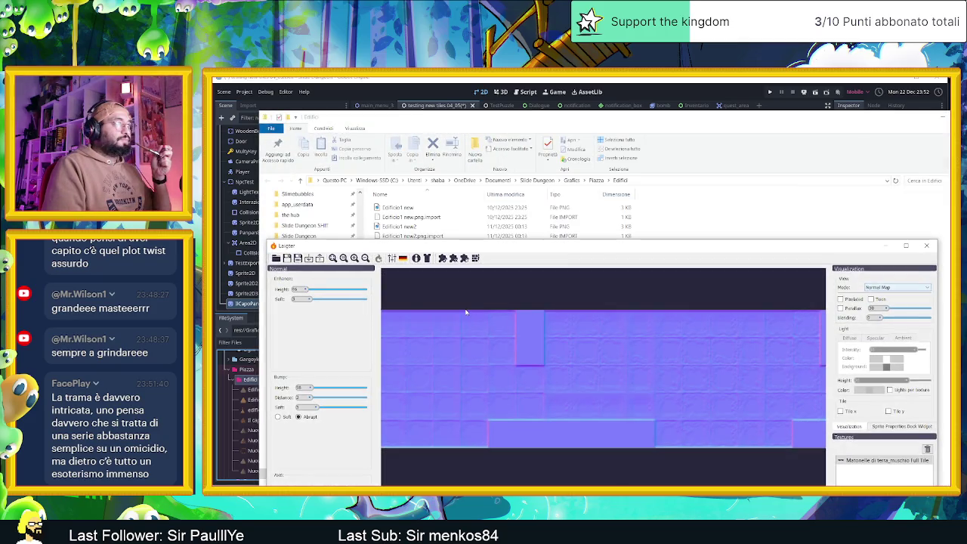
Close the old Laigter, show Edifici's images as large thumbnails, and relaunch Laigter.
{"action": "left_click", "coordinate": [926, 246]}
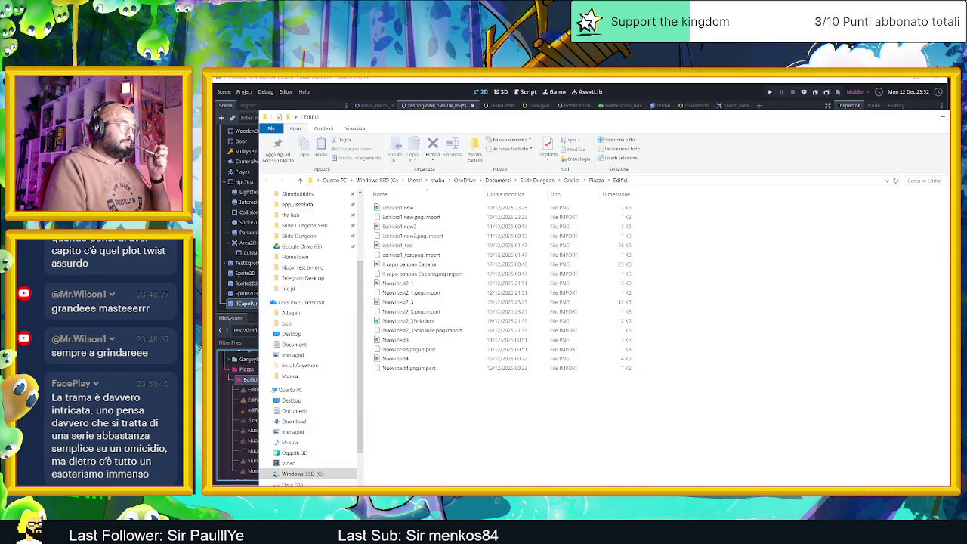
{"action": "key", "text": "ctrl+shift+2"}
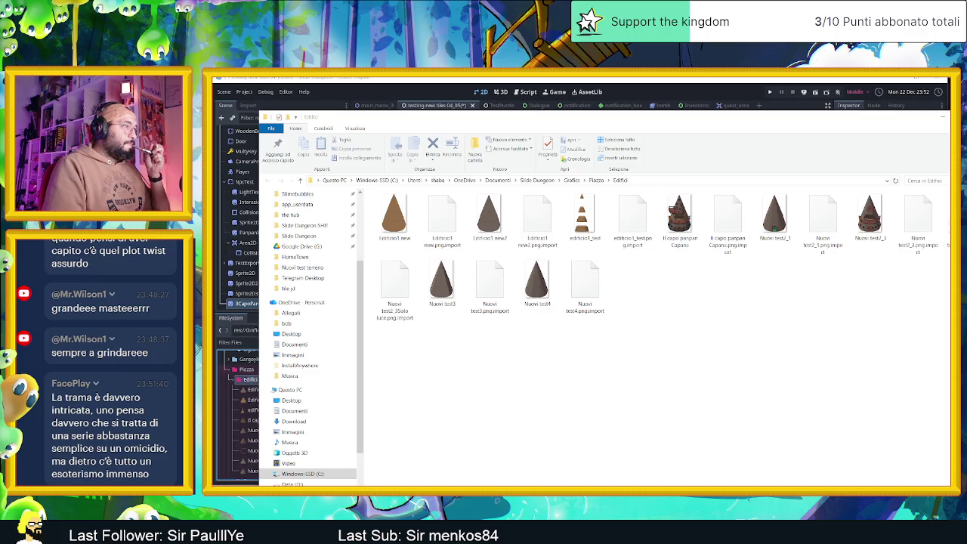
{"action": "key", "text": "super"}
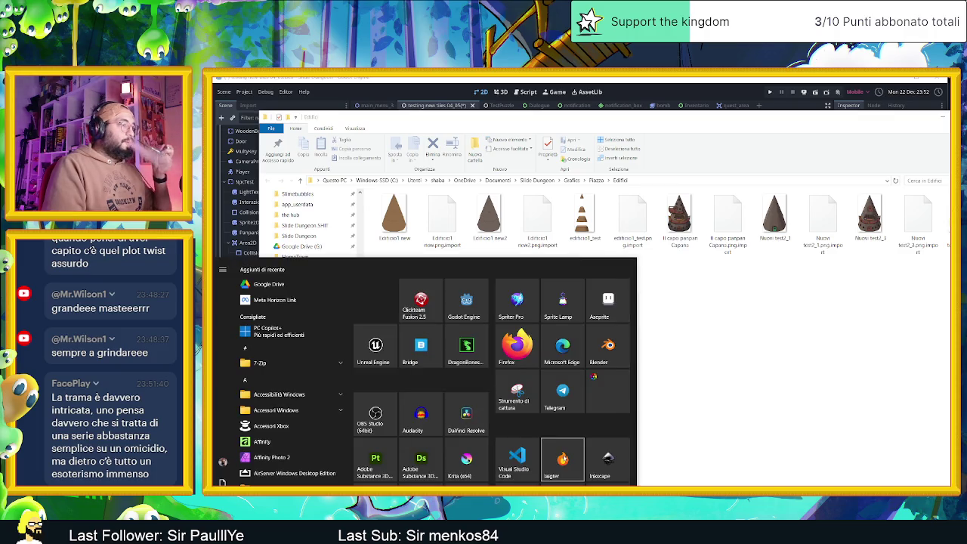
{"action": "left_click", "coordinate": [693, 401]}
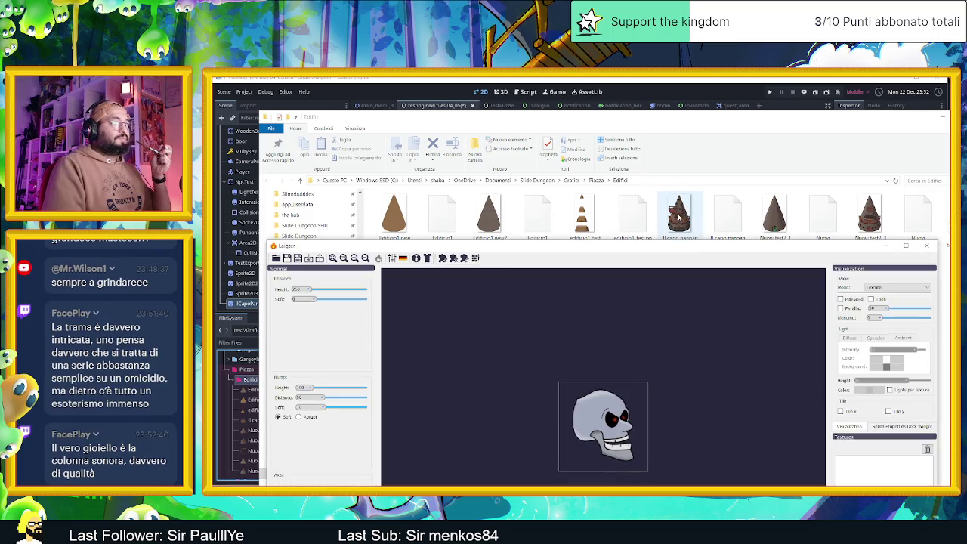
Load the Il capo panpan Capana image into Laigter, preview its normal map, and lower Enhance softness.
{"action": "left_click_drag", "start_coordinate": [679, 219], "coordinate": [610, 401]}
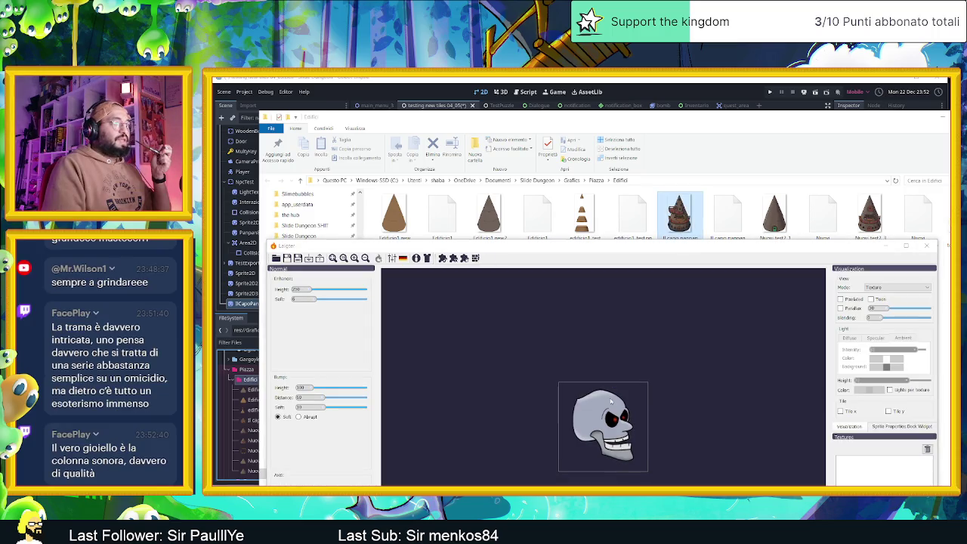
{"action": "left_click_drag", "start_coordinate": [669, 247], "coordinate": [627, 153]}
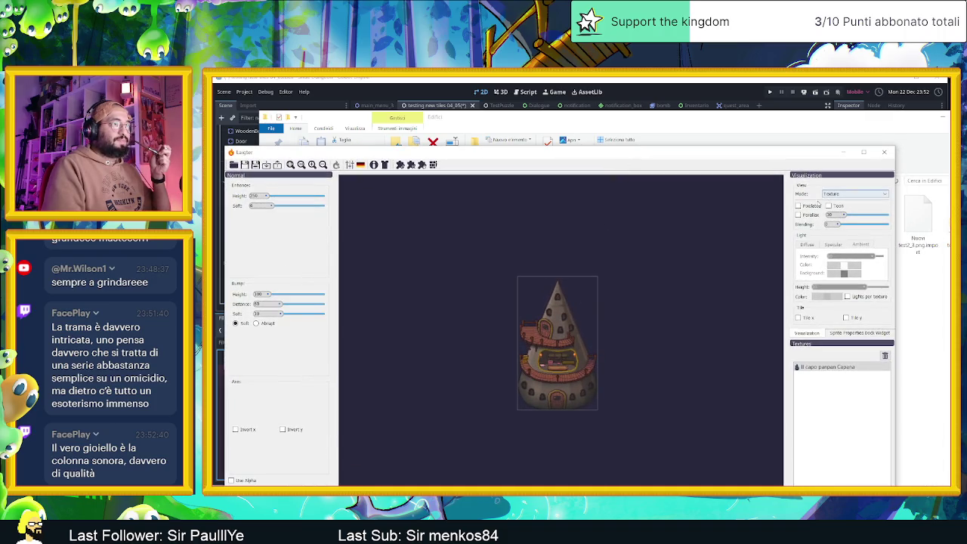
{"action": "scroll", "coordinate": [585, 340], "scroll_direction": "up", "scroll_amount": 5}
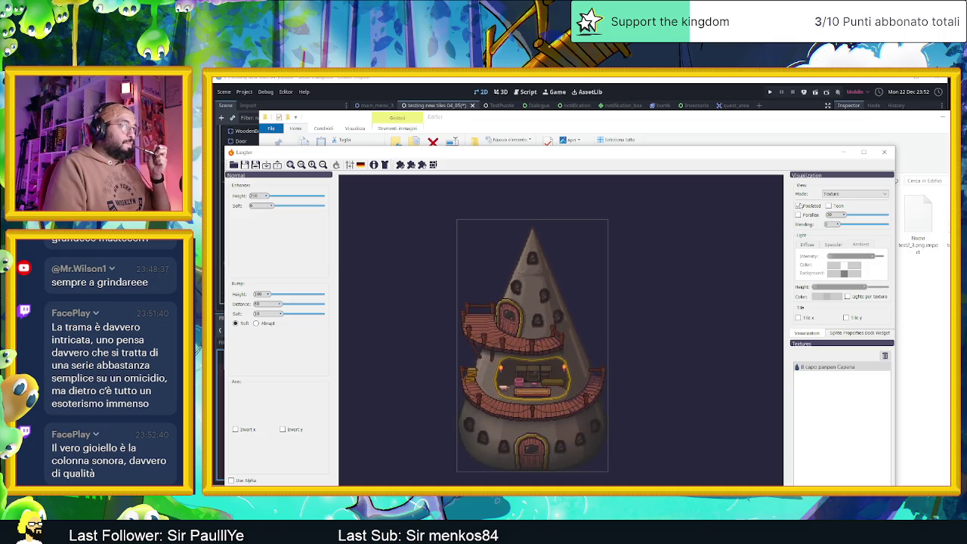
{"action": "left_click", "coordinate": [832, 194]}
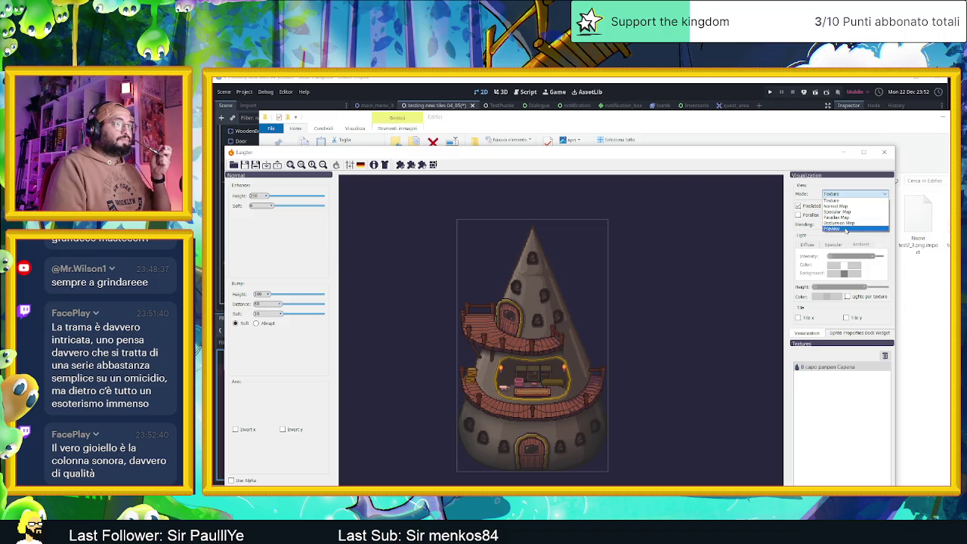
{"action": "left_click", "coordinate": [836, 206]}
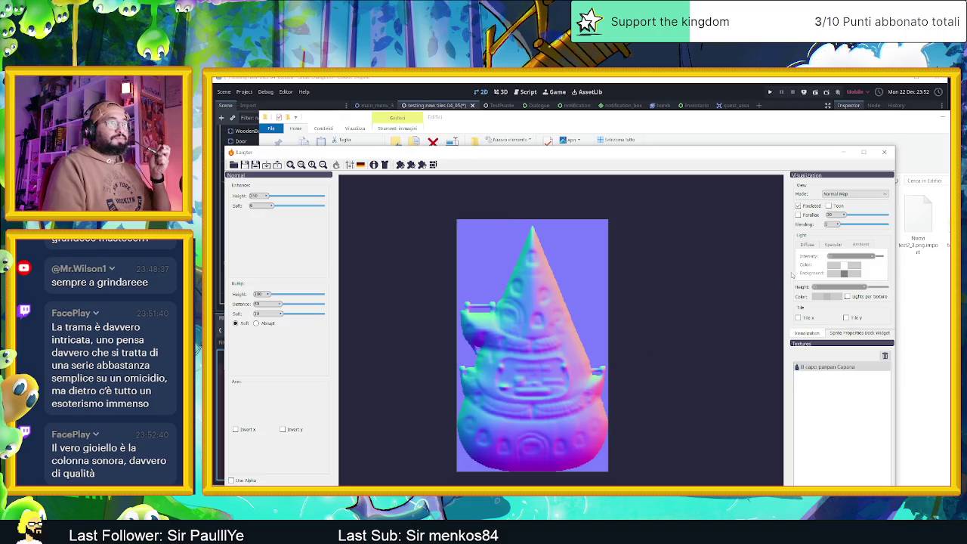
{"action": "left_click_drag", "start_coordinate": [272, 208], "coordinate": [265, 211]}
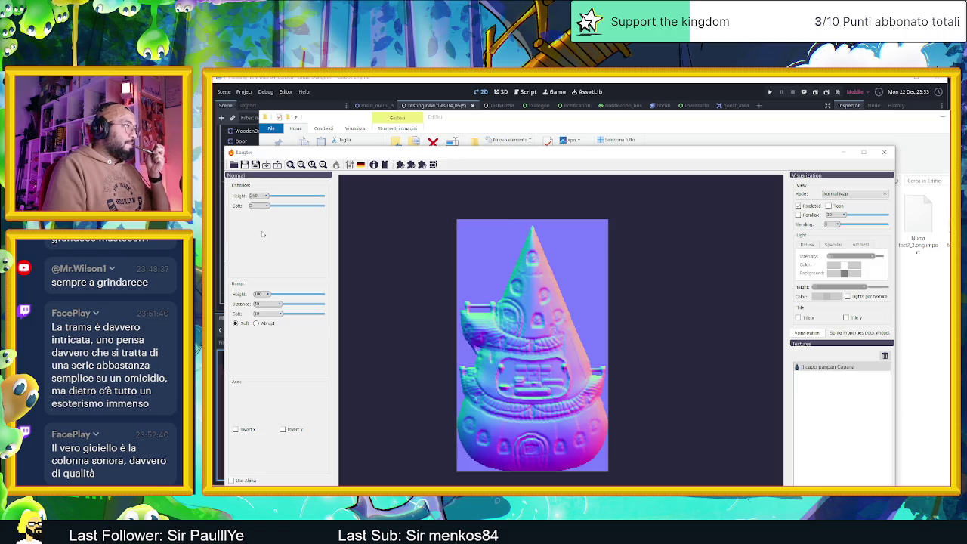
{"action": "left_click", "coordinate": [270, 295]}
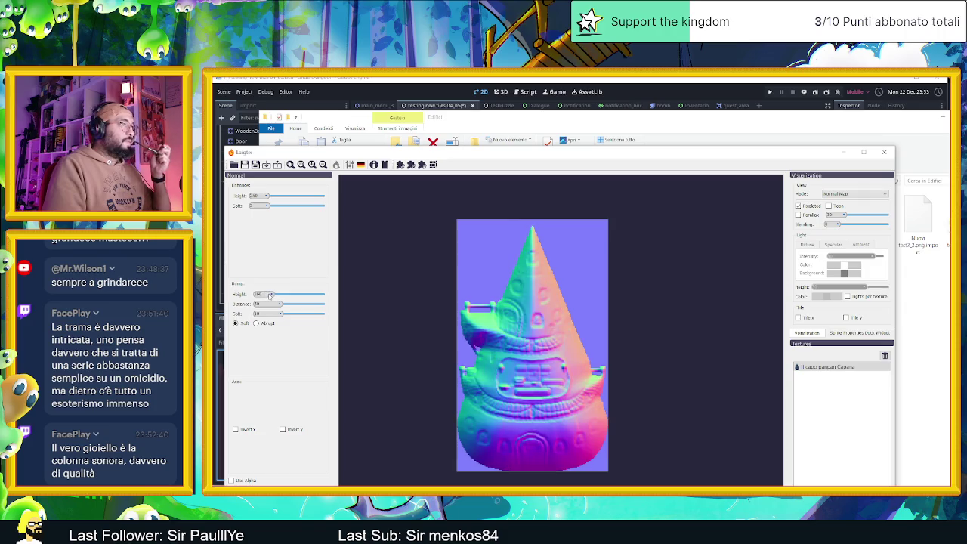
Set bump height to about 172, increase bump softness, and invert the normal map's Y.
{"action": "mouse_move", "coordinate": [268, 295]}
{"action": "left_mouse_down"}
{"action": "mouse_move", "coordinate": [327, 298]}
{"action": "mouse_move", "coordinate": [280, 305]}
{"action": "left_mouse_up"}
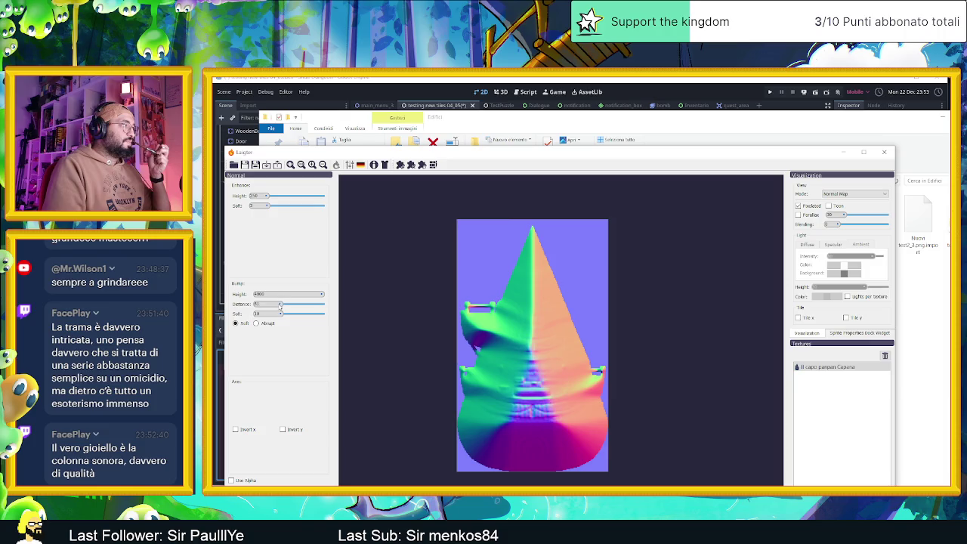
{"action": "mouse_move", "coordinate": [283, 317]}
{"action": "left_mouse_down"}
{"action": "mouse_move", "coordinate": [316, 295]}
{"action": "mouse_move", "coordinate": [268, 296]}
{"action": "left_mouse_up"}
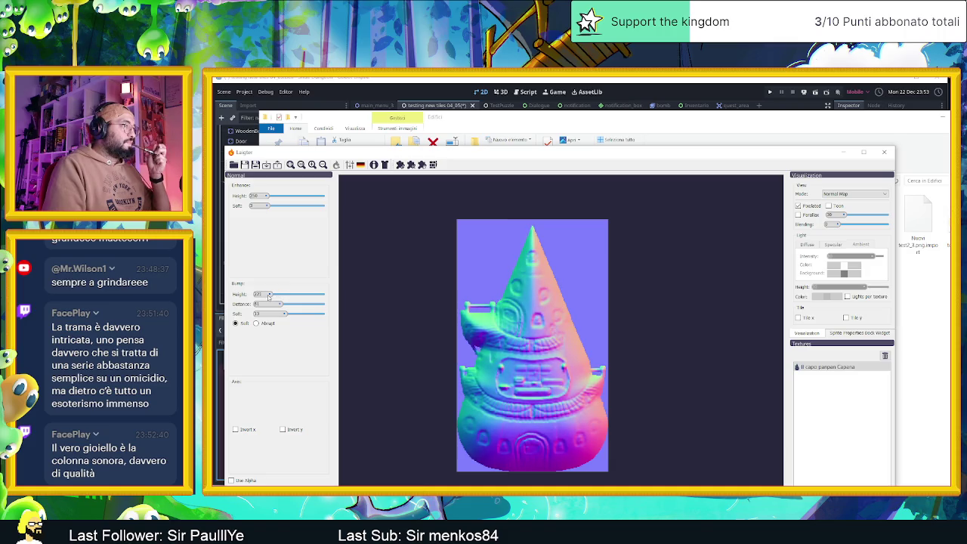
{"action": "left_click_drag", "start_coordinate": [268, 296], "coordinate": [267, 298]}
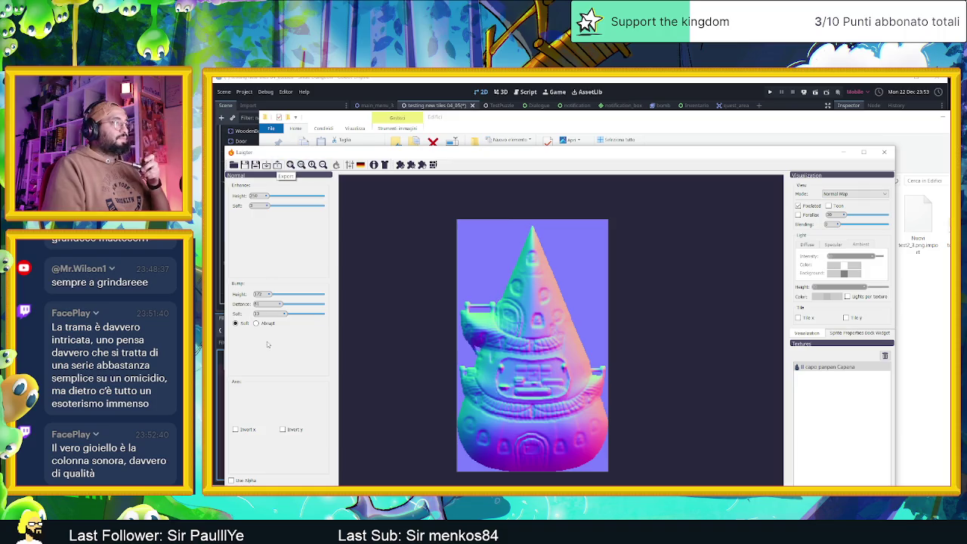
{"action": "left_click", "coordinate": [282, 430]}
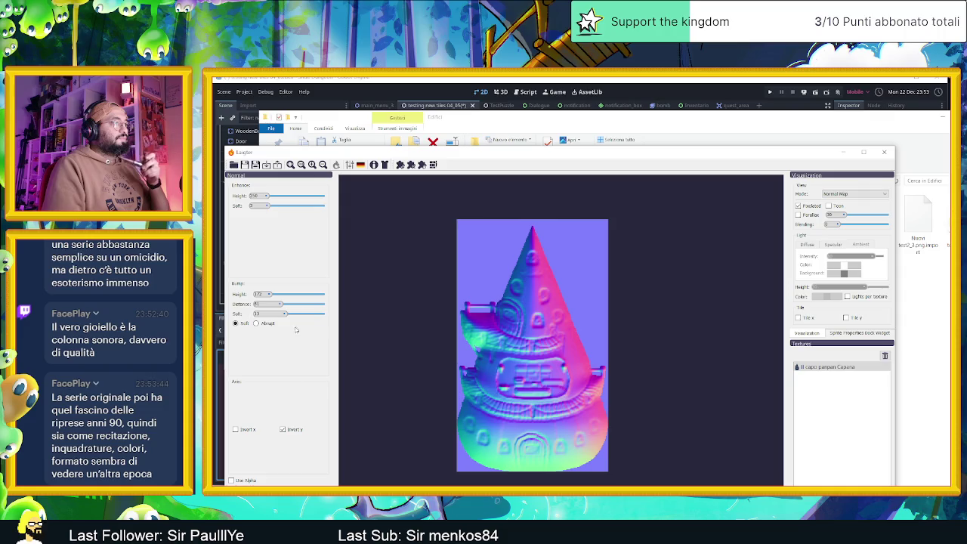
{"action": "left_click", "coordinate": [277, 164]}
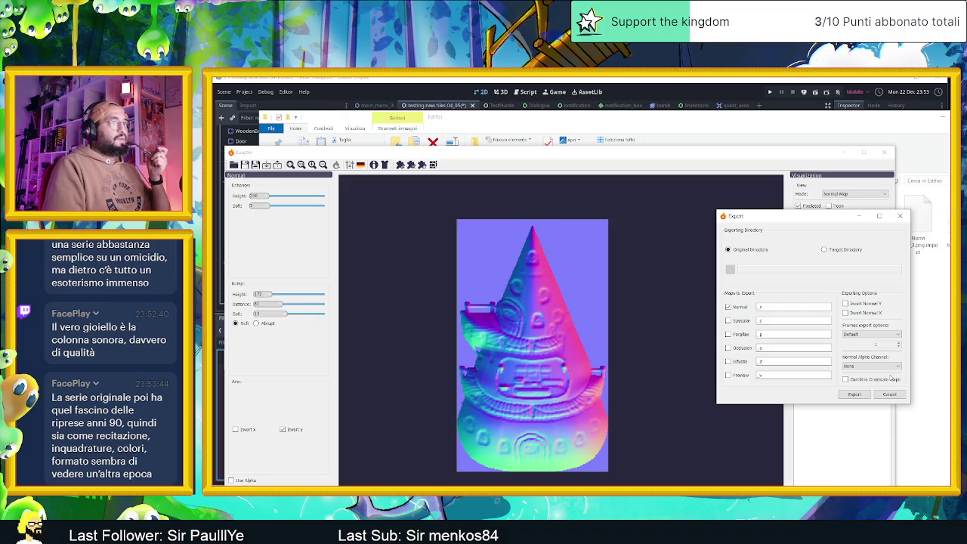
Export the tower's normal map into the Edifici folder, then minimize Laigter and close Explorer.
{"action": "left_click", "coordinate": [859, 394]}
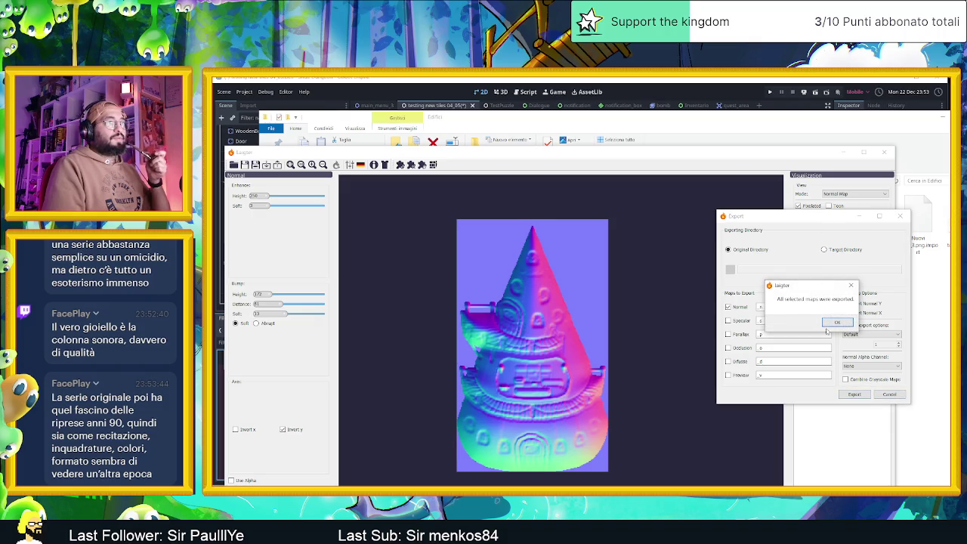
{"action": "left_click", "coordinate": [835, 322]}
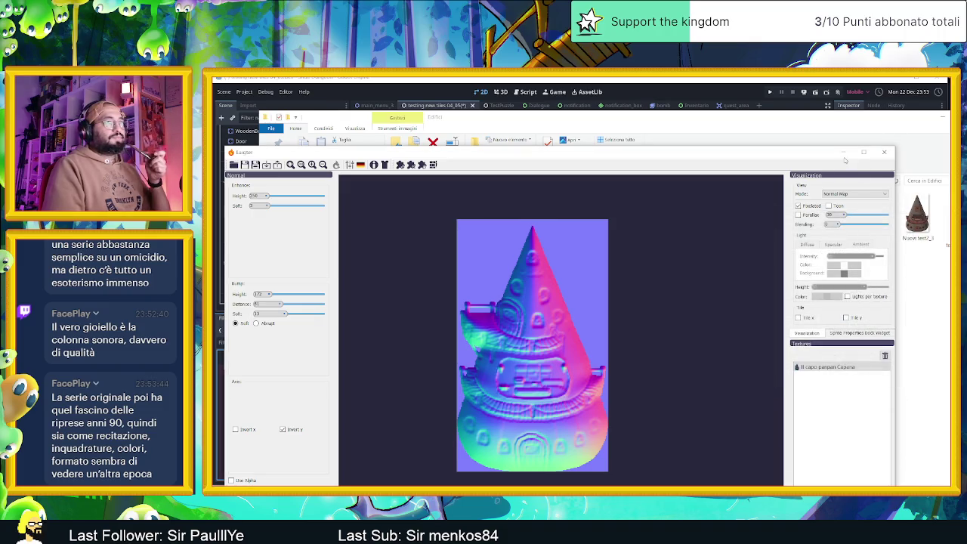
{"action": "left_click", "coordinate": [845, 154]}
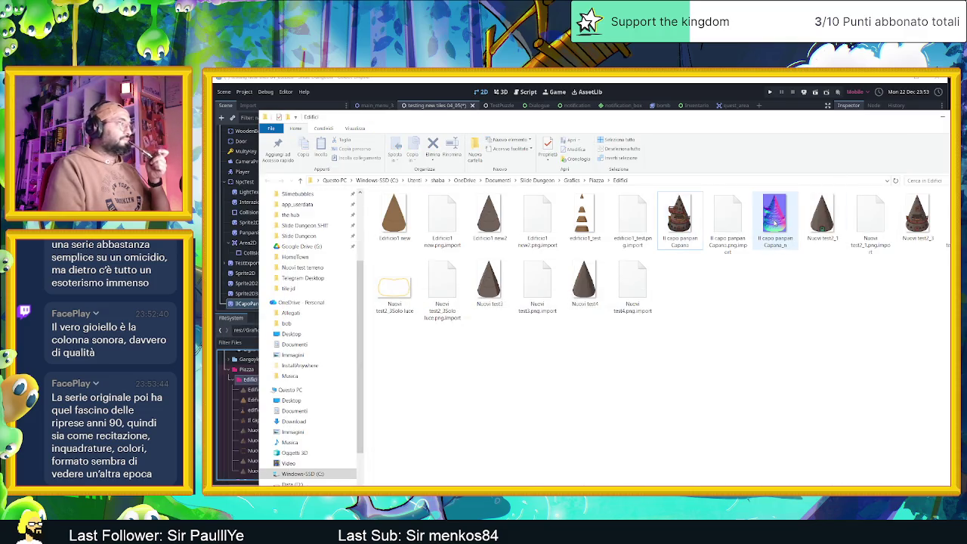
{"action": "left_click", "coordinate": [942, 117]}
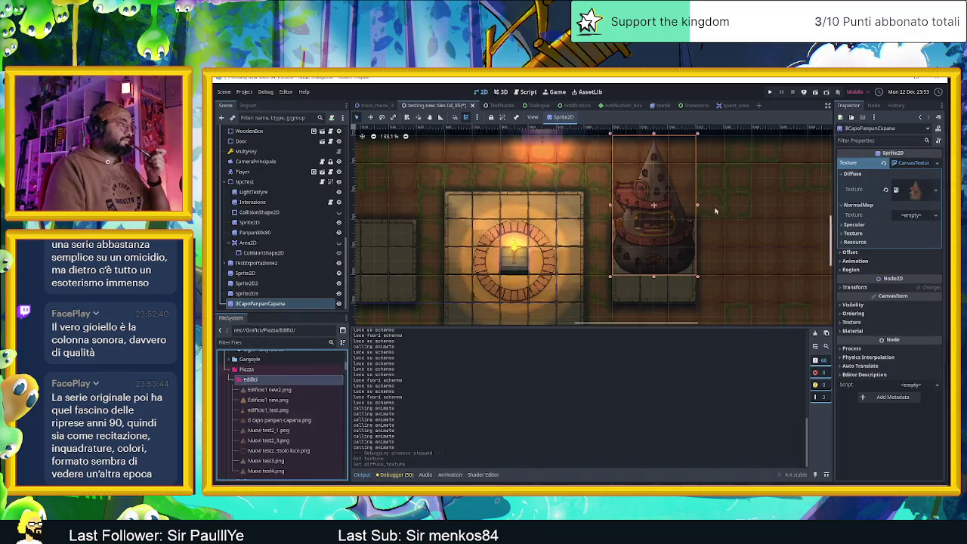
Assign Il capo pampan Capana_n.png to the CanvasTexture's NormalMap slot and zoom to inspect the shading.
{"action": "mouse_move", "coordinate": [272, 429]}
{"action": "left_mouse_down"}
{"action": "mouse_move", "coordinate": [809, 302]}
{"action": "mouse_move", "coordinate": [916, 220]}
{"action": "left_mouse_up"}
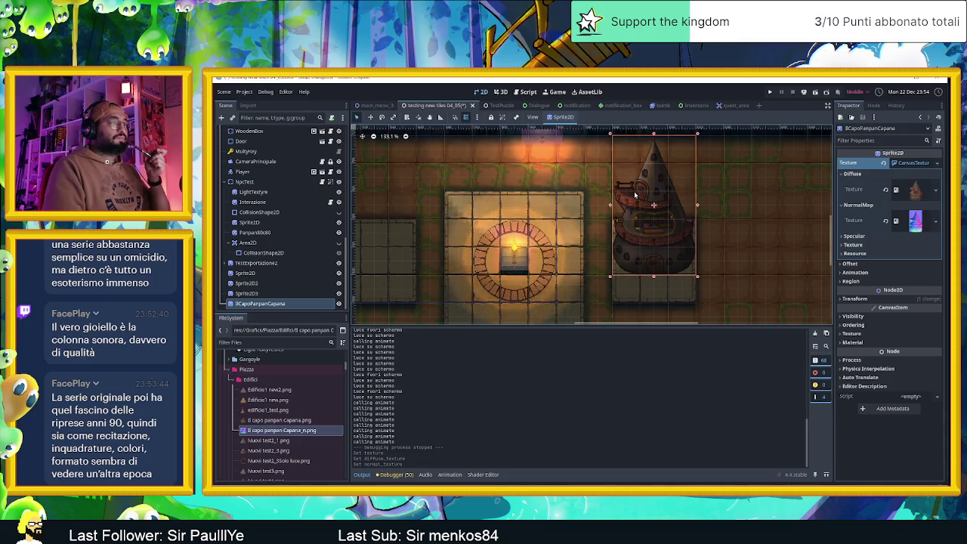
{"action": "scroll", "coordinate": [680, 219], "scroll_direction": "up", "scroll_amount": 10}
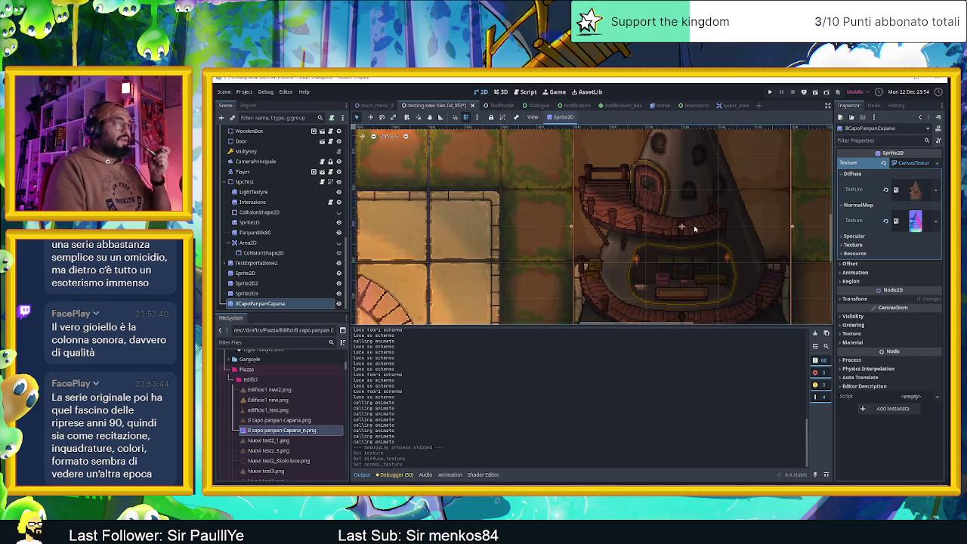
{"action": "scroll", "coordinate": [683, 220], "scroll_direction": "down", "scroll_amount": 2}
{"action": "scroll", "coordinate": [667, 209], "scroll_direction": "down", "scroll_amount": 2}
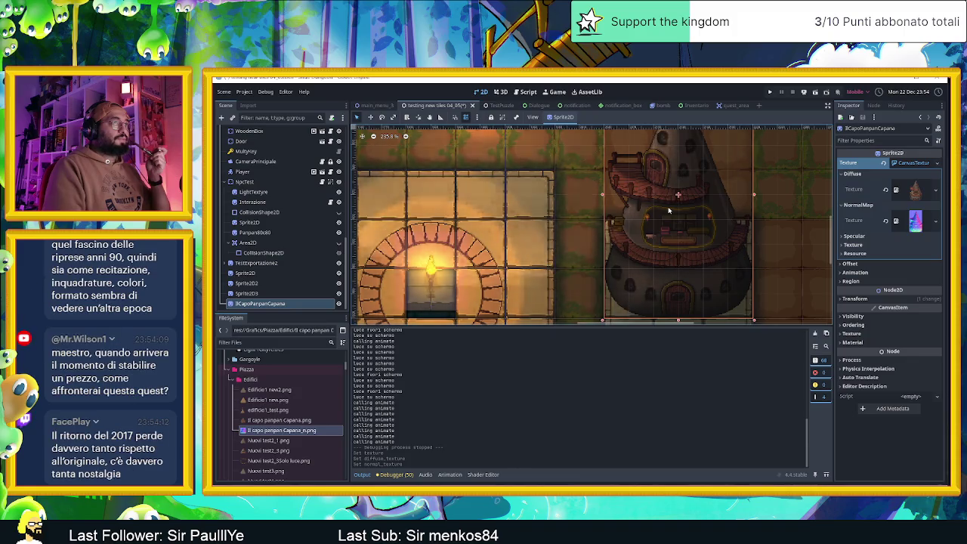
{"action": "scroll", "coordinate": [660, 229], "scroll_direction": "down", "scroll_amount": 2}
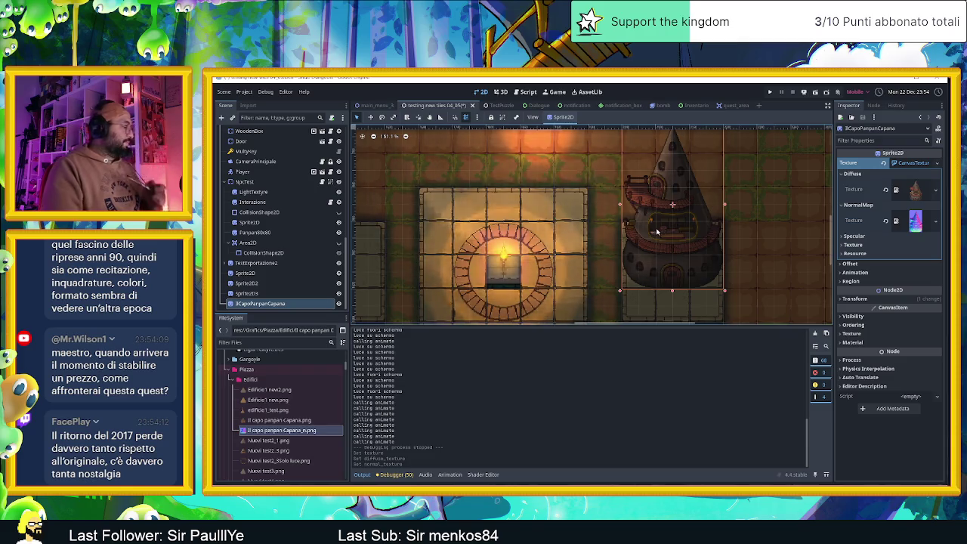
Duplicate the Torcia10 wall torch and move the copy 270 px right beside the tower.
{"action": "left_click", "coordinate": [506, 256]}
{"action": "key", "text": "ctrl+d"}
{"action": "mouse_move", "coordinate": [506, 256]}
{"action": "left_mouse_down"}
{"action": "mouse_move", "coordinate": [732, 263]}
{"action": "mouse_move", "coordinate": [708, 221]}
{"action": "mouse_move", "coordinate": [693, 220]}
{"action": "mouse_move", "coordinate": [740, 240]}
{"action": "mouse_move", "coordinate": [727, 255]}
{"action": "mouse_move", "coordinate": [752, 249]}
{"action": "mouse_move", "coordinate": [623, 163]}
{"action": "mouse_move", "coordinate": [635, 148]}
{"action": "mouse_move", "coordinate": [680, 298]}
{"action": "mouse_move", "coordinate": [619, 263]}
{"action": "mouse_move", "coordinate": [683, 298]}
{"action": "mouse_move", "coordinate": [755, 241]}
{"action": "mouse_move", "coordinate": [738, 226]}
{"action": "left_mouse_up"}
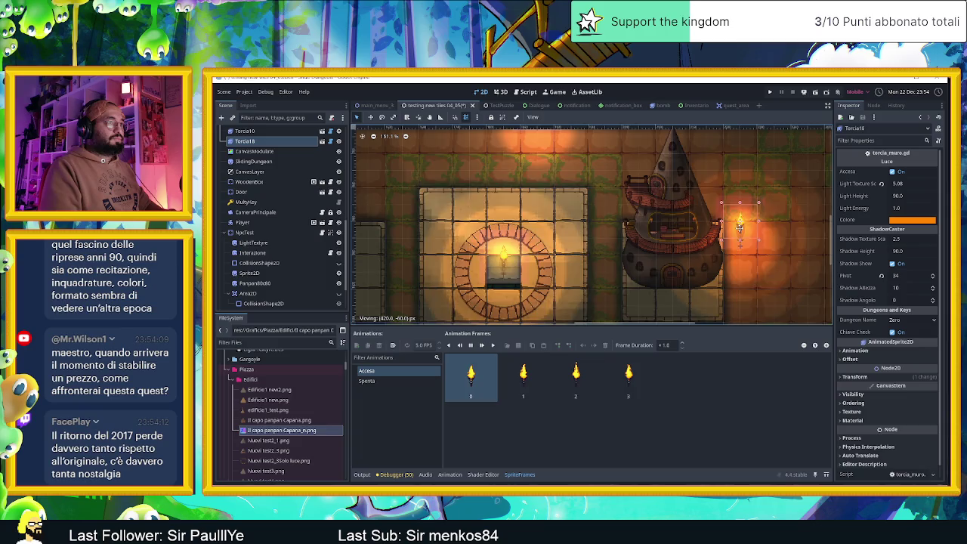
{"action": "scroll", "coordinate": [737, 231], "scroll_direction": "down", "scroll_amount": 2}
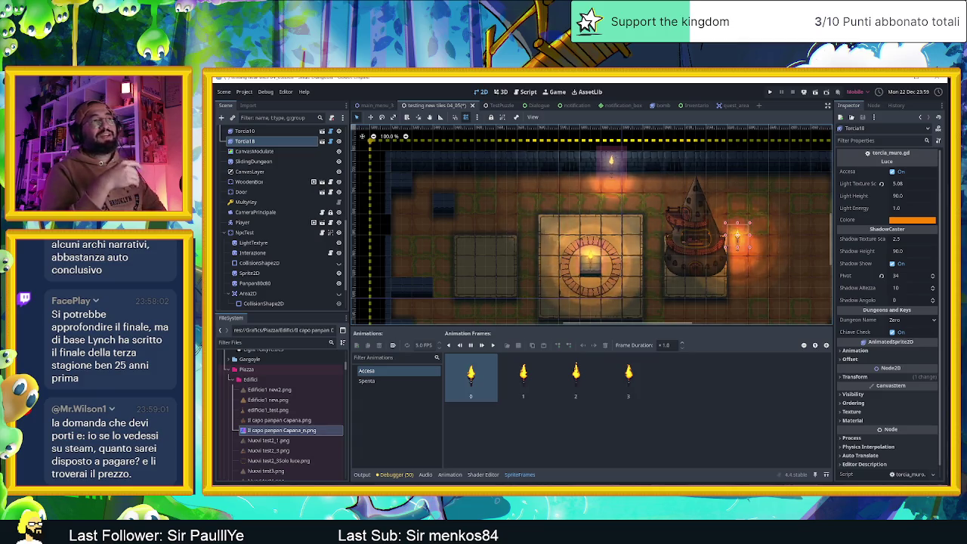
{"action": "left_click", "coordinate": [381, 223]}
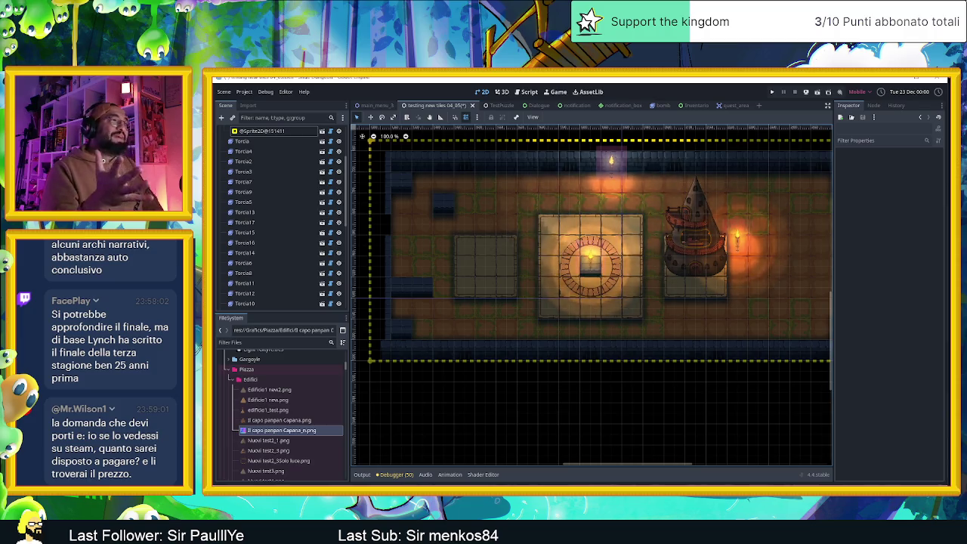
{"action": "scroll", "coordinate": [605, 285], "scroll_direction": "up", "scroll_amount": 4}
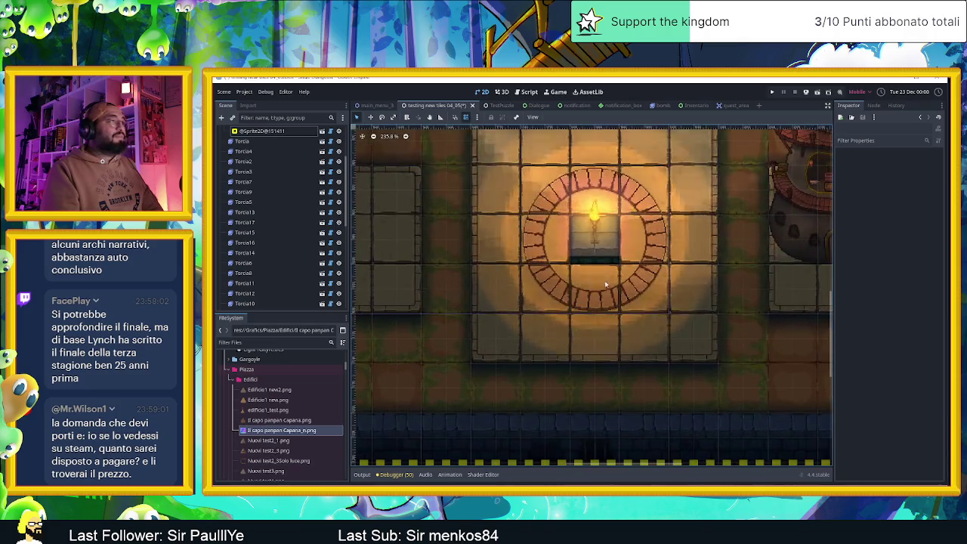
{"action": "scroll", "coordinate": [608, 283], "scroll_direction": "down", "scroll_amount": 1}
{"action": "scroll", "coordinate": [616, 280], "scroll_direction": "down", "scroll_amount": 1}
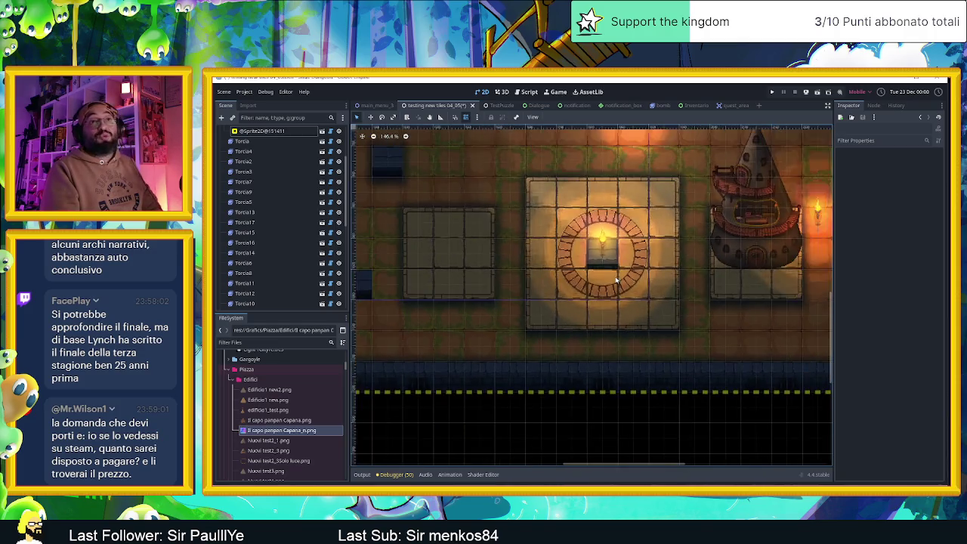
{"action": "scroll", "coordinate": [615, 280], "scroll_direction": "down", "scroll_amount": 3}
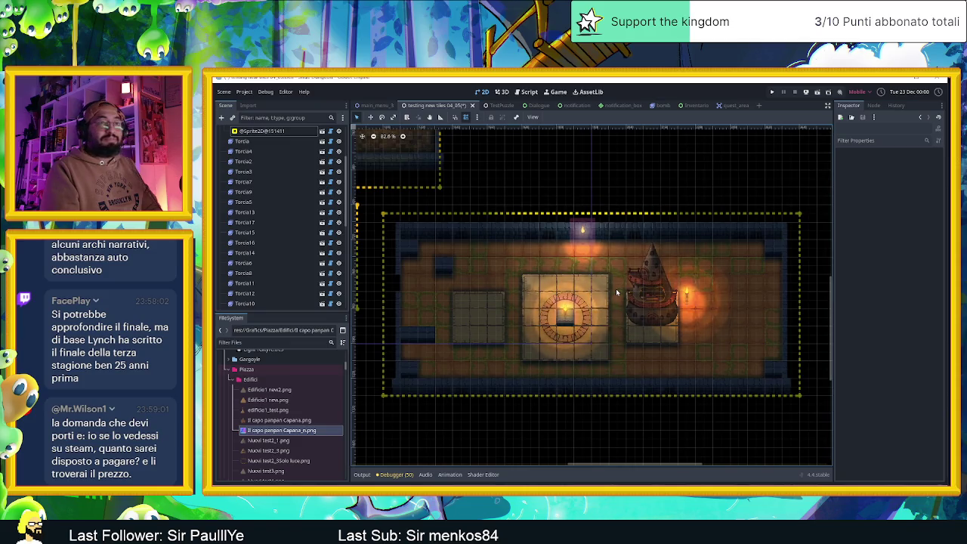